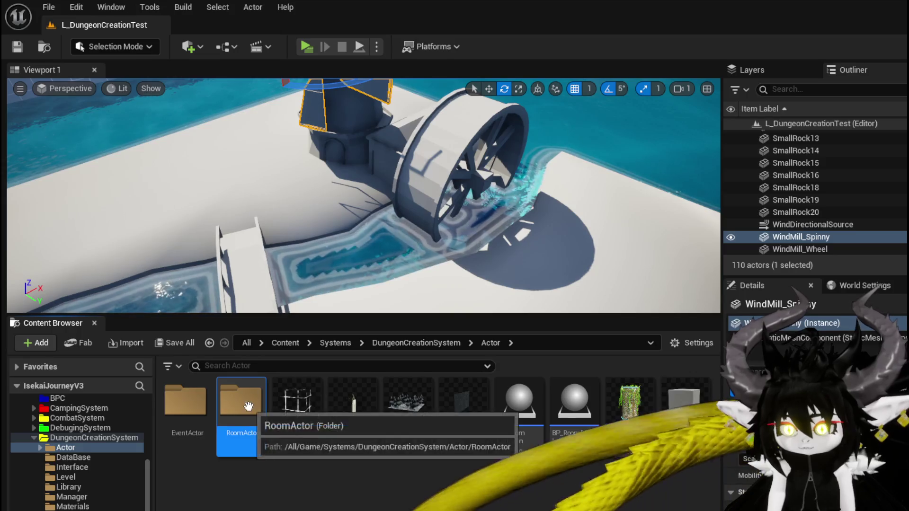
Create an Actor-based Blueprint named BP_Room_Windmill inside RoomActor and open it in the editor
{"action": "double_click", "coordinate": [230, 403]}
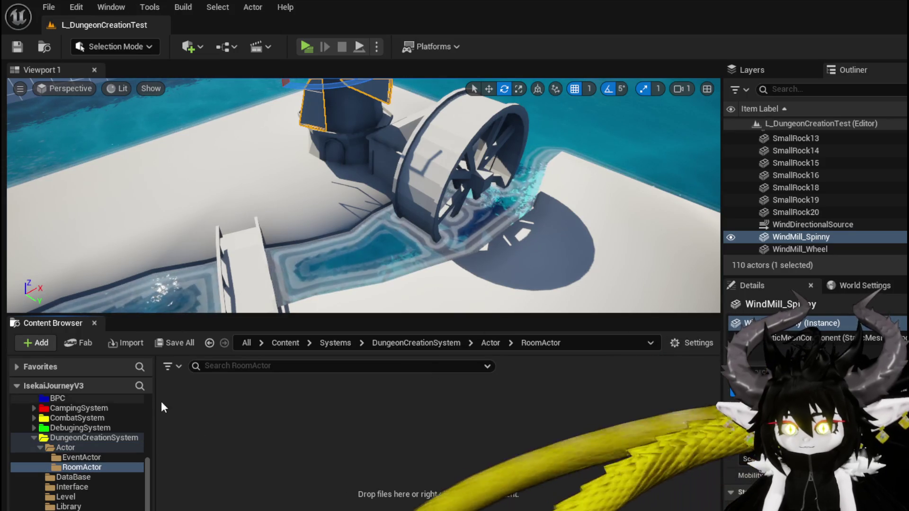
{"action": "right_click", "coordinate": [195, 413]}
{"action": "left_click", "coordinate": [263, 270]}
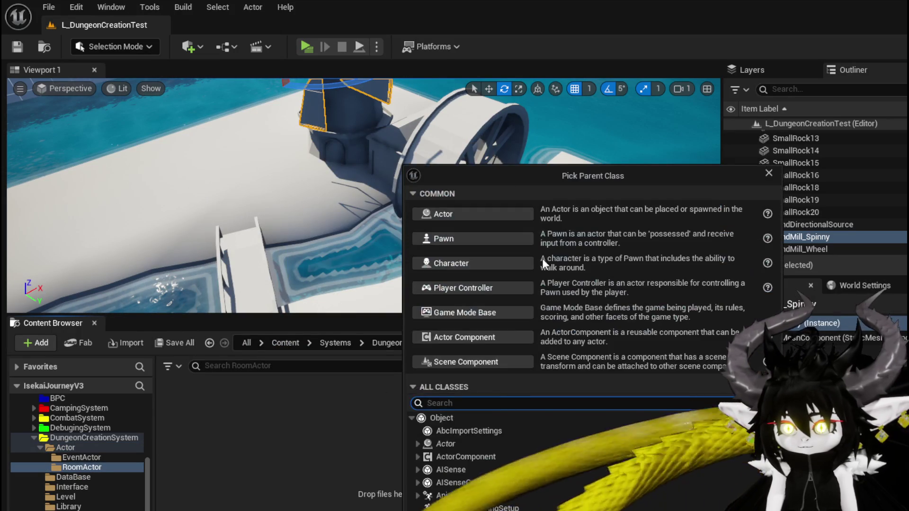
{"action": "left_click", "coordinate": [458, 212]}
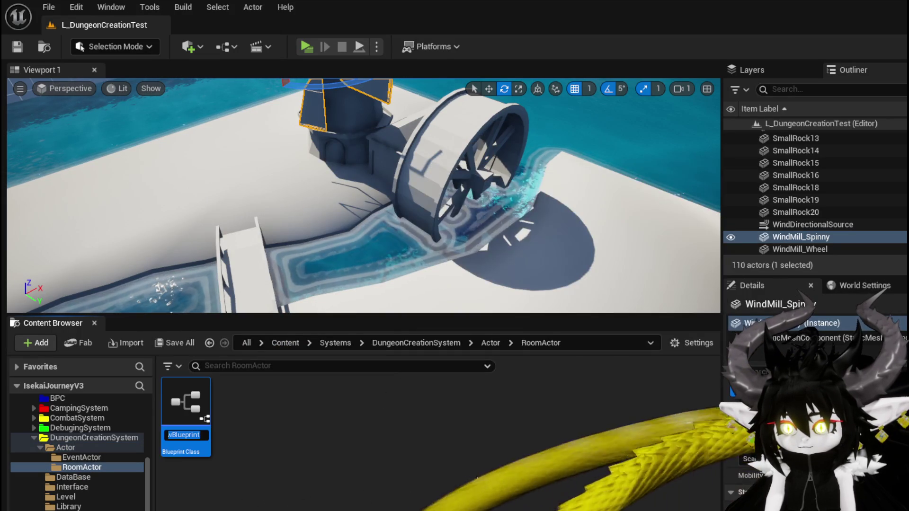
{"action": "type", "text": "BP_"}
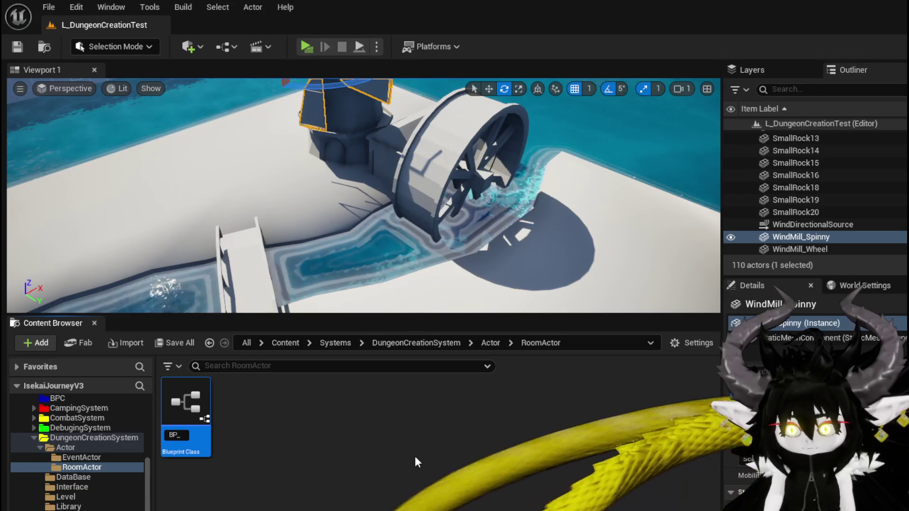
{"action": "type", "text": "Roon"}
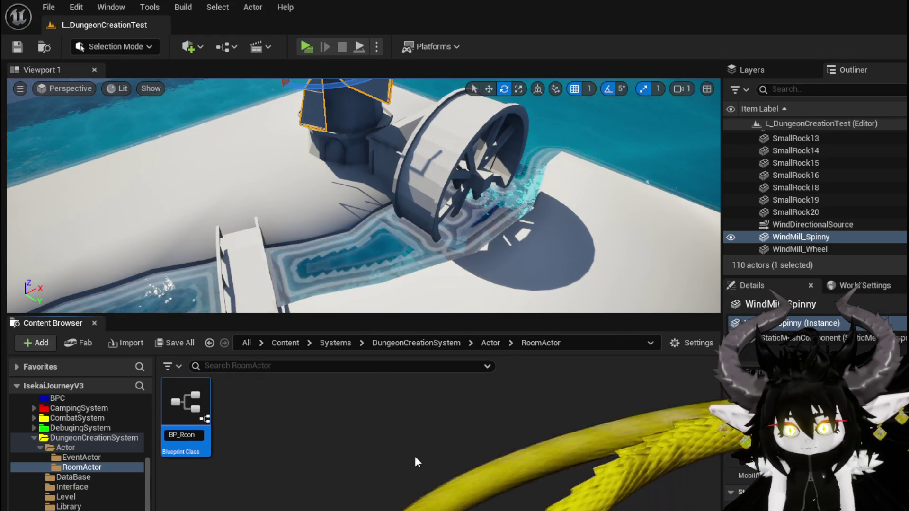
{"action": "key", "text": "BackSpace"}
{"action": "type", "text": "m_"}
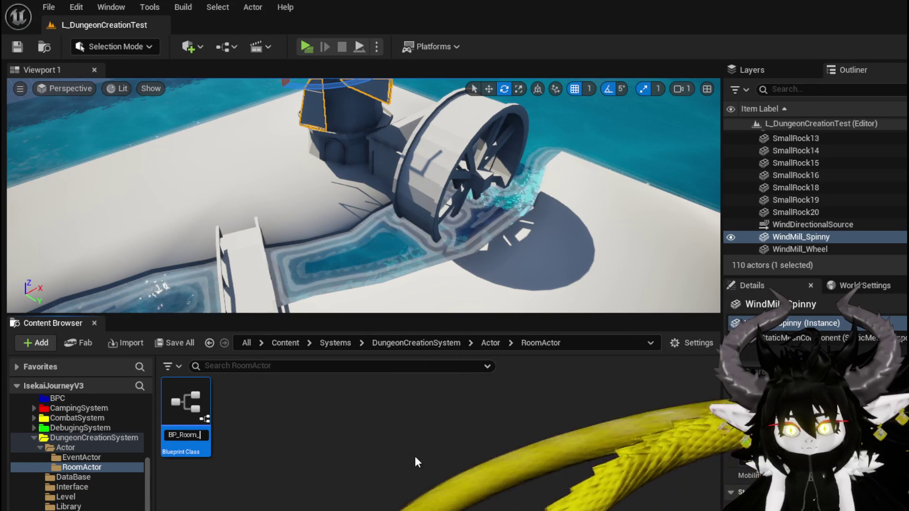
{"action": "type", "text": "Windmill"}
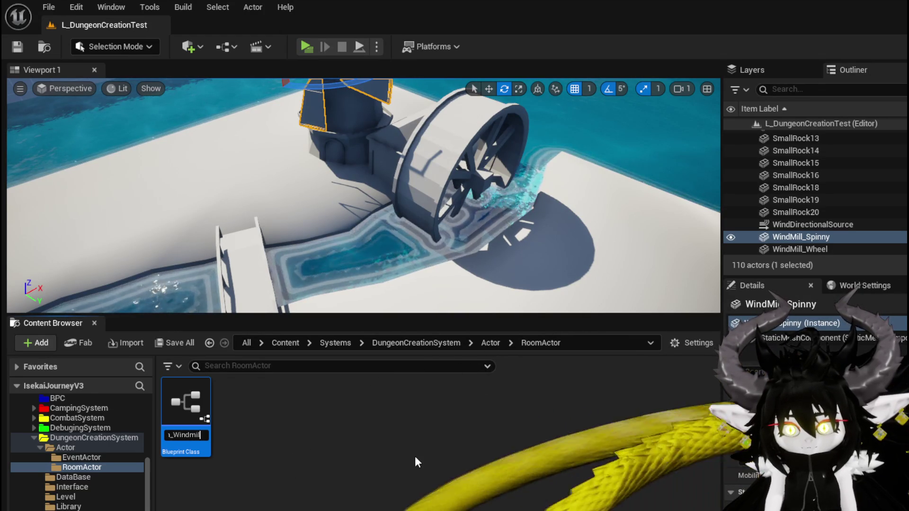
{"action": "key", "text": "Return"}
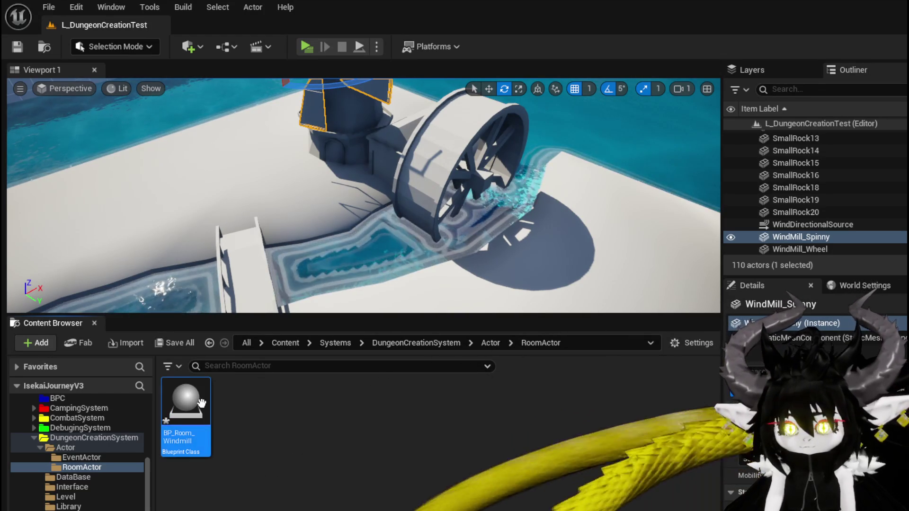
{"action": "double_click", "coordinate": [194, 414]}
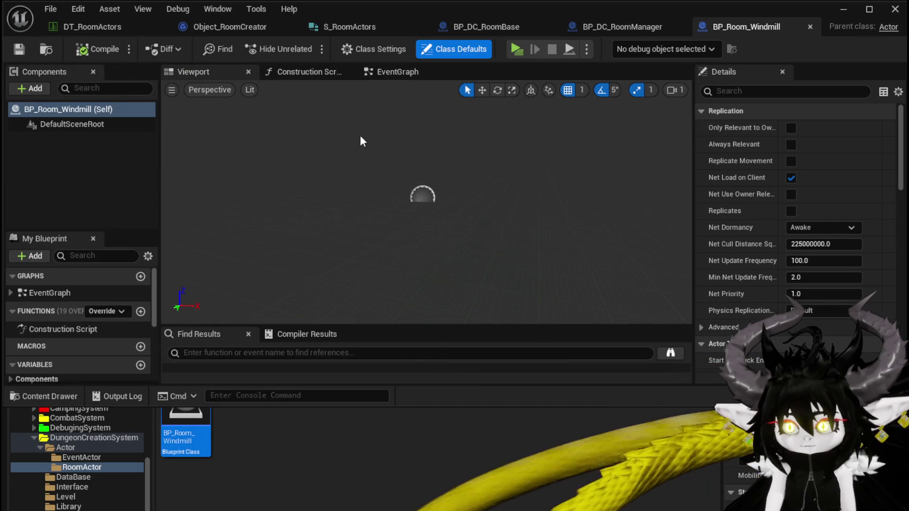
Add a Static Mesh component and assign it the Room_Windmill mesh
{"action": "left_click", "coordinate": [34, 89]}
{"action": "type", "text": "Stat"}
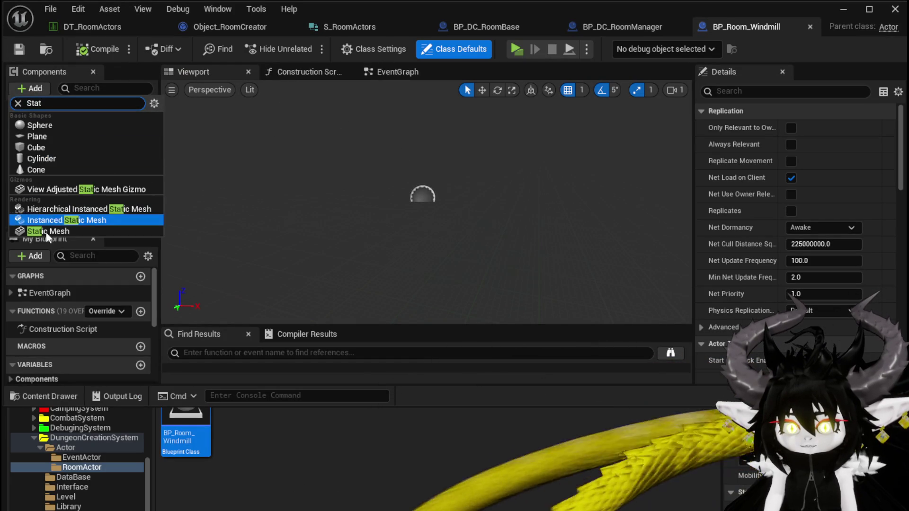
{"action": "left_click", "coordinate": [42, 232]}
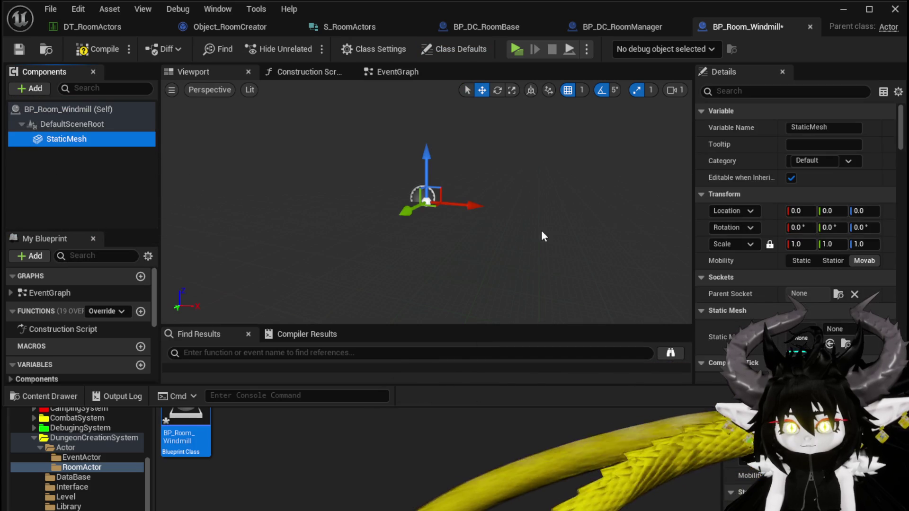
{"action": "left_click", "coordinate": [833, 328]}
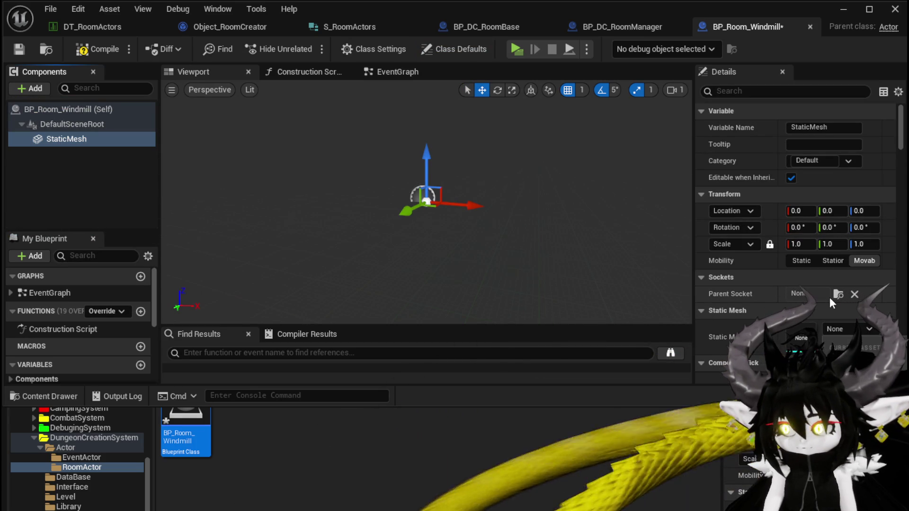
{"action": "left_click", "coordinate": [795, 351]}
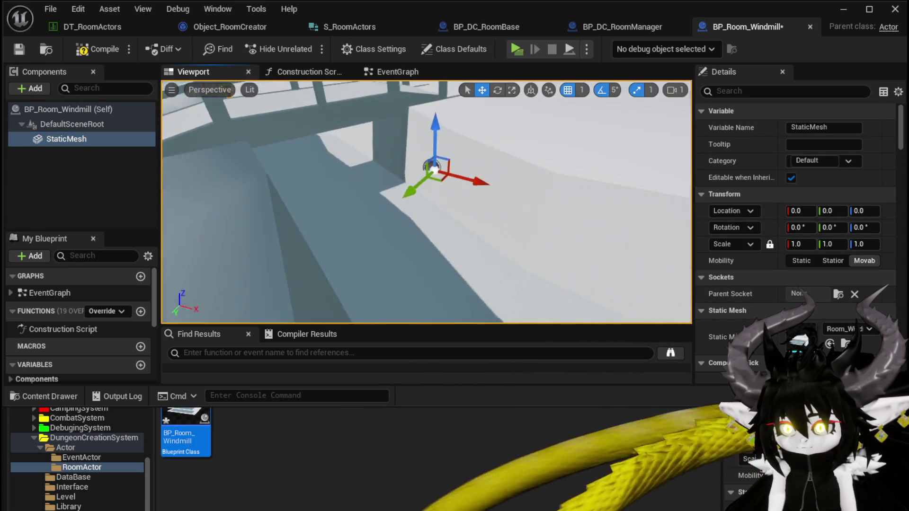
{"action": "scroll", "coordinate": [394, 160], "scroll_direction": "down", "scroll_amount": 10}
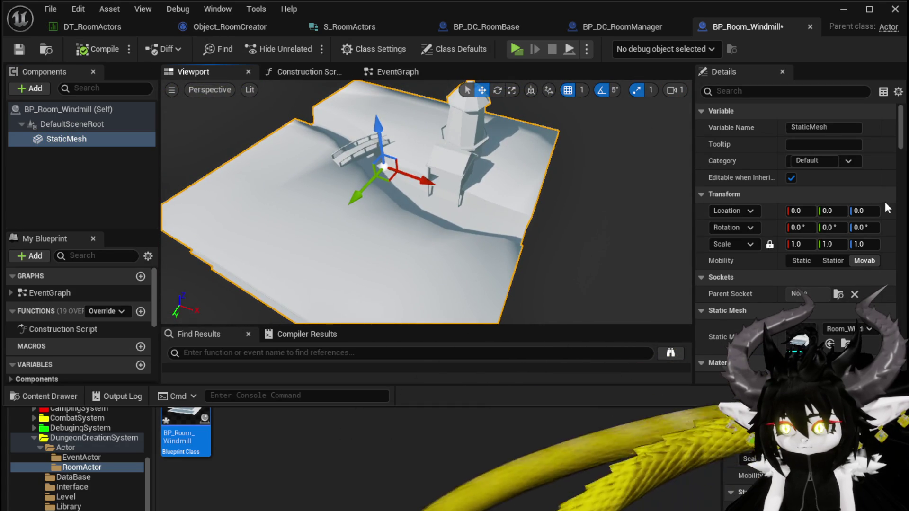
{"action": "left_click", "coordinate": [844, 19]}
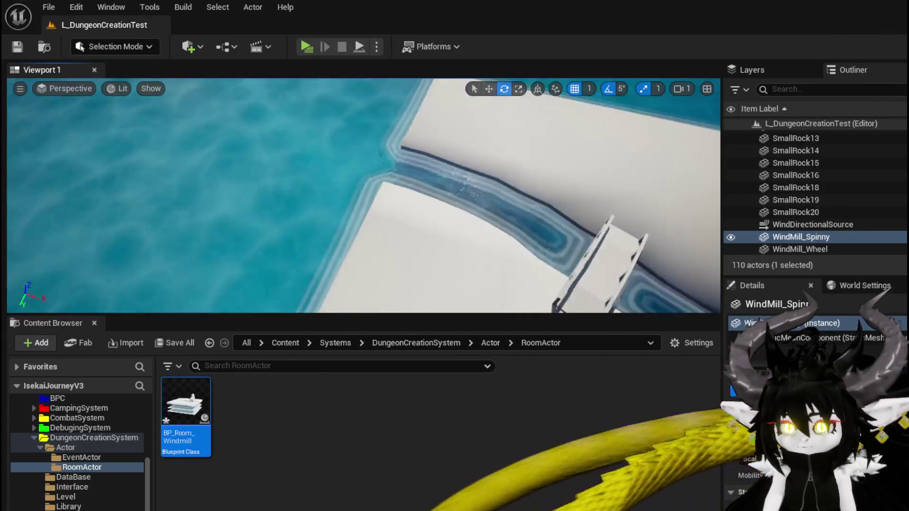
Place a test BP_Room_Windmill instance over the water and inspect it from another angle
{"action": "mouse_move", "coordinate": [359, 198]}
{"action": "left_mouse_down"}
{"action": "mouse_move", "coordinate": [378, 180]}
{"action": "mouse_move", "coordinate": [374, 171]}
{"action": "left_mouse_up"}
{"action": "mouse_move", "coordinate": [205, 402]}
{"action": "left_mouse_down"}
{"action": "mouse_move", "coordinate": [264, 202]}
{"action": "mouse_move", "coordinate": [242, 206]}
{"action": "left_mouse_up"}
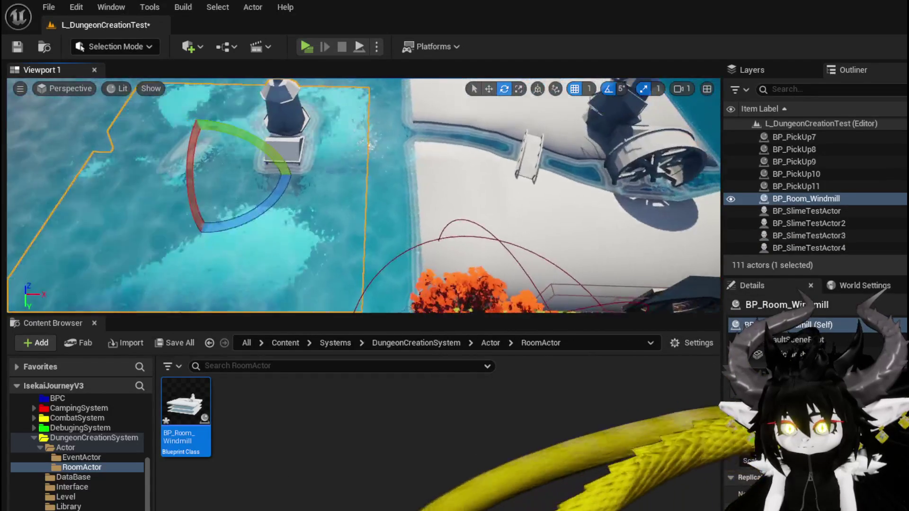
{"action": "key", "text": "w"}
{"action": "left_click_drag", "start_coordinate": [260, 125], "coordinate": [341, 170]}
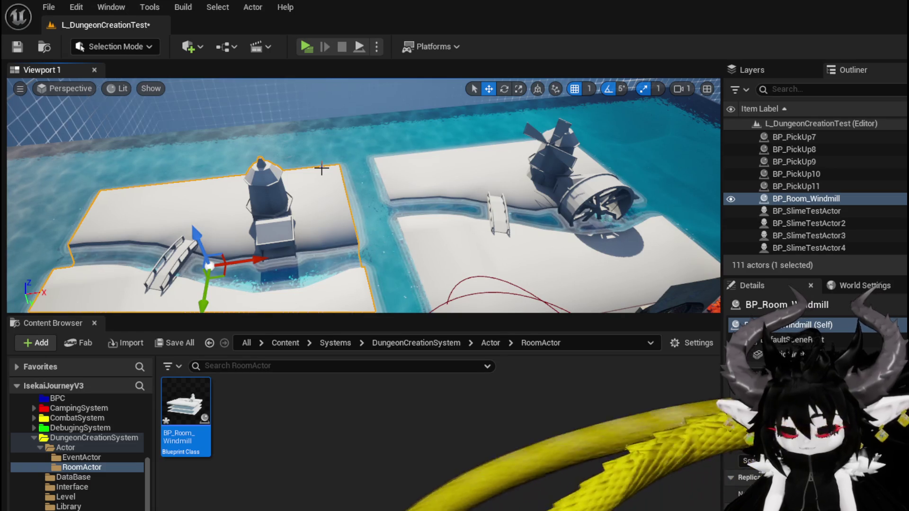
Delete the test windmill room, save the level, and reopen BP_Room_Windmill
{"action": "key", "text": "Delete"}
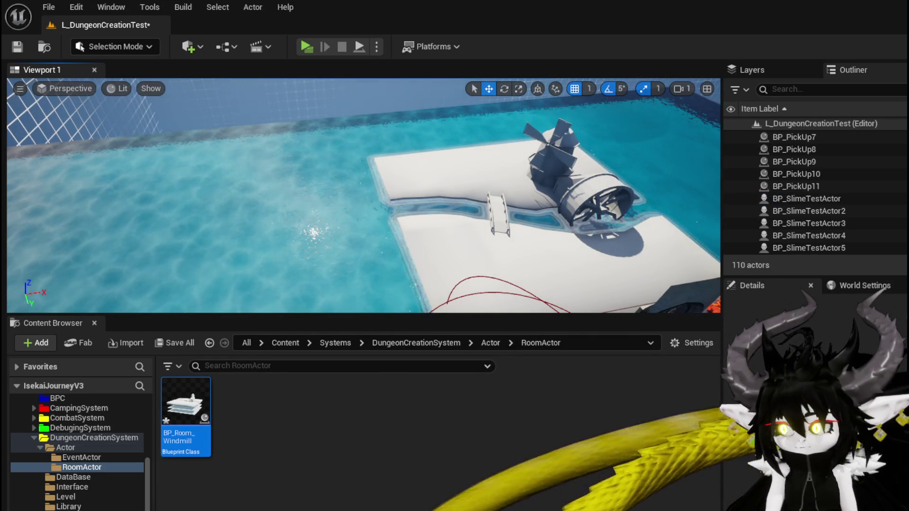
{"action": "key", "text": "ctrl+s"}
{"action": "key", "text": "Return"}
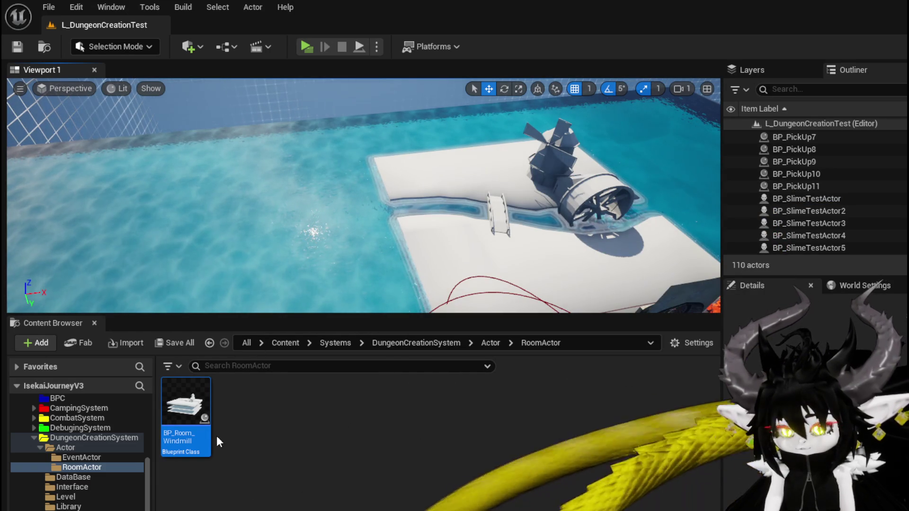
{"action": "double_click", "coordinate": [185, 416]}
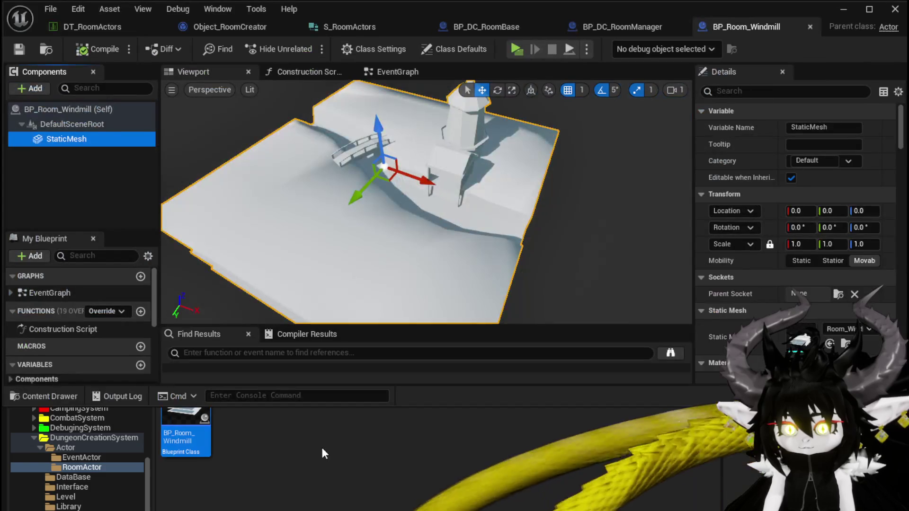
Set the room mesh's Collision Presets to Custom with Object Type Room
{"action": "scroll", "coordinate": [764, 305], "scroll_direction": "down", "scroll_amount": 10}
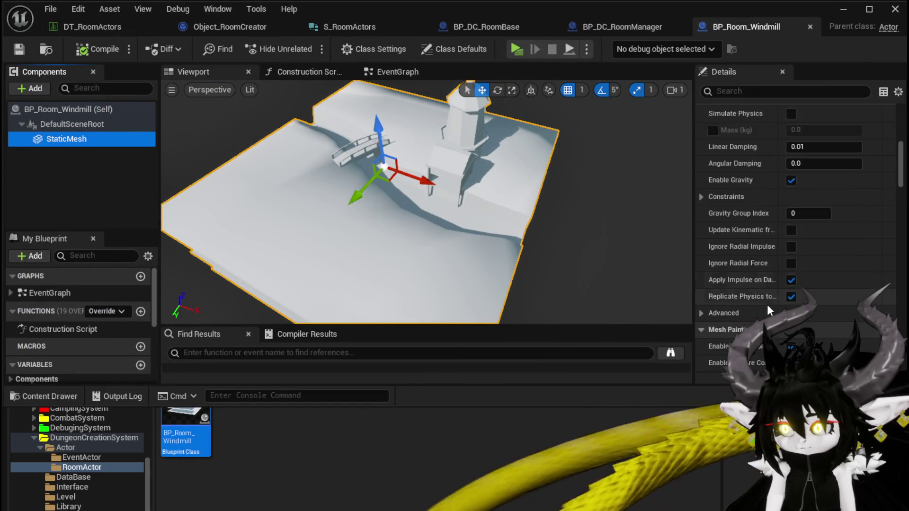
{"action": "scroll", "coordinate": [771, 305], "scroll_direction": "down", "scroll_amount": 4}
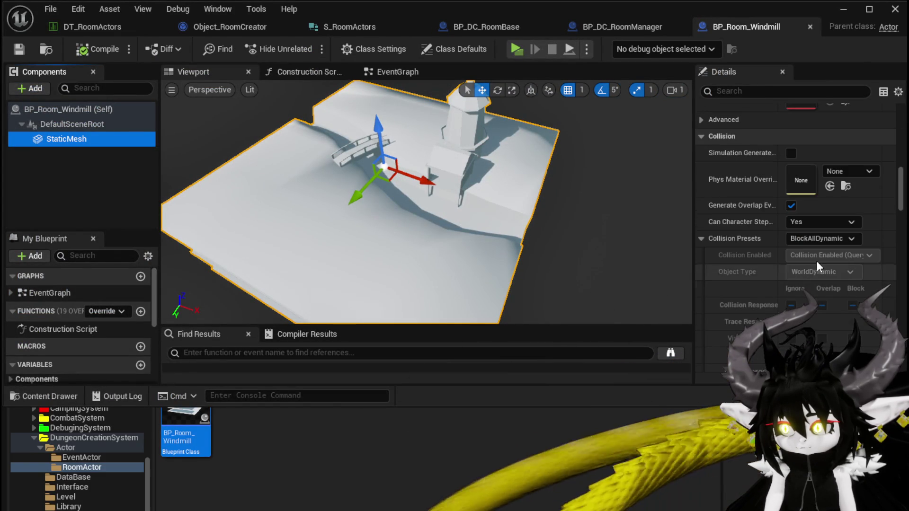
{"action": "left_click", "coordinate": [803, 240]}
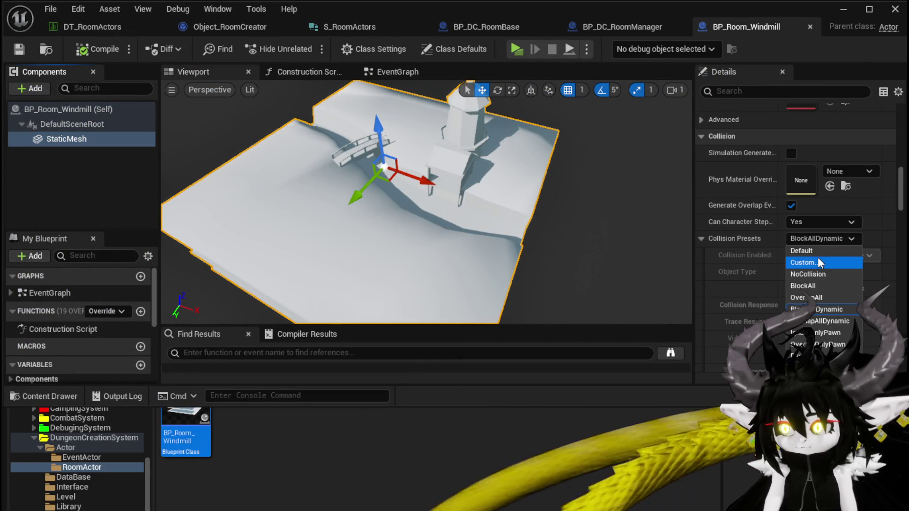
{"action": "left_click", "coordinate": [819, 262]}
{"action": "left_click", "coordinate": [814, 274]}
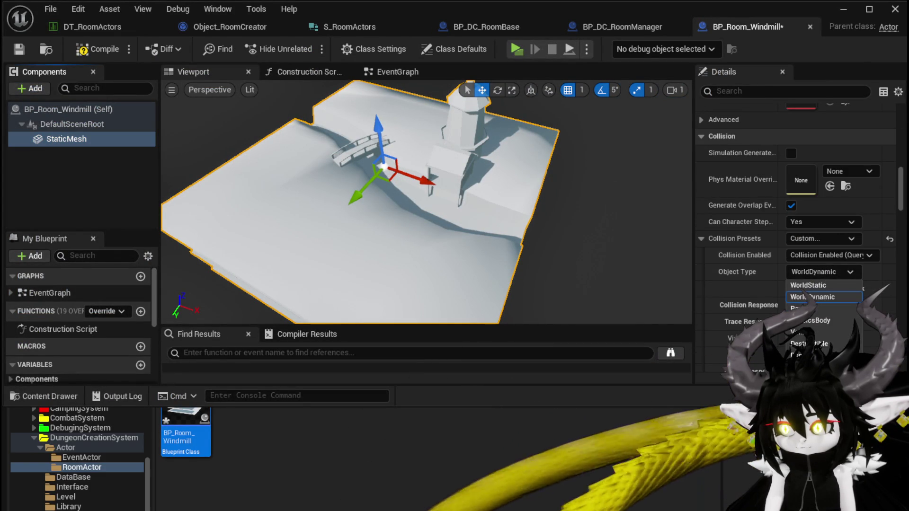
{"action": "scroll", "coordinate": [770, 291], "scroll_direction": "down", "scroll_amount": 5}
{"action": "scroll", "coordinate": [771, 291], "scroll_direction": "up", "scroll_amount": 5}
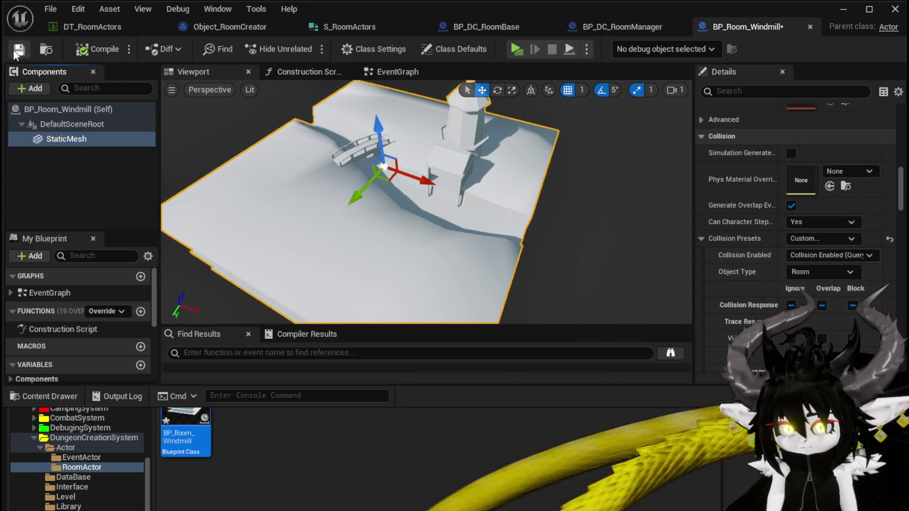
{"action": "left_click", "coordinate": [82, 27]}
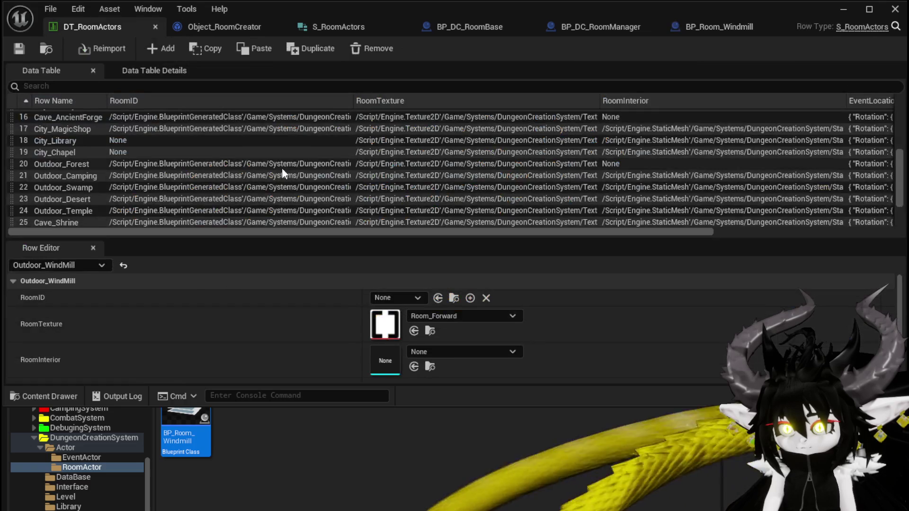
Set the Outdoor_WindMill row's RoomID to BP_Room_Windmill, found by searching 'WindM'
{"action": "scroll", "coordinate": [95, 185], "scroll_direction": "down", "scroll_amount": 3}
{"action": "left_click", "coordinate": [397, 297]}
{"action": "type", "text": "WindM"}
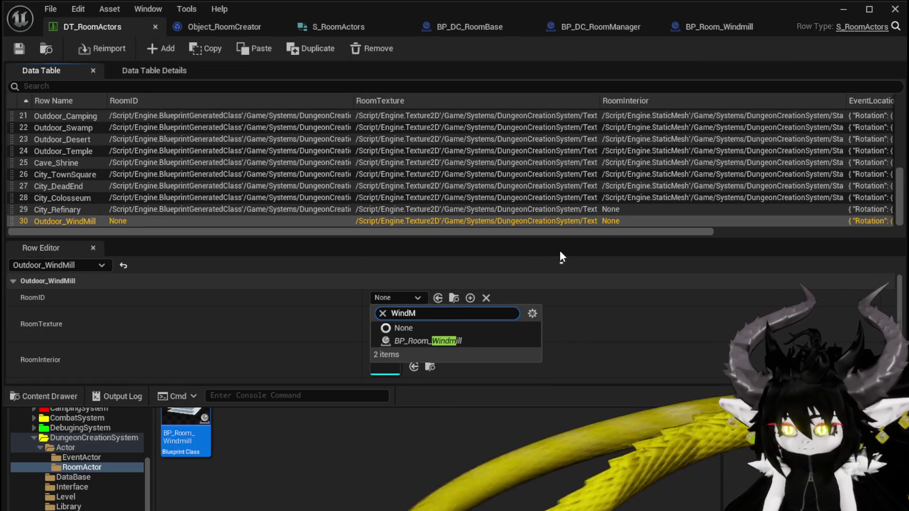
{"action": "left_click", "coordinate": [441, 341]}
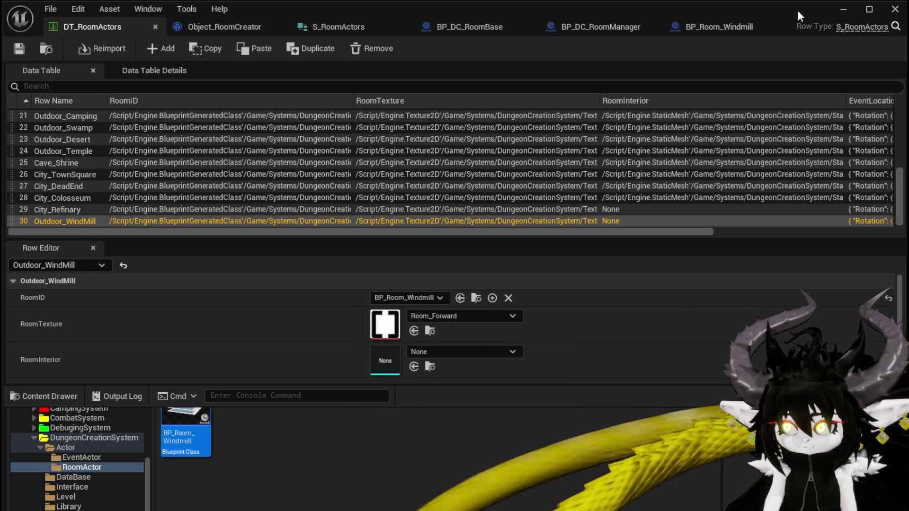
{"action": "left_click", "coordinate": [841, 9]}
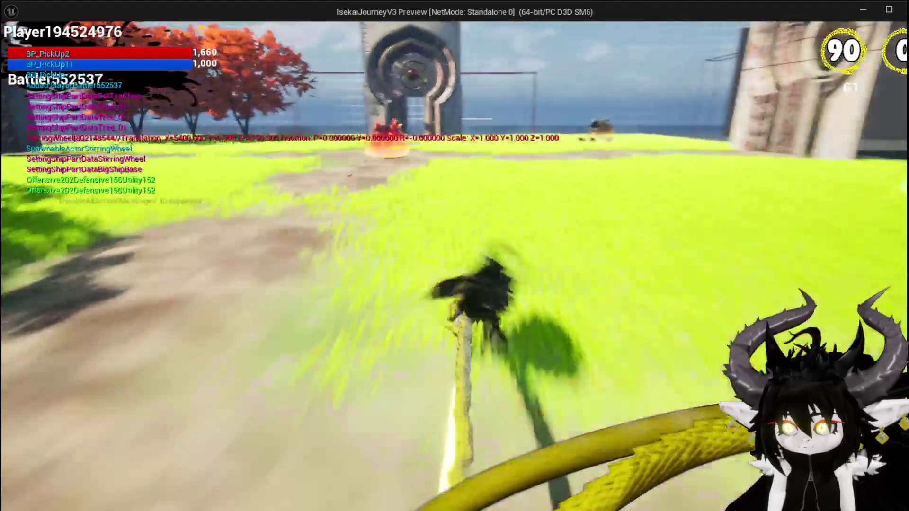
Jump to the gate in the play-test and pick the TrainStation1 room card
{"action": "key", "text": "space"}
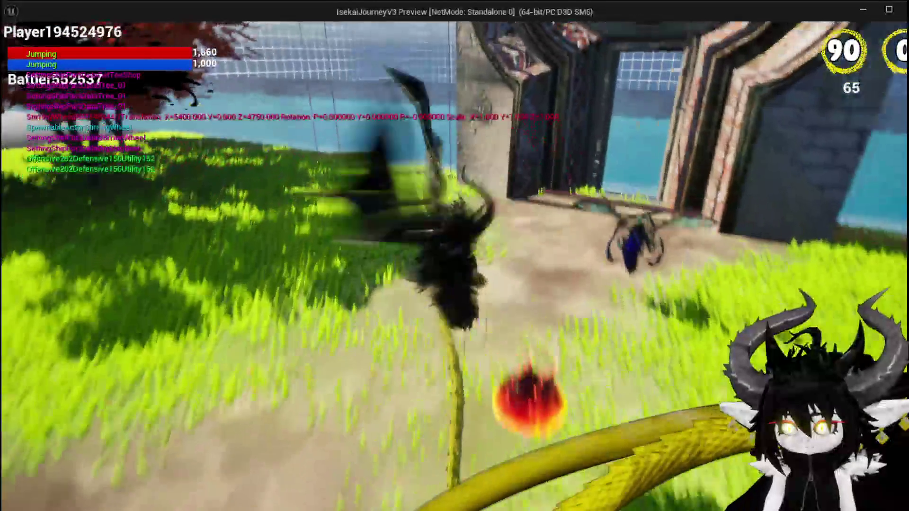
{"action": "key", "text": "e"}
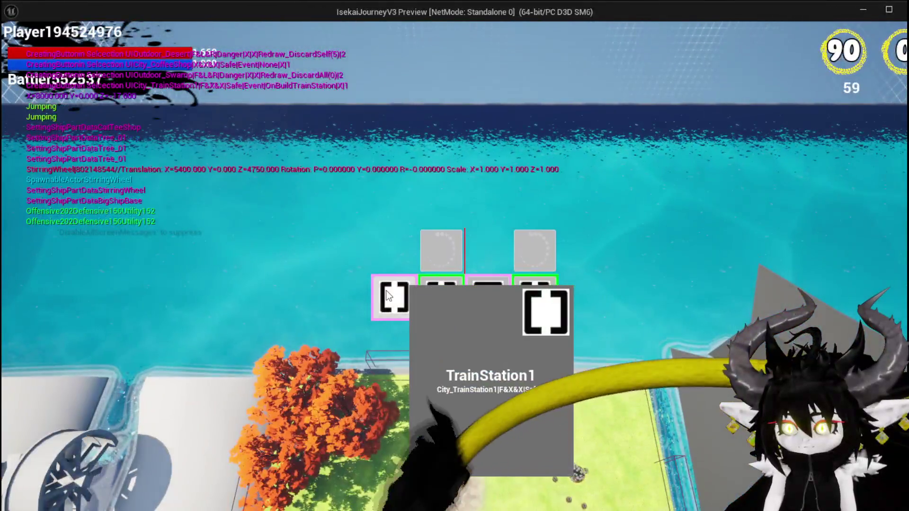
{"action": "left_click", "coordinate": [535, 298]}
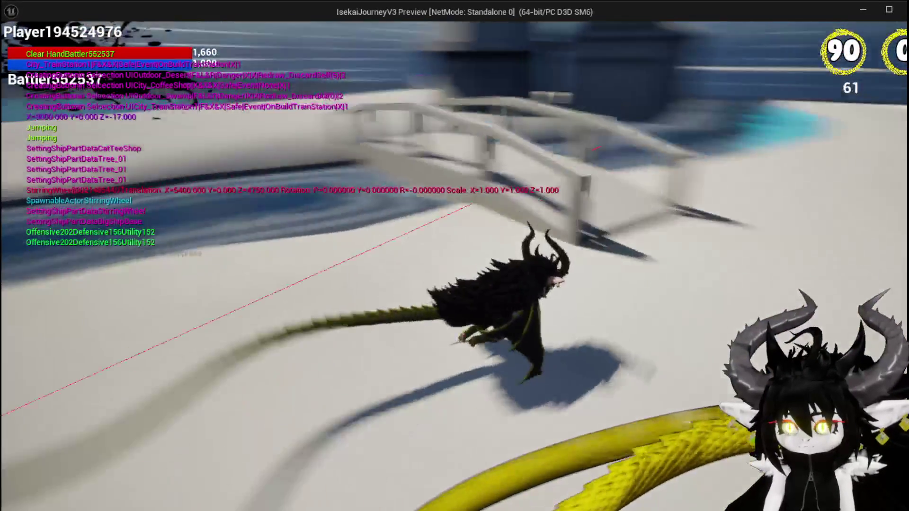
Jump and glide across the windmill deck, then return to the level editor
{"action": "key", "text": "space"}
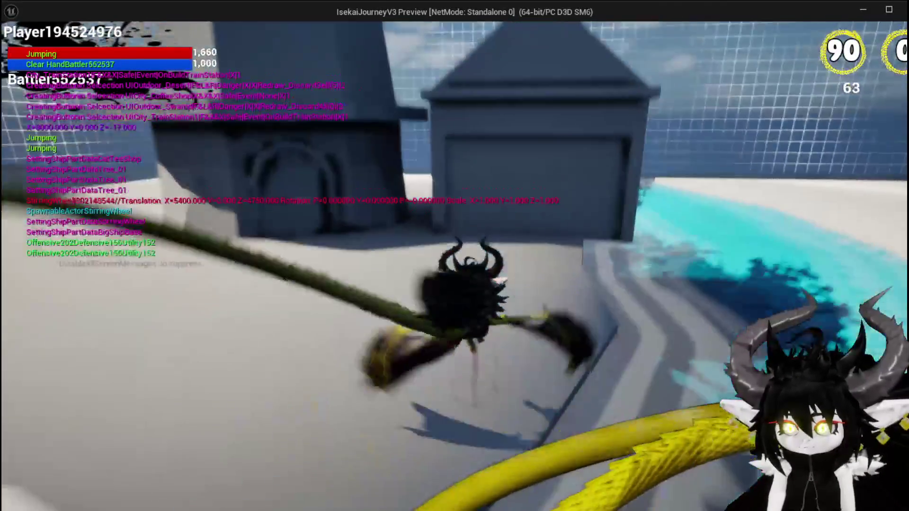
{"action": "key", "text": "space"}
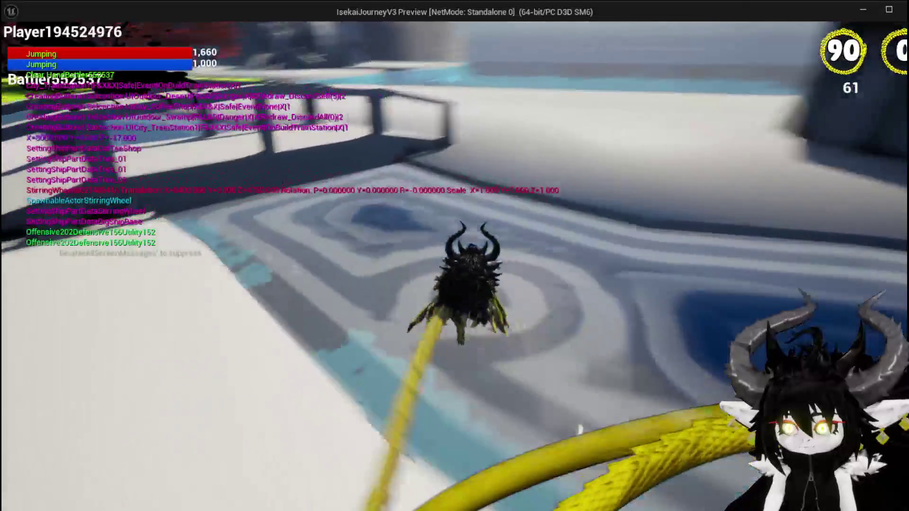
{"action": "key", "text": "space"}
{"action": "key", "text": "space"}
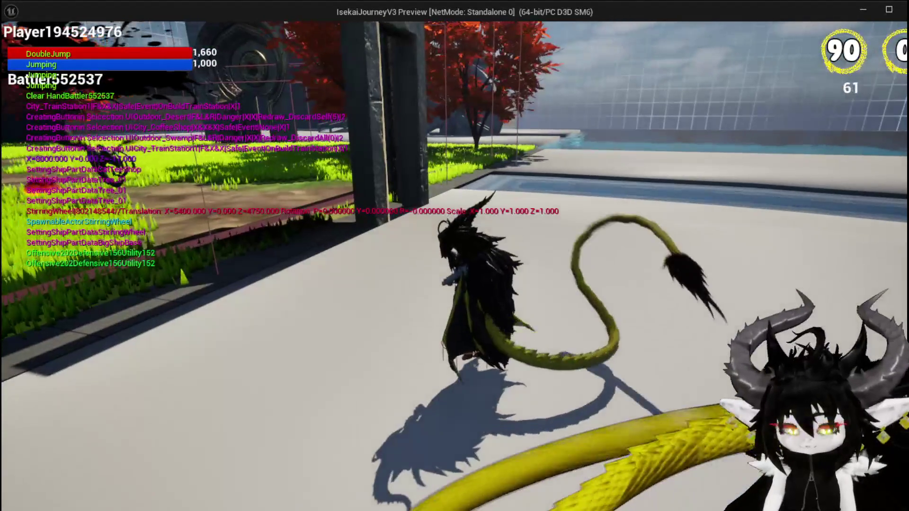
{"action": "key", "text": "alt+Tab"}
{"action": "left_click_drag", "start_coordinate": [515, 245], "coordinate": [473, 236]}
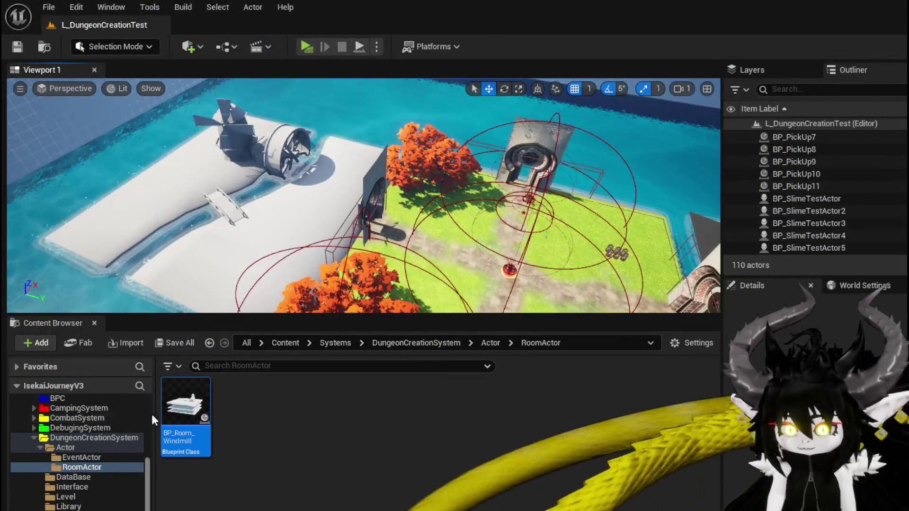
Rotate the StaticMesh in BP_Room_Windmill to about 95° yaw
{"action": "double_click", "coordinate": [196, 408]}
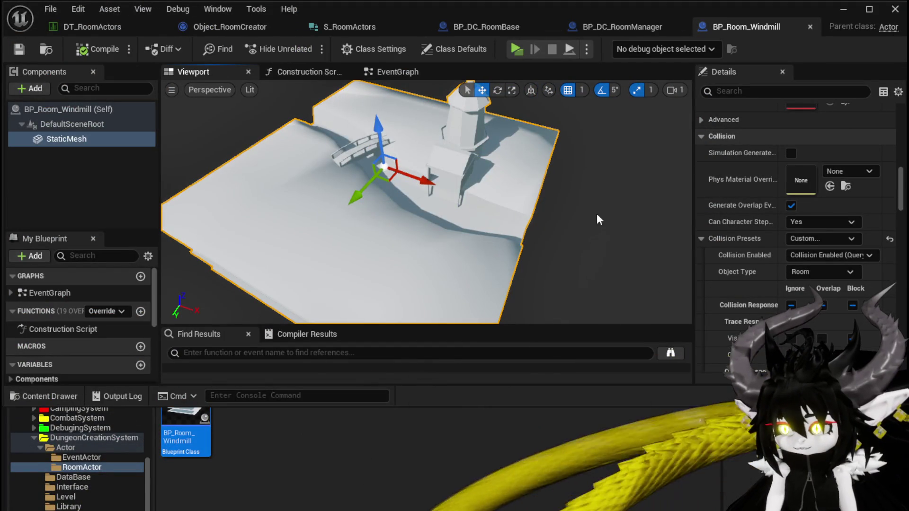
{"action": "left_click_drag", "start_coordinate": [445, 190], "coordinate": [426, 194]}
{"action": "mouse_move", "coordinate": [447, 238]}
{"action": "left_mouse_down"}
{"action": "mouse_move", "coordinate": [424, 263]}
{"action": "mouse_move", "coordinate": [362, 274]}
{"action": "left_mouse_up"}
{"action": "left_click_drag", "start_coordinate": [309, 284], "coordinate": [301, 280]}
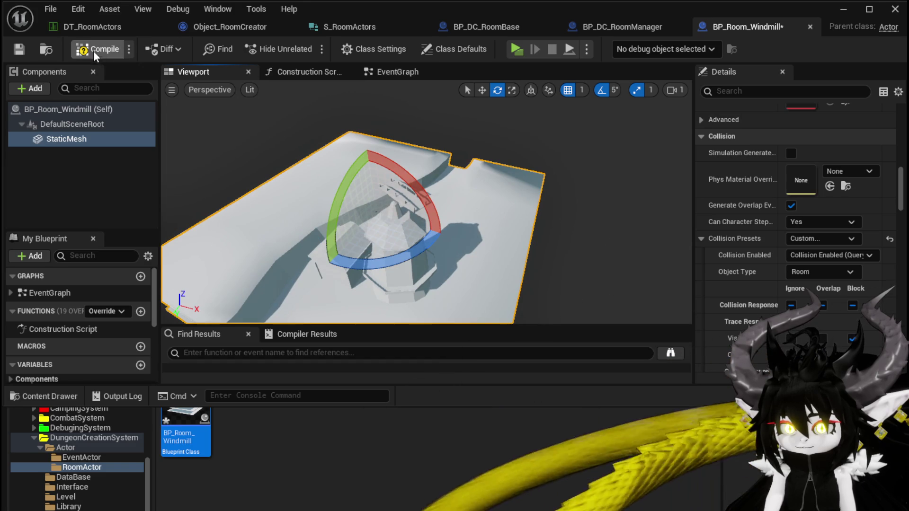
{"action": "left_click", "coordinate": [840, 11]}
Play-test the level, pick the MagicShop card, and fly over the windmill deck
{"action": "left_click", "coordinate": [310, 50]}
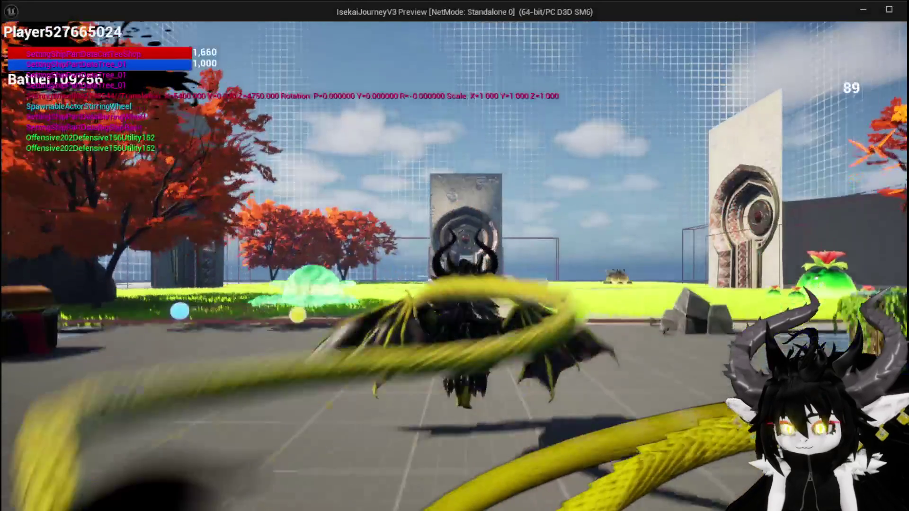
{"action": "key", "text": "space"}
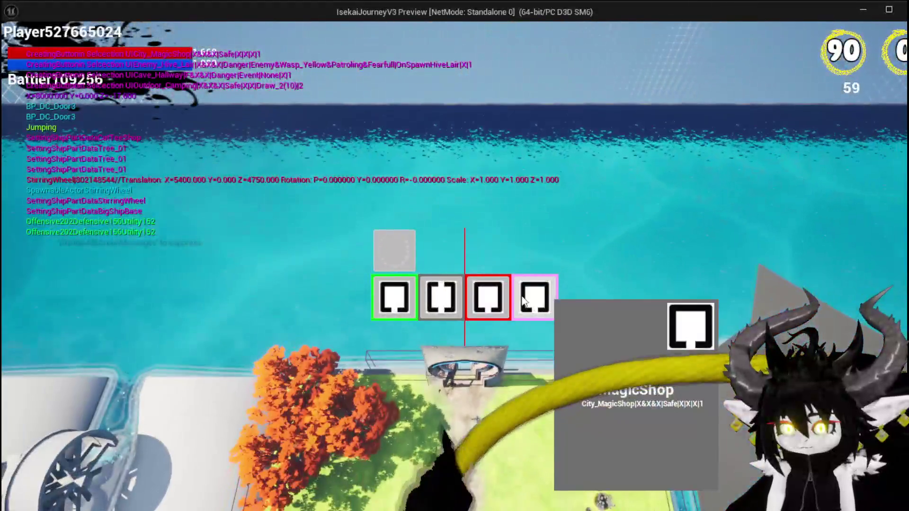
{"action": "left_click", "coordinate": [524, 301]}
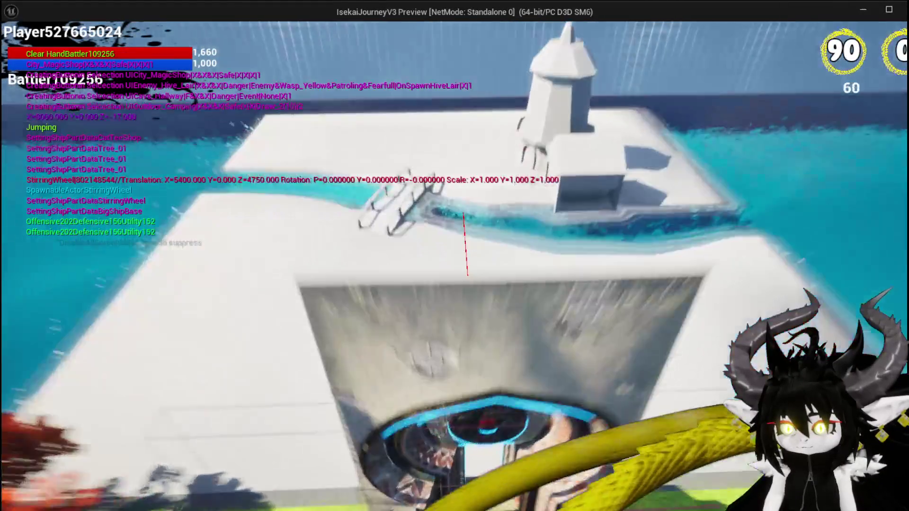
{"action": "key", "text": "space"}
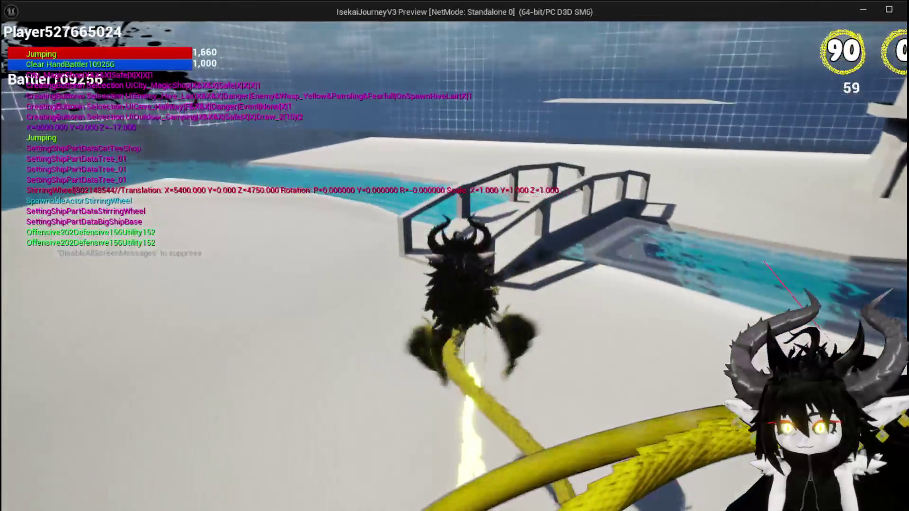
{"action": "key", "text": "space"}
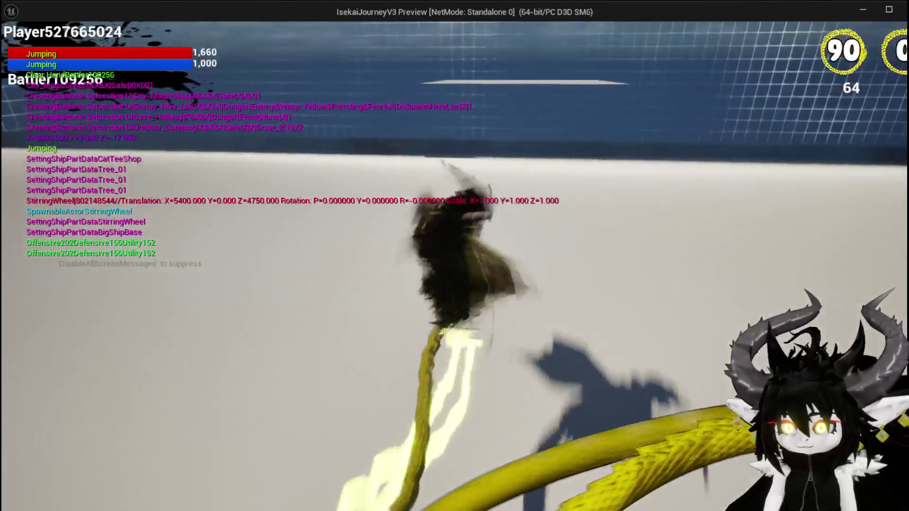
{"action": "key", "text": "space"}
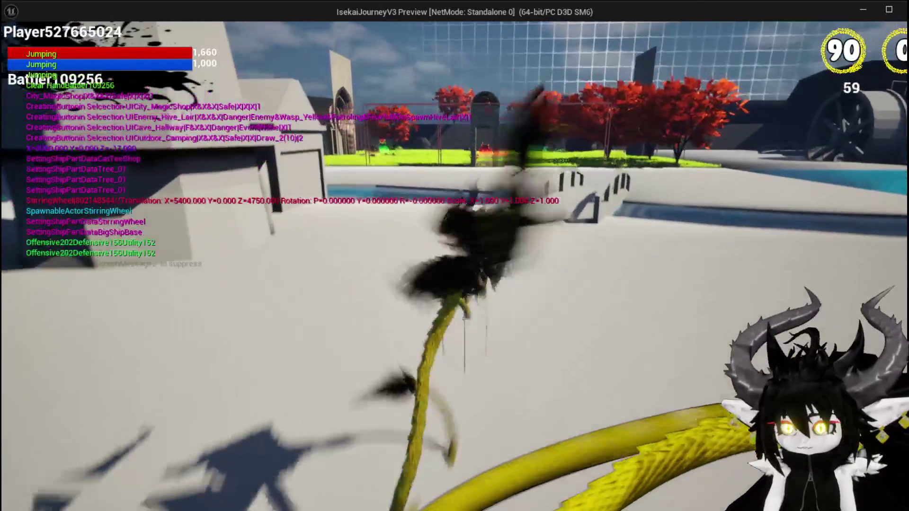
{"action": "key", "text": "space"}
{"action": "key", "text": "space"}
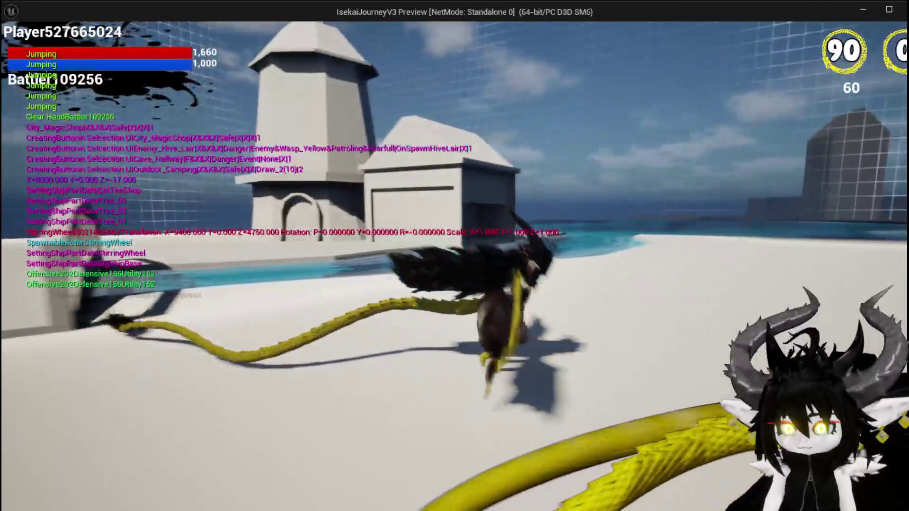
{"action": "key", "text": "space"}
{"action": "key", "text": "space"}
{"action": "key", "text": "Escape"}
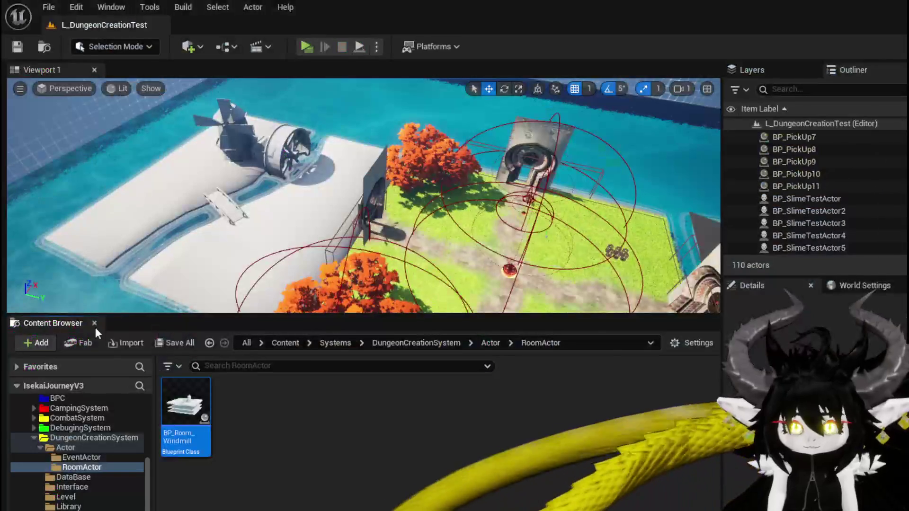
Reopen BP_Room_Windmill and show its EventGraph
{"action": "double_click", "coordinate": [186, 406]}
{"action": "mouse_move", "coordinate": [416, 243]}
{"action": "left_mouse_down"}
{"action": "mouse_move", "coordinate": [379, 223]}
{"action": "mouse_move", "coordinate": [368, 251]}
{"action": "left_mouse_up"}
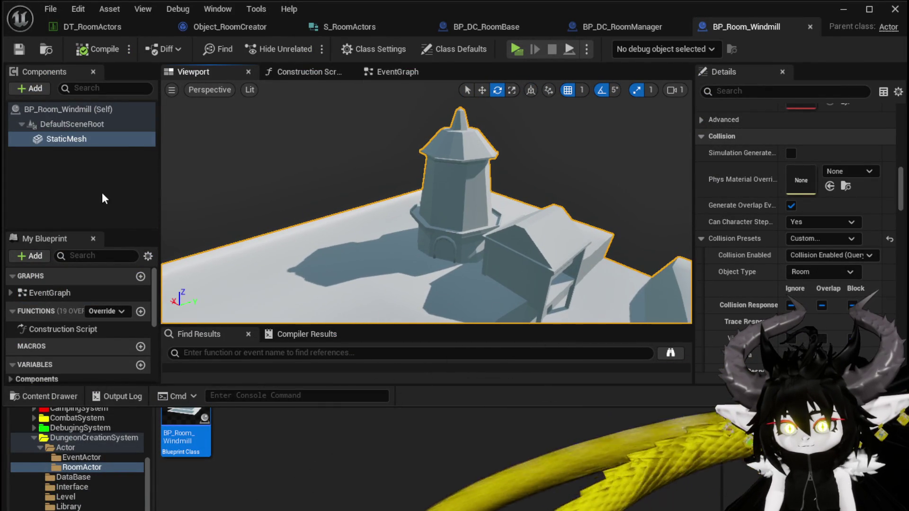
{"action": "left_click", "coordinate": [408, 74]}
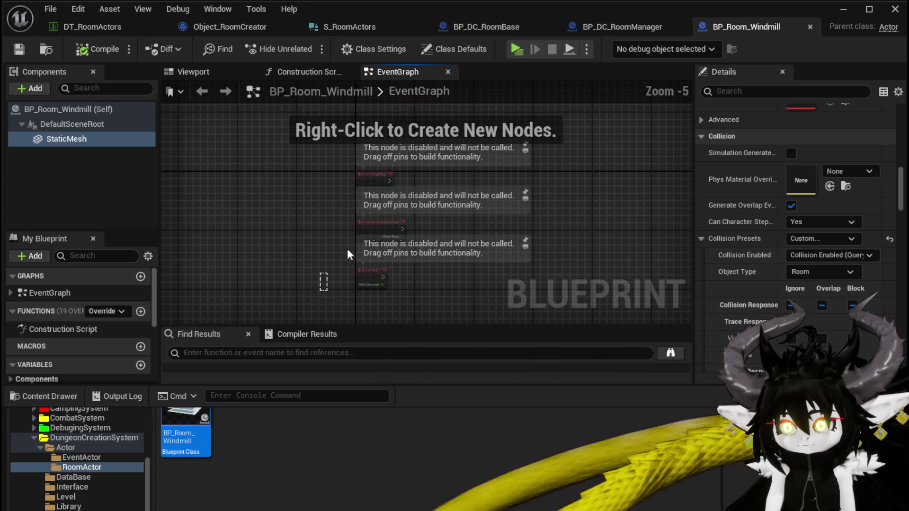
Delete the three default event nodes and add a first Arrow component
{"action": "left_click_drag", "start_coordinate": [325, 280], "coordinate": [481, 150]}
{"action": "key", "text": "Delete"}
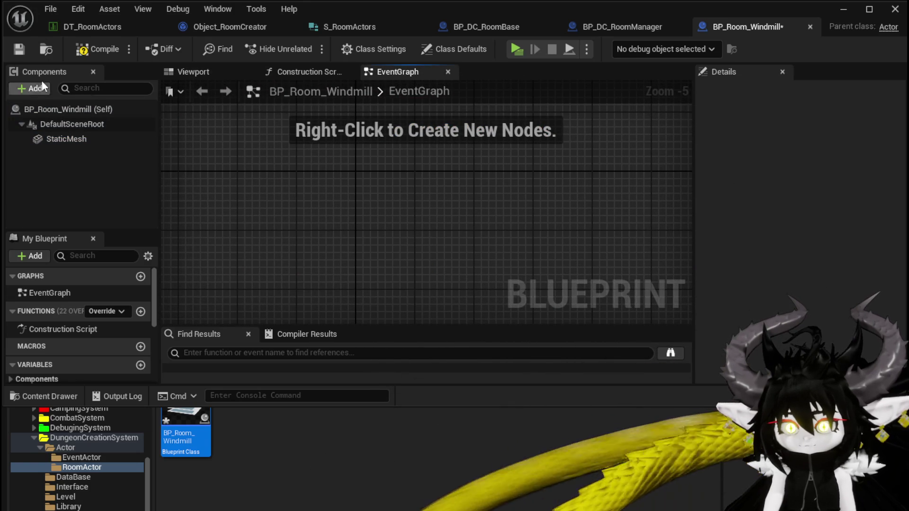
{"action": "left_click", "coordinate": [47, 87]}
{"action": "type", "text": "rrow"}
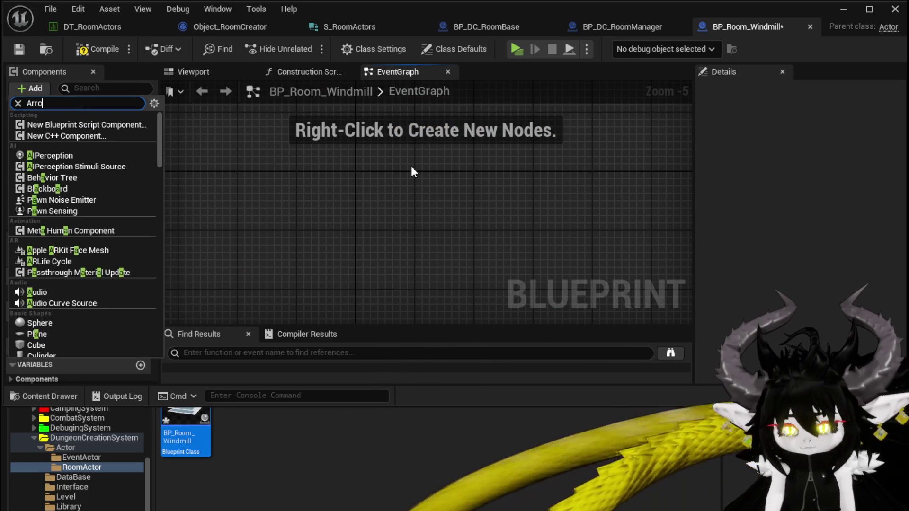
{"action": "left_click", "coordinate": [33, 125]}
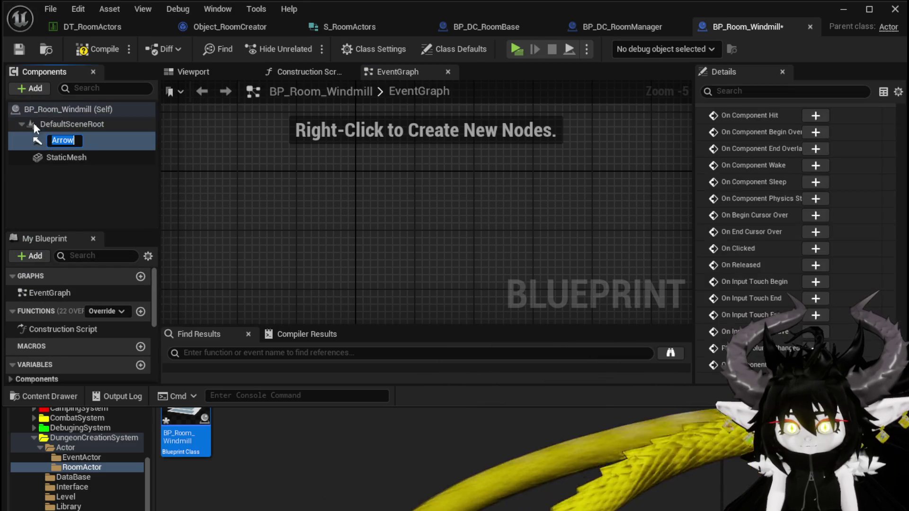
Add a second Arrow component and attach Arrow1 directly under DefaultSceneRoot
{"action": "left_click", "coordinate": [47, 92]}
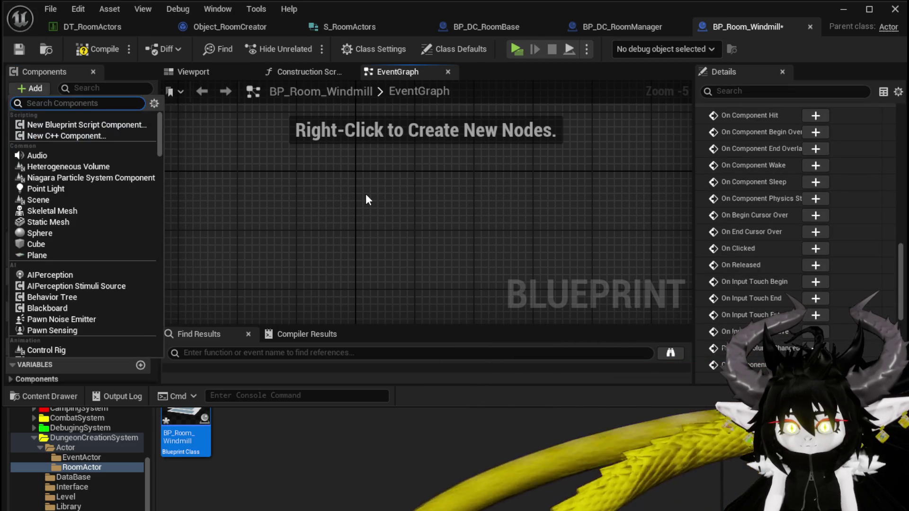
{"action": "type", "text": "Arrow"}
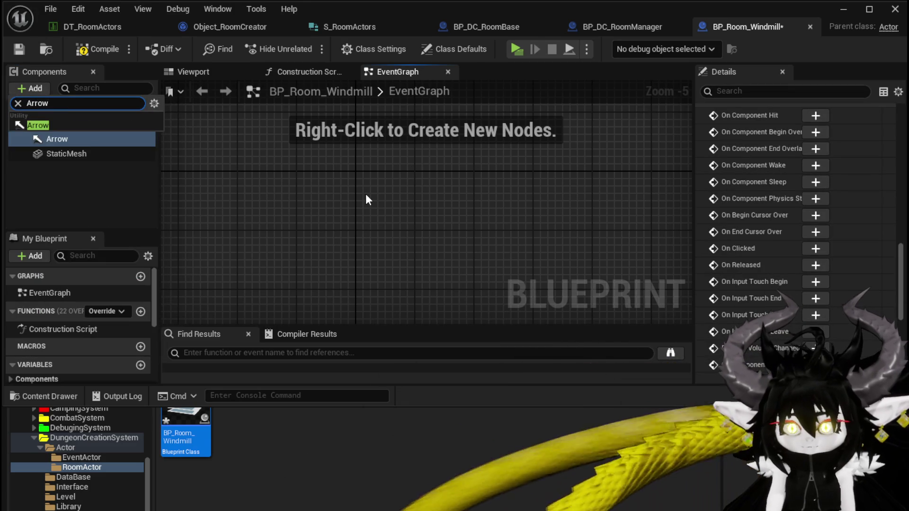
{"action": "left_click", "coordinate": [62, 124]}
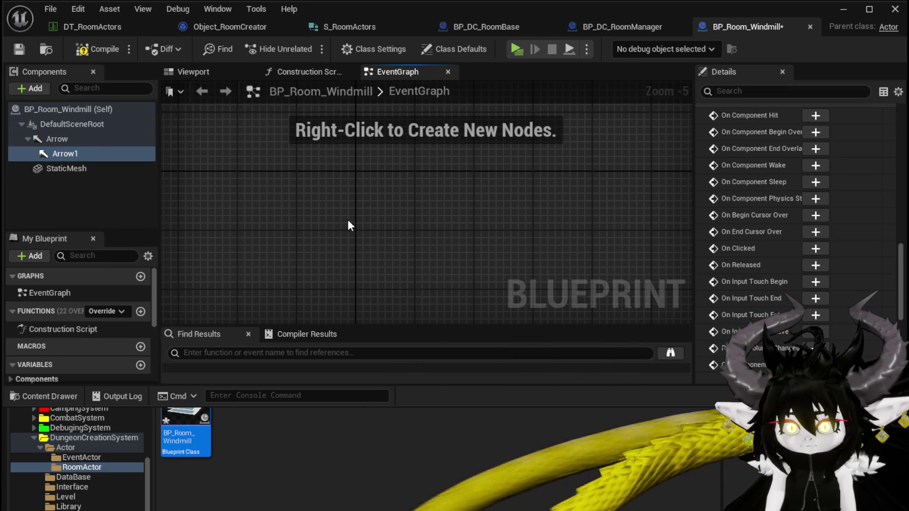
{"action": "left_click_drag", "start_coordinate": [70, 157], "coordinate": [55, 136]}
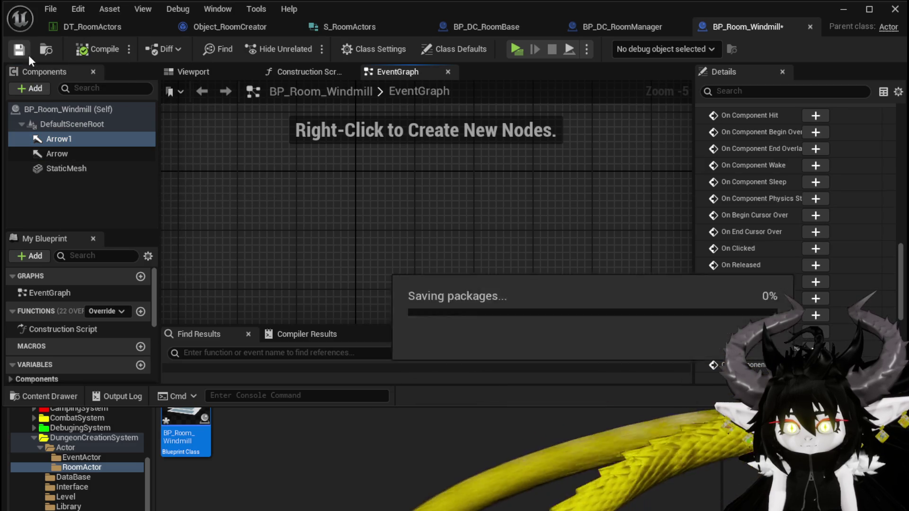
{"action": "left_click", "coordinate": [219, 75]}
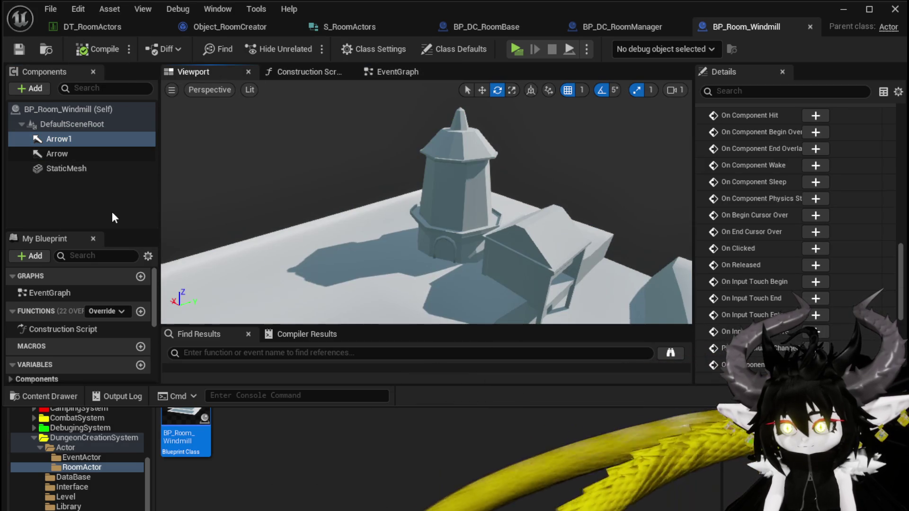
Rotate Arrow around its vertical axis and turn Arrow1 to a yaw of -30
{"action": "left_click", "coordinate": [65, 154]}
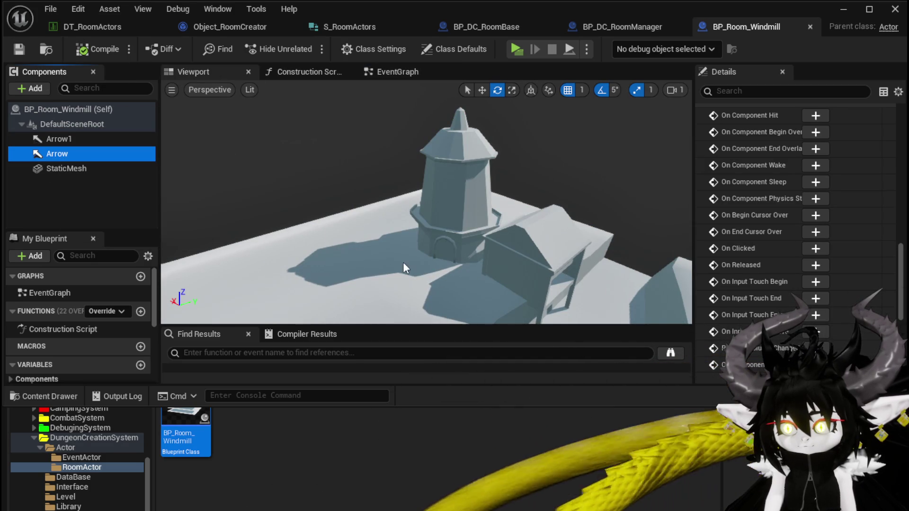
{"action": "key", "text": "f"}
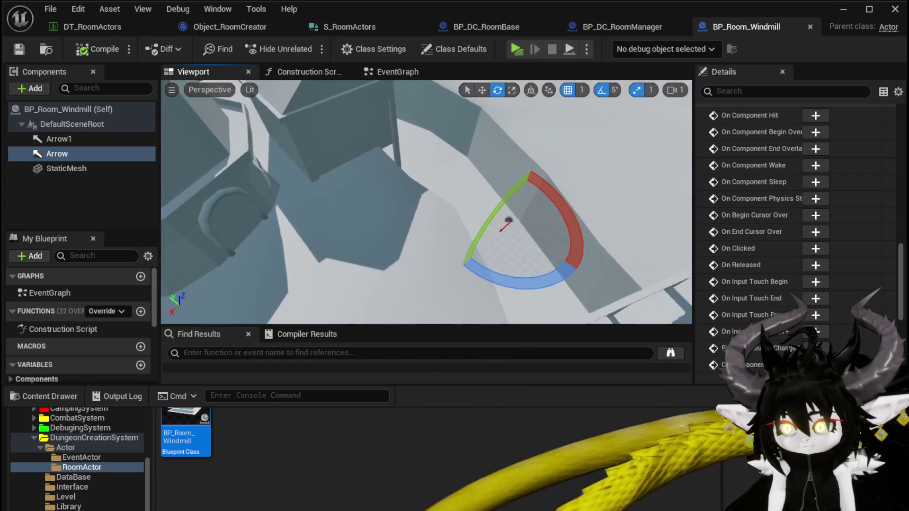
{"action": "key", "text": "w"}
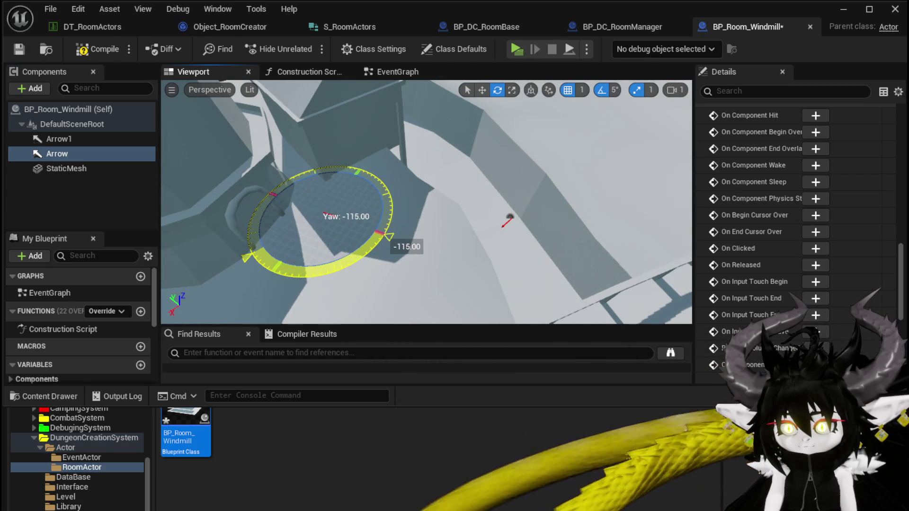
{"action": "key", "text": "f"}
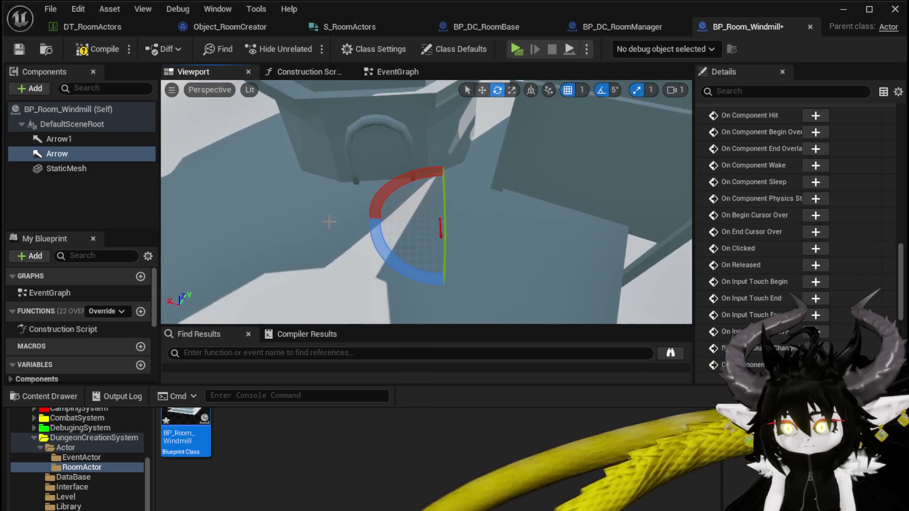
{"action": "key", "text": "w"}
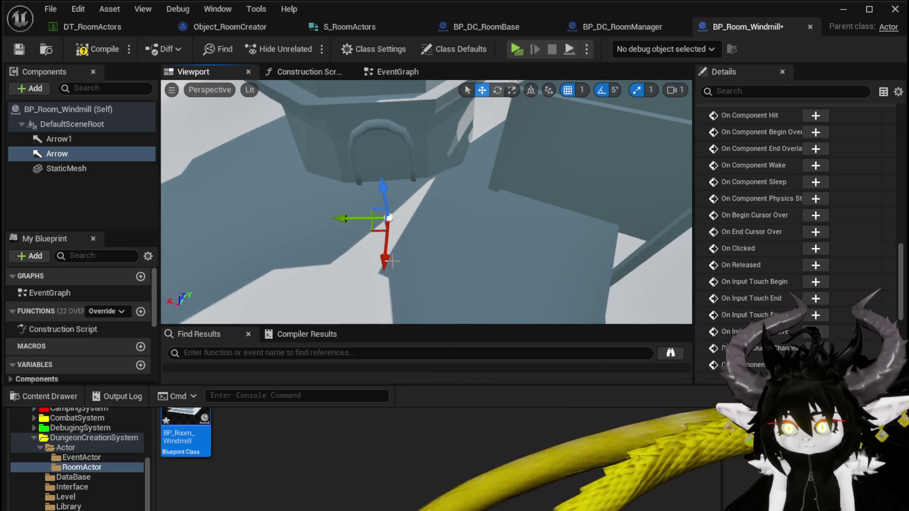
{"action": "left_click_drag", "start_coordinate": [412, 202], "coordinate": [413, 216]}
{"action": "mouse_move", "coordinate": [431, 176]}
{"action": "left_mouse_down"}
{"action": "mouse_move", "coordinate": [392, 246]}
{"action": "mouse_move", "coordinate": [440, 283]}
{"action": "left_mouse_up"}
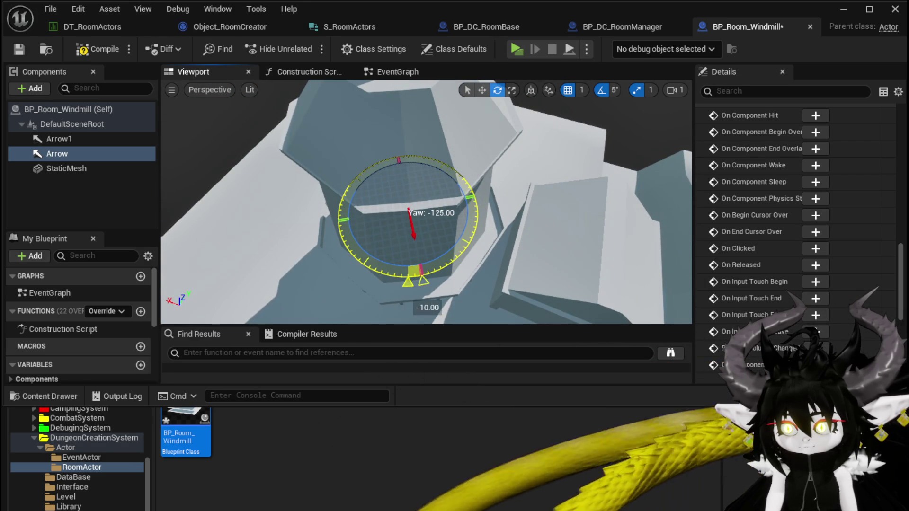
{"action": "left_click_drag", "start_coordinate": [465, 268], "coordinate": [464, 267]}
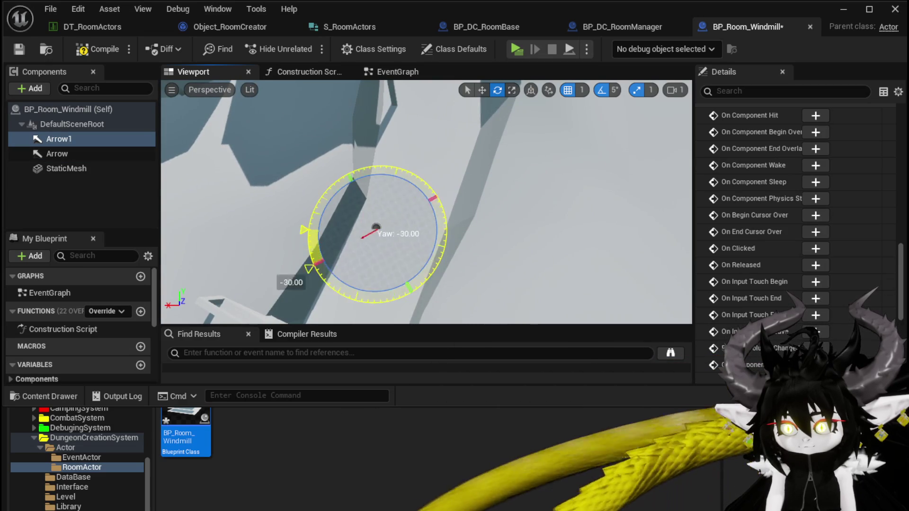
{"action": "left_click_drag", "start_coordinate": [449, 230], "coordinate": [452, 272]}
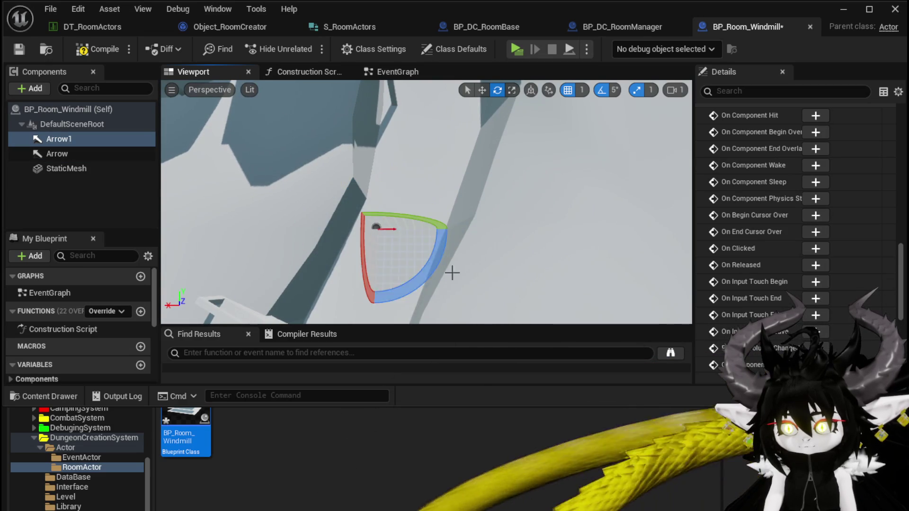
Move Arrow1 sideways along Y and up the tower along Z
{"action": "key", "text": "f"}
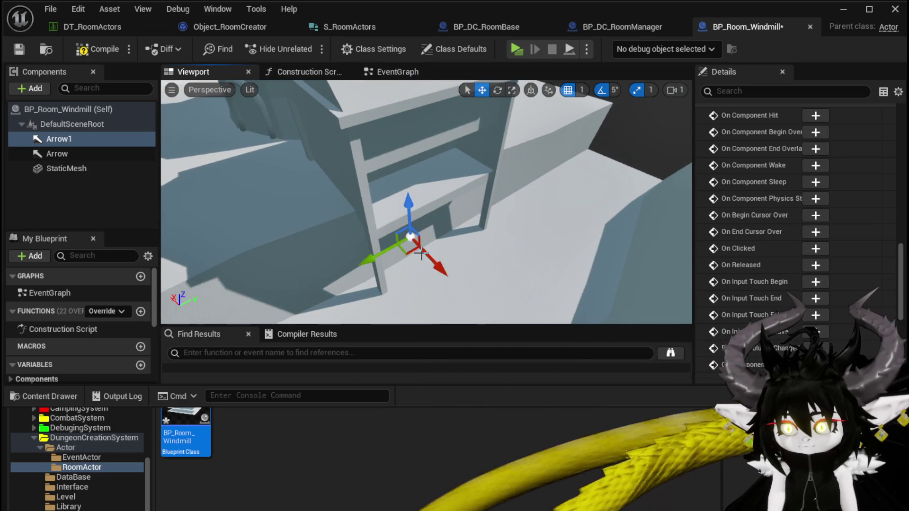
{"action": "mouse_move", "coordinate": [370, 257]}
{"action": "left_mouse_down"}
{"action": "mouse_move", "coordinate": [433, 216]}
{"action": "mouse_move", "coordinate": [423, 228]}
{"action": "mouse_move", "coordinate": [486, 226]}
{"action": "mouse_move", "coordinate": [478, 223]}
{"action": "mouse_move", "coordinate": [483, 234]}
{"action": "left_mouse_up"}
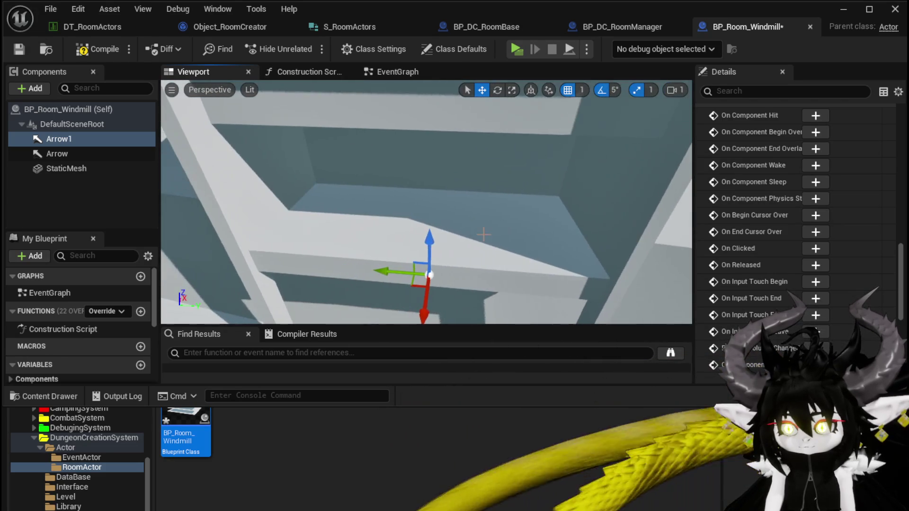
{"action": "mouse_move", "coordinate": [416, 149]}
{"action": "left_mouse_down"}
{"action": "mouse_move", "coordinate": [462, 258]}
{"action": "mouse_move", "coordinate": [417, 148]}
{"action": "left_mouse_up"}
{"action": "mouse_move", "coordinate": [360, 213]}
{"action": "left_mouse_down"}
{"action": "mouse_move", "coordinate": [379, 142]}
{"action": "mouse_move", "coordinate": [417, 179]}
{"action": "mouse_move", "coordinate": [421, 244]}
{"action": "left_mouse_up"}
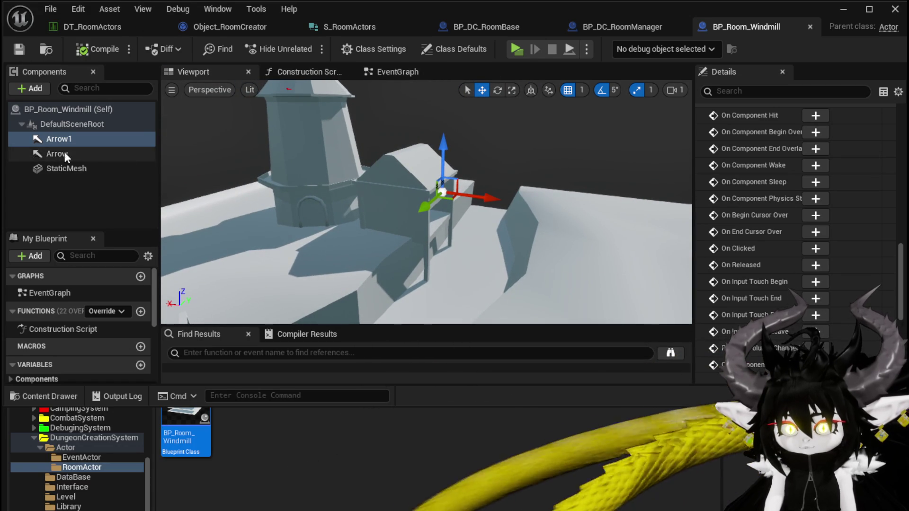
{"action": "left_click", "coordinate": [390, 75]}
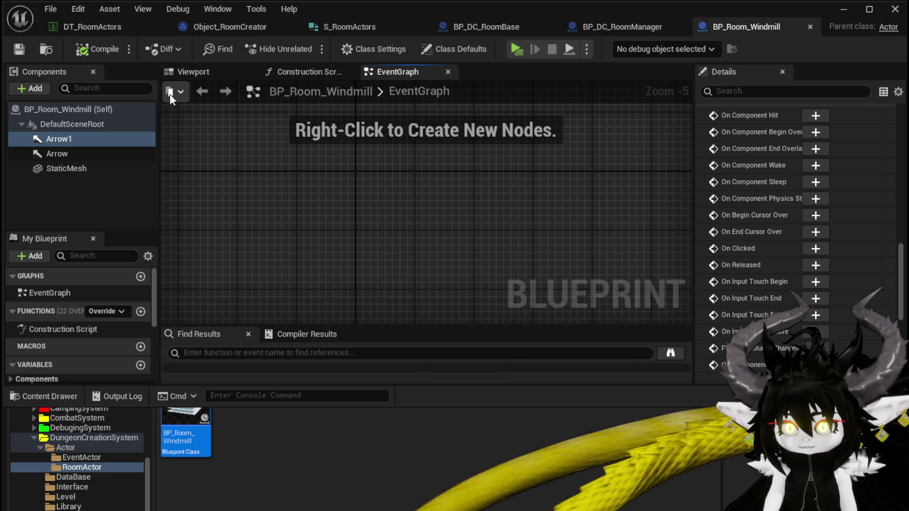
Add an Event BeginPlay node to the windmill blueprint's event graph
{"action": "left_click", "coordinate": [180, 73]}
{"action": "left_click", "coordinate": [379, 69]}
{"action": "right_click", "coordinate": [299, 208]}
{"action": "type", "text": "Event"}
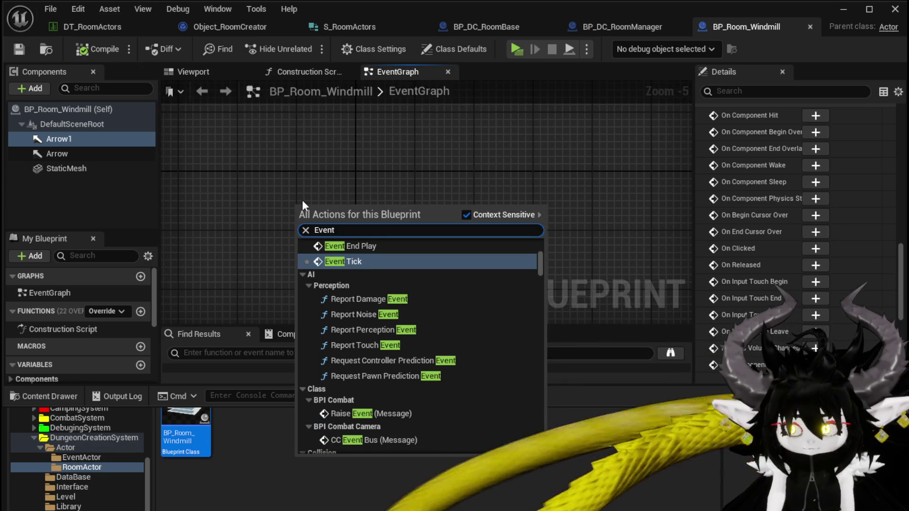
{"action": "type", "text": "b"}
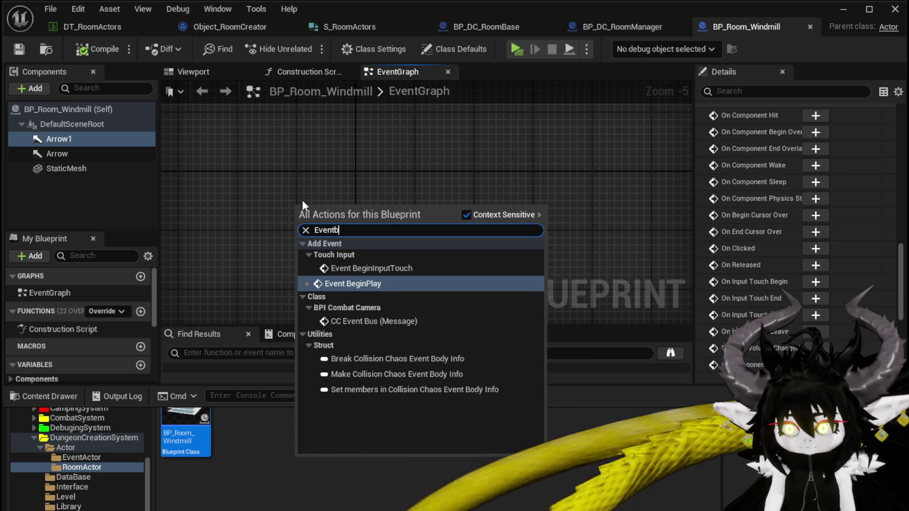
{"action": "key", "text": "Return"}
{"action": "scroll", "coordinate": [302, 200], "scroll_direction": "up", "scroll_amount": 5}
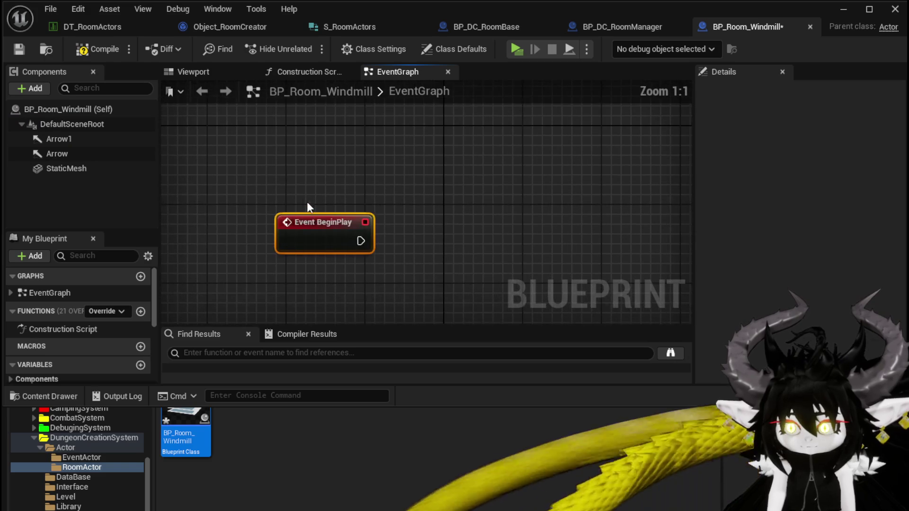
{"action": "left_click_drag", "start_coordinate": [302, 198], "coordinate": [268, 148]}
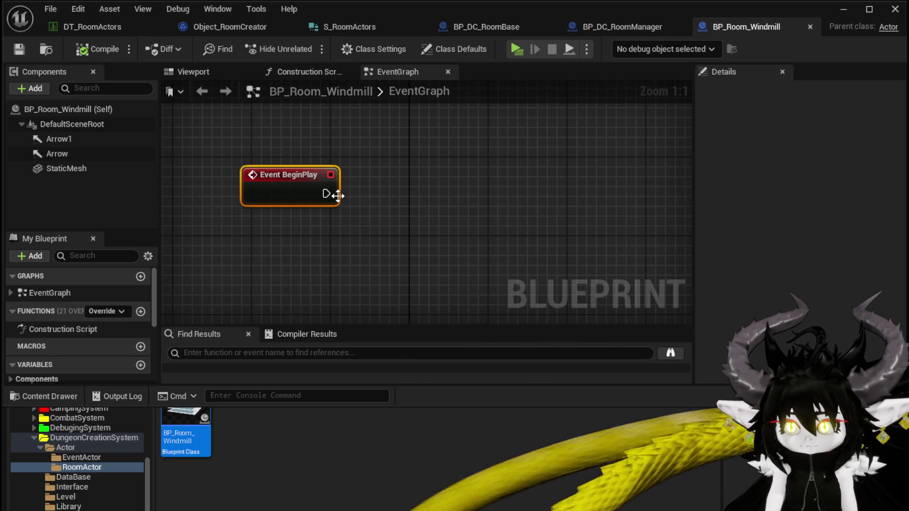
Feed Arrow and Arrow 1 getter nodes into a two-input Make Array node
{"action": "right_click", "coordinate": [330, 260]}
{"action": "left_click", "coordinate": [55, 151]}
{"action": "mouse_move", "coordinate": [55, 150]}
{"action": "left_mouse_down"}
{"action": "mouse_move", "coordinate": [286, 289]}
{"action": "mouse_move", "coordinate": [353, 265]}
{"action": "left_mouse_up"}
{"action": "type", "text": "make"}
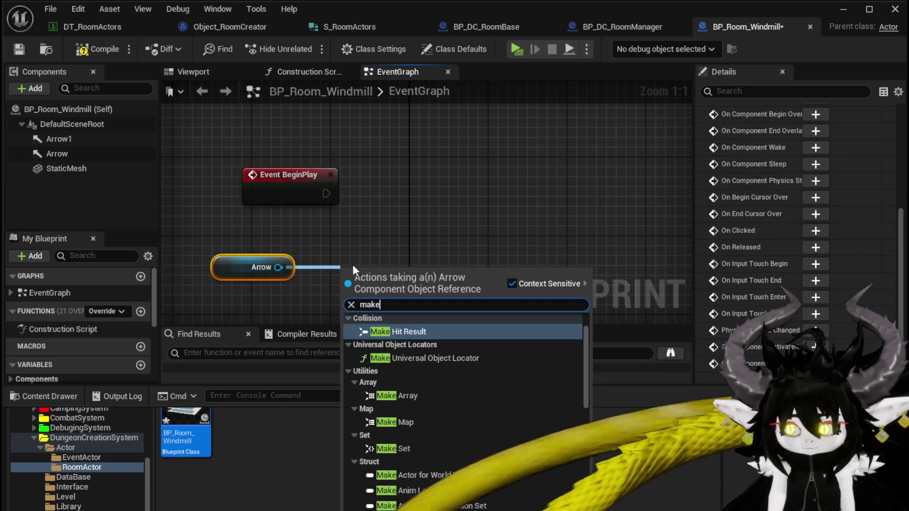
{"action": "type", "text": " aray"}
{"action": "key", "text": "Return"}
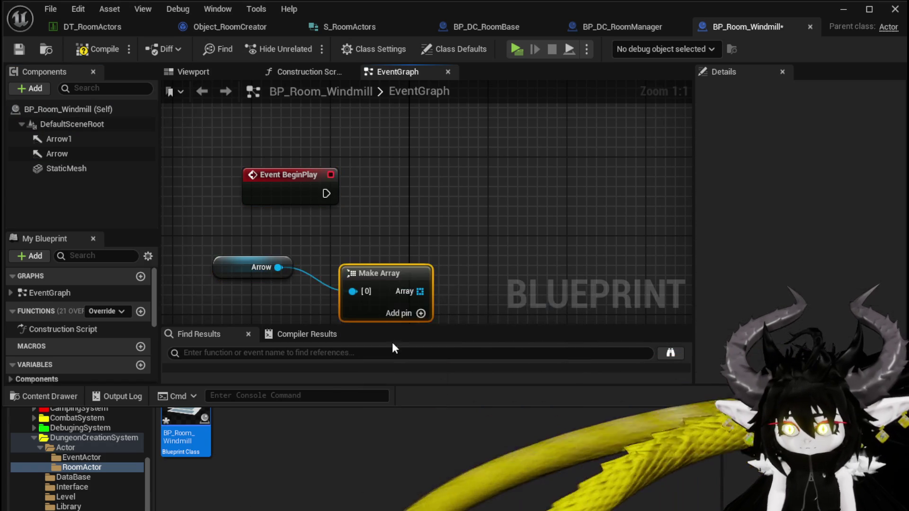
{"action": "left_click", "coordinate": [400, 283]}
{"action": "mouse_move", "coordinate": [43, 141]}
{"action": "left_mouse_down"}
{"action": "mouse_move", "coordinate": [229, 251]}
{"action": "mouse_move", "coordinate": [257, 257]}
{"action": "left_mouse_up"}
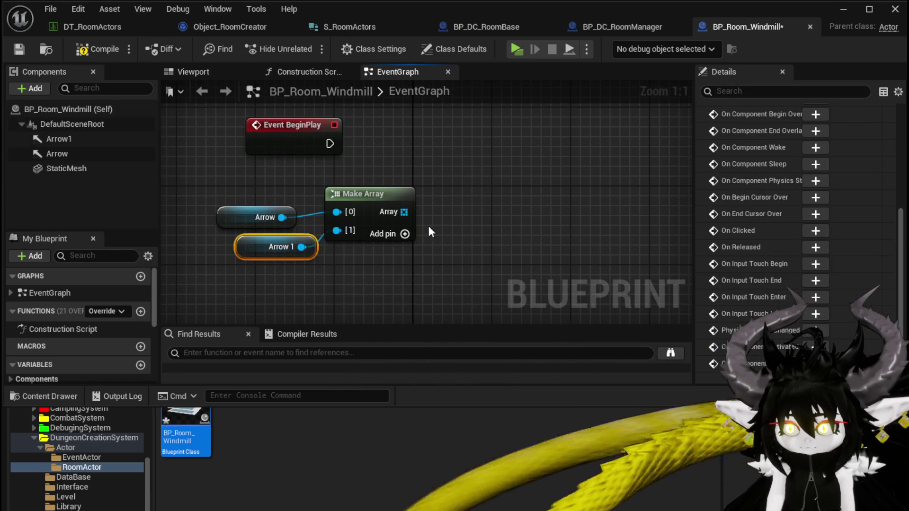
Add a For Each Loop over the array, wire it from BeginPlay, then save and compile
{"action": "left_click_drag", "start_coordinate": [368, 256], "coordinate": [469, 250]}
{"action": "type", "text": "Loop"}
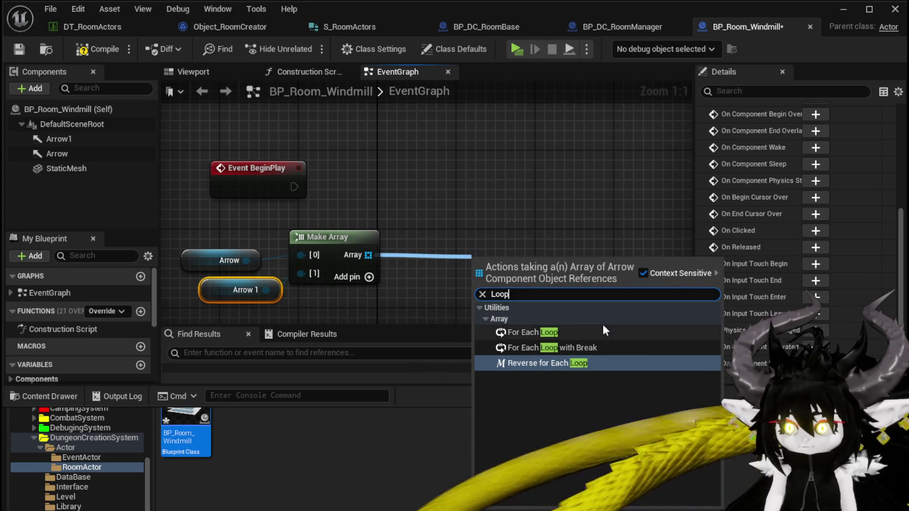
{"action": "left_click", "coordinate": [615, 331]}
{"action": "left_click_drag", "start_coordinate": [543, 300], "coordinate": [465, 184]}
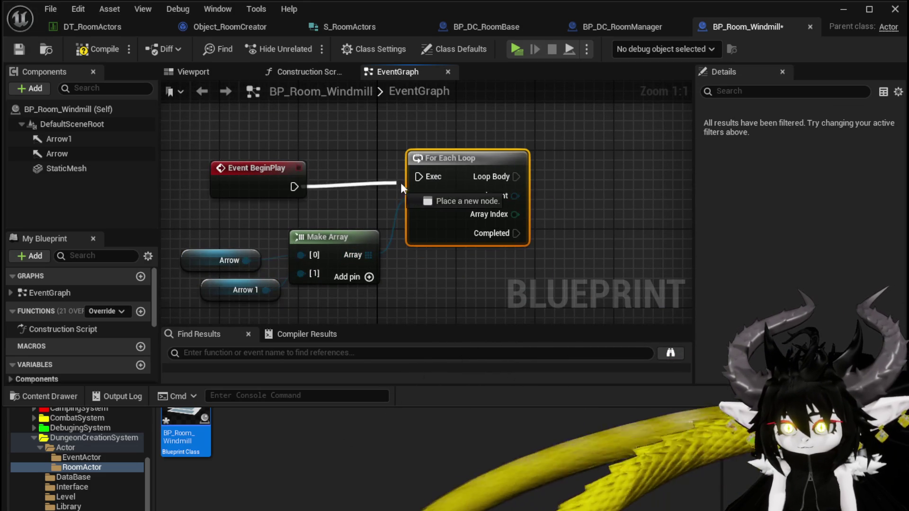
{"action": "key", "text": "q"}
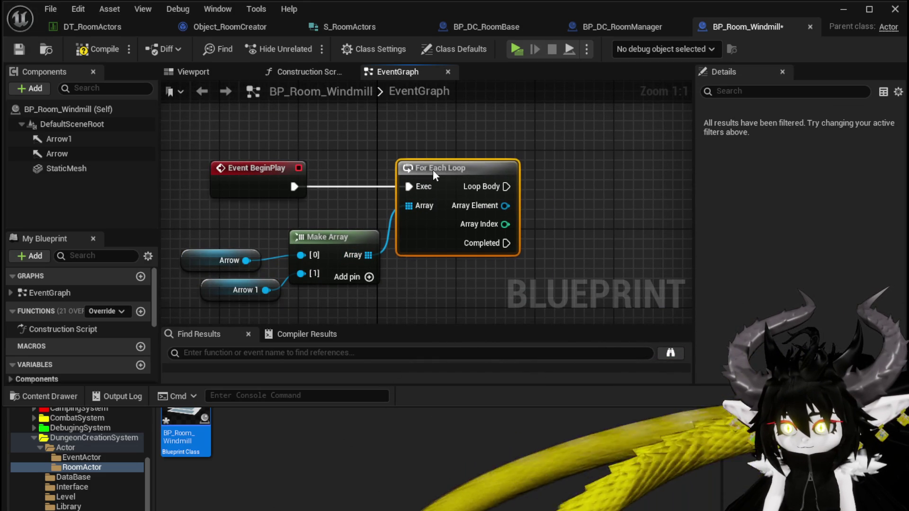
{"action": "left_click", "coordinate": [20, 48]}
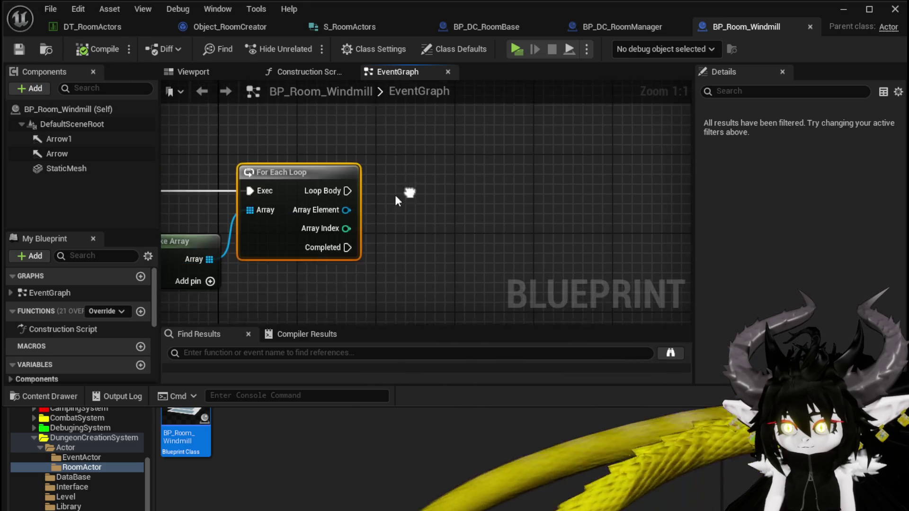
Add a Get World Transform node on the loop's Array Element
{"action": "left_click_drag", "start_coordinate": [338, 211], "coordinate": [434, 219]}
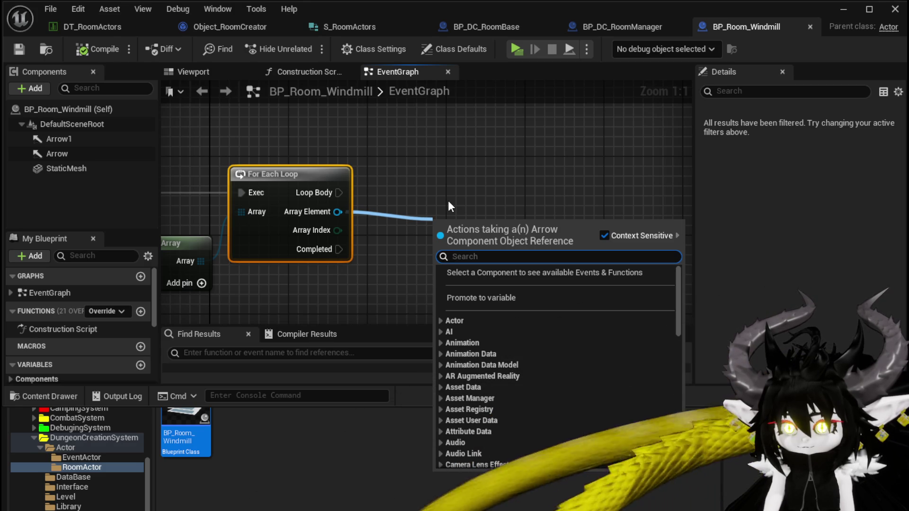
{"action": "type", "text": "ge"}
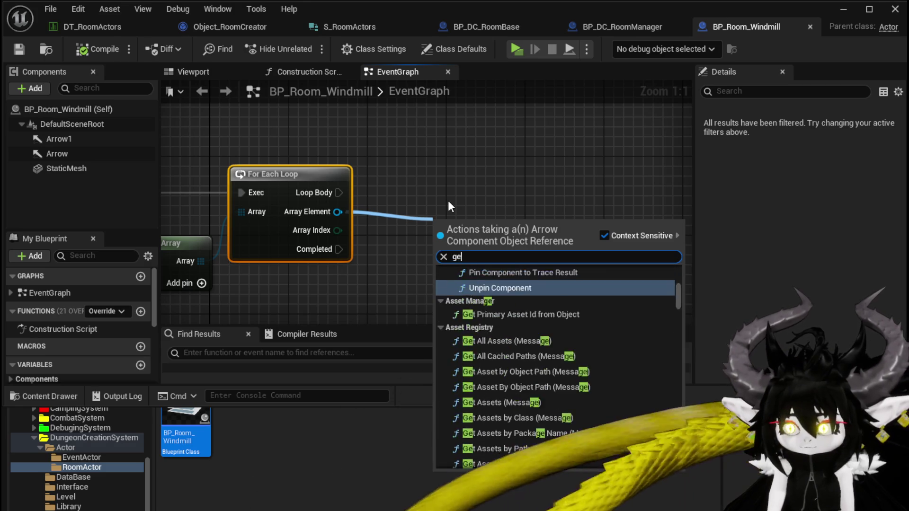
{"action": "type", "text": "t Transform"}
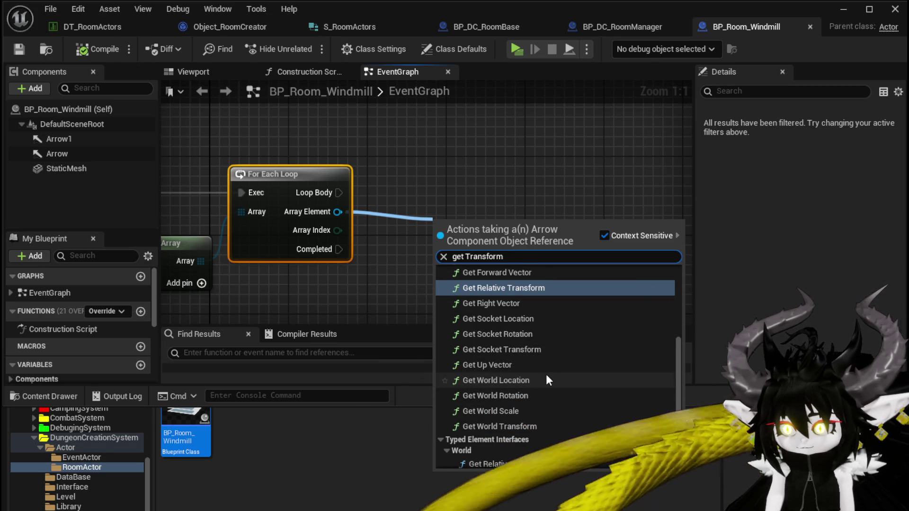
{"action": "scroll", "coordinate": [546, 376], "scroll_direction": "up", "scroll_amount": 3}
{"action": "scroll", "coordinate": [546, 374], "scroll_direction": "up", "scroll_amount": 3}
{"action": "scroll", "coordinate": [547, 374], "scroll_direction": "down", "scroll_amount": 8}
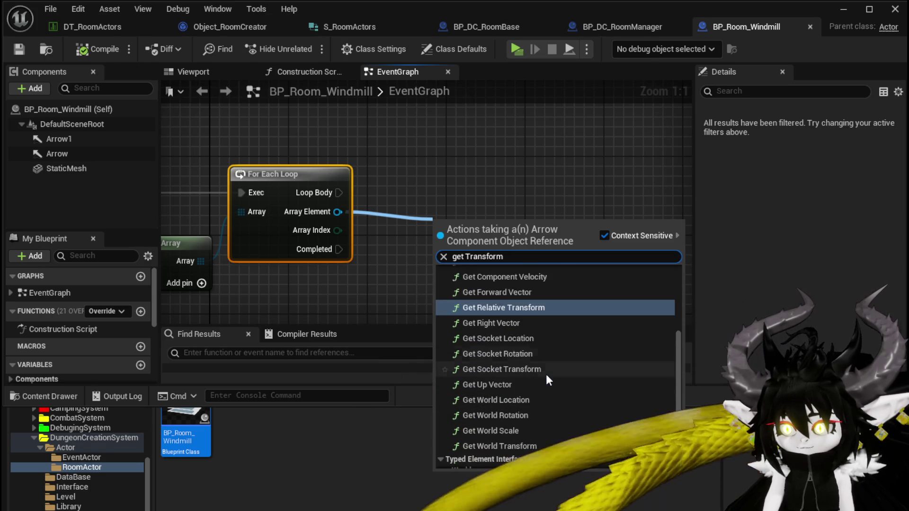
{"action": "left_click", "coordinate": [524, 391]}
{"action": "left_click_drag", "start_coordinate": [471, 263], "coordinate": [320, 301]}
Promote the world transform to a variable named Transform and make it an array
{"action": "right_click", "coordinate": [415, 300]}
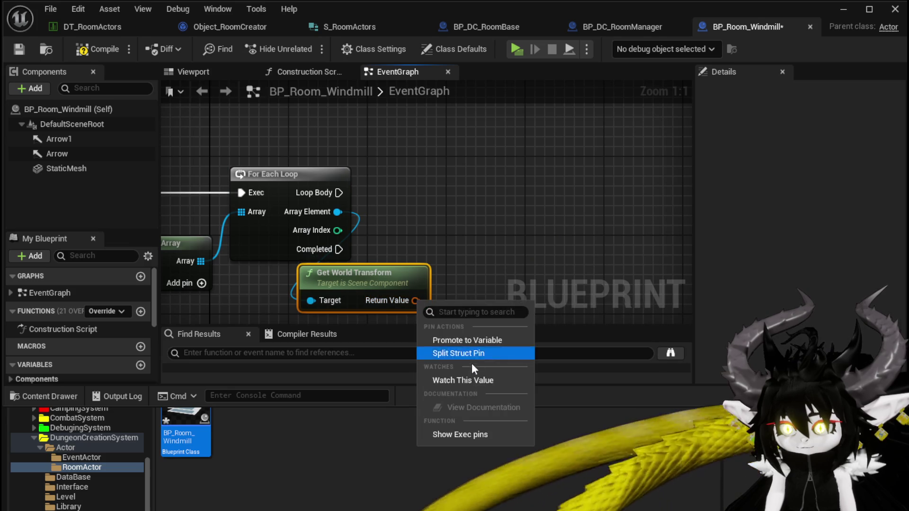
{"action": "left_click", "coordinate": [464, 340]}
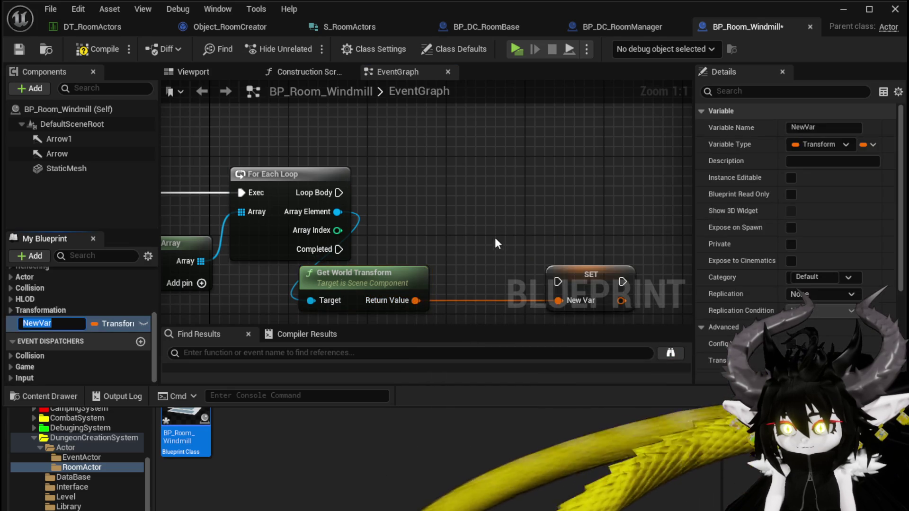
{"action": "left_click_drag", "start_coordinate": [496, 240], "coordinate": [458, 188]}
{"action": "left_click", "coordinate": [555, 232]}
{"action": "key", "text": "Delete"}
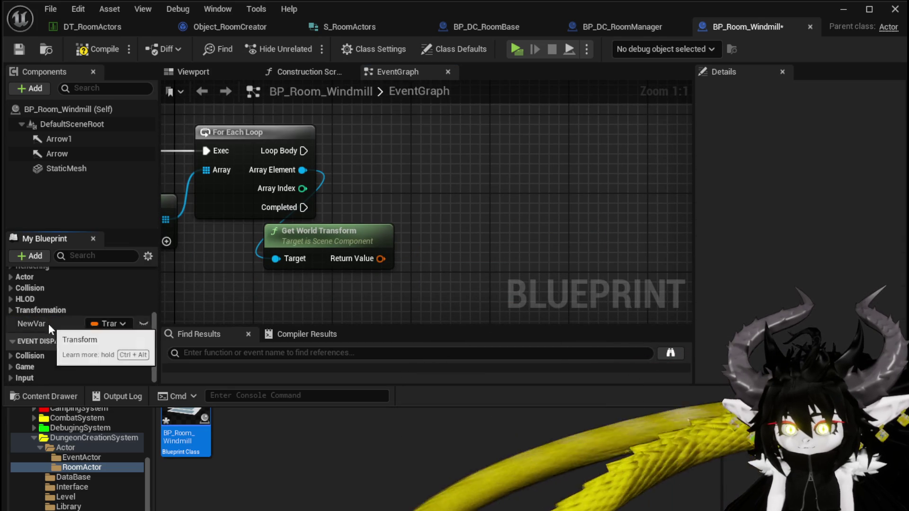
{"action": "right_click", "coordinate": [48, 323]}
{"action": "left_click", "coordinate": [95, 351]}
{"action": "type", "text": "Transform"}
{"action": "key", "text": "Return"}
{"action": "left_click", "coordinate": [868, 145]}
{"action": "left_click", "coordinate": [849, 178]}
Add each arrow's world transform to the Transform array in the loop body, then save
{"action": "left_click_drag", "start_coordinate": [338, 151], "coordinate": [342, 149]}
{"action": "left_click", "coordinate": [385, 157]}
{"action": "type", "text": "ad"}
{"action": "left_click_drag", "start_coordinate": [419, 136], "coordinate": [470, 184]}
{"action": "left_click", "coordinate": [503, 243]}
{"action": "left_click_drag", "start_coordinate": [381, 258], "coordinate": [515, 163]}
{"action": "left_click_drag", "start_coordinate": [519, 253], "coordinate": [508, 223]}
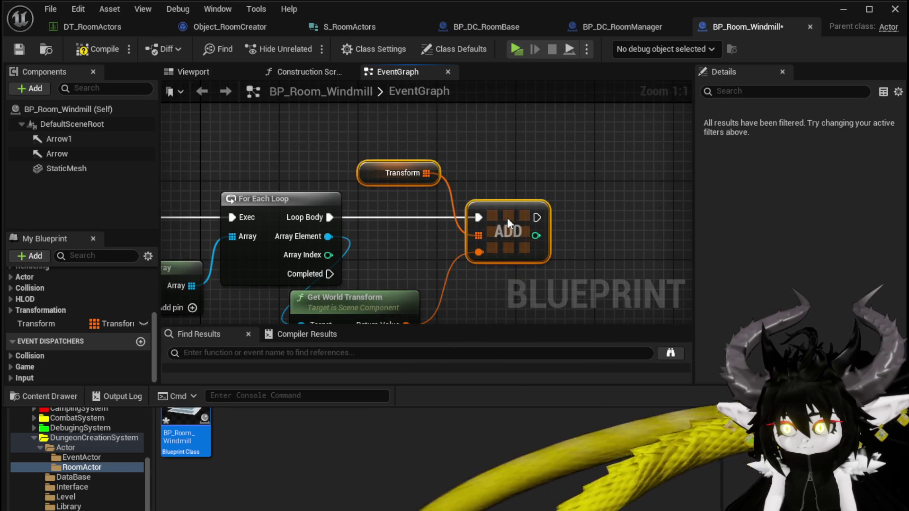
{"action": "left_click", "coordinate": [19, 49]}
Line up the Arrow 1 getter under Arrow and switch to BP_DC_RoomBase
{"action": "scroll", "coordinate": [416, 143], "scroll_direction": "down", "scroll_amount": 4}
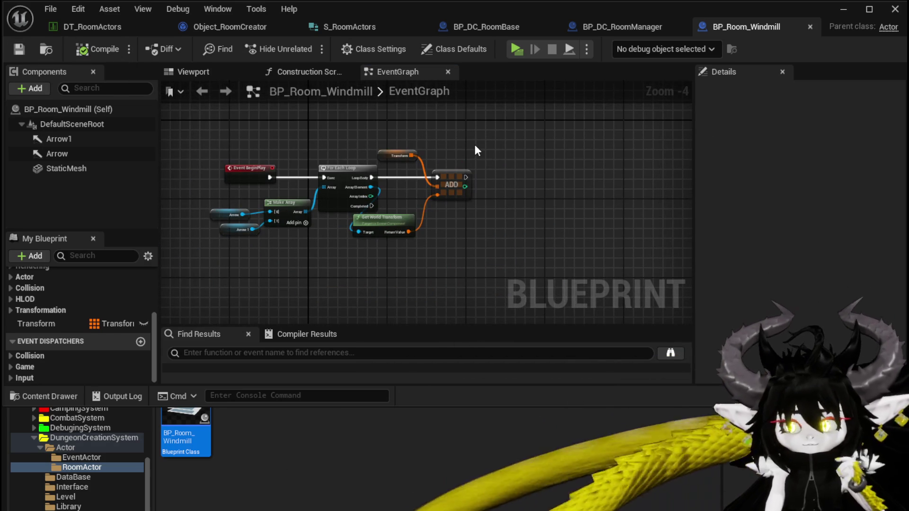
{"action": "left_click_drag", "start_coordinate": [474, 146], "coordinate": [517, 147]}
{"action": "left_click_drag", "start_coordinate": [268, 229], "coordinate": [258, 229]}
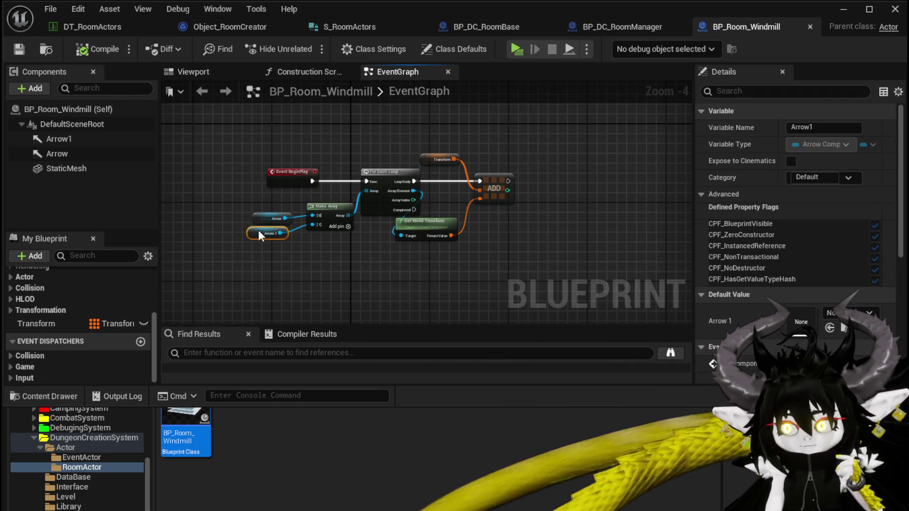
{"action": "left_click", "coordinate": [262, 202]}
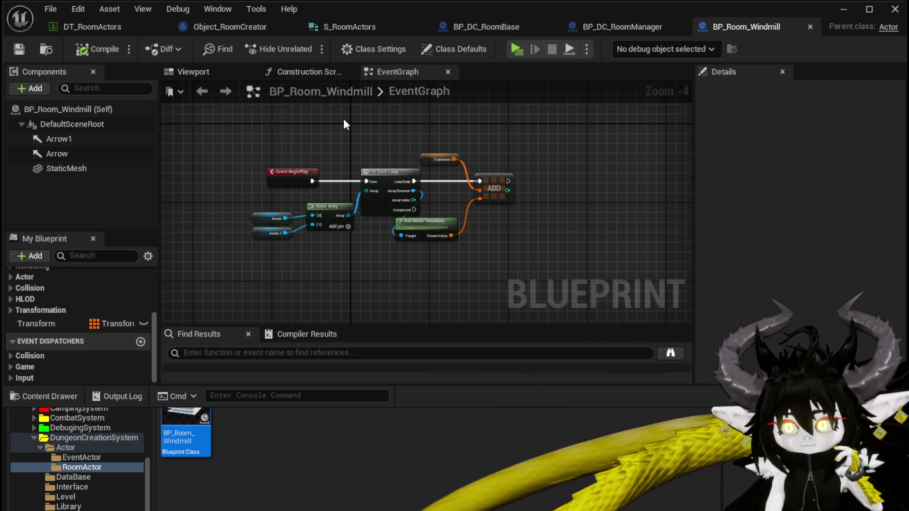
{"action": "left_click", "coordinate": [467, 27]}
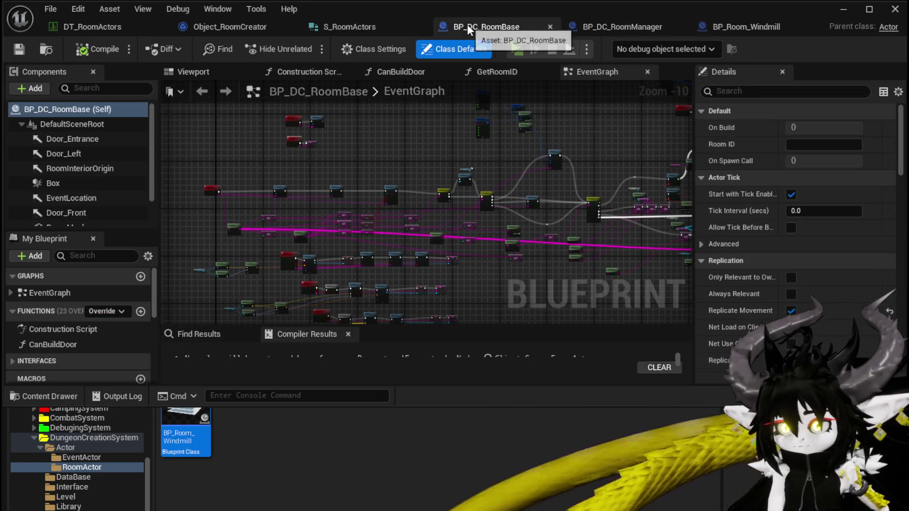
Switch to BP_DC_RoomManager and view its SpawnRoom graph
{"action": "left_click", "coordinate": [604, 28]}
{"action": "mouse_move", "coordinate": [515, 166]}
{"action": "left_mouse_down"}
{"action": "mouse_move", "coordinate": [374, 154]}
{"action": "mouse_move", "coordinate": [523, 153]}
{"action": "left_mouse_up"}
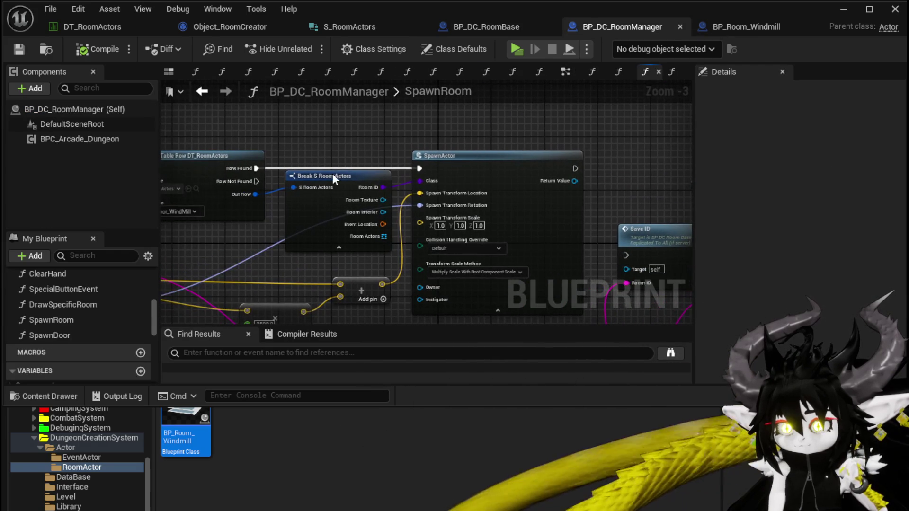
Cast the SpawnActor's Return Value to BP_Room_Windmill
{"action": "left_click_drag", "start_coordinate": [362, 189], "coordinate": [82, 207]}
{"action": "left_click_drag", "start_coordinate": [292, 203], "coordinate": [334, 198]}
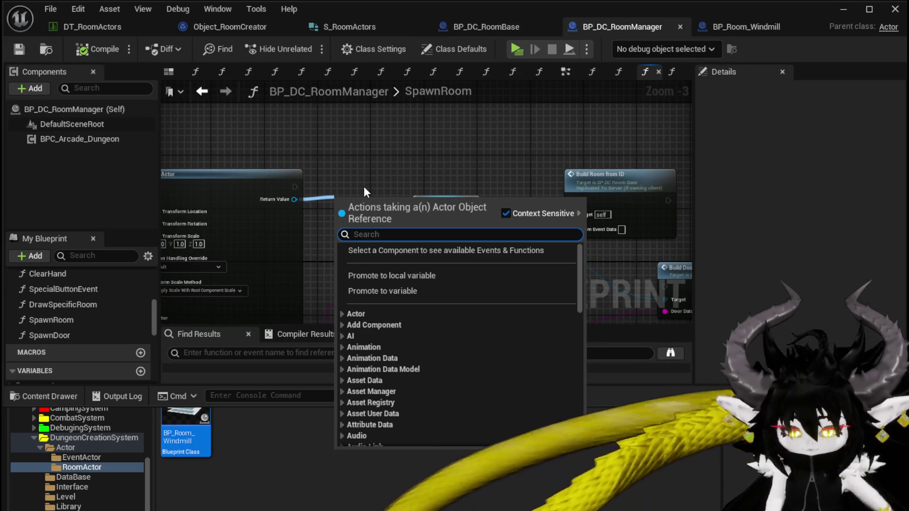
{"action": "type", "text": "cast to"}
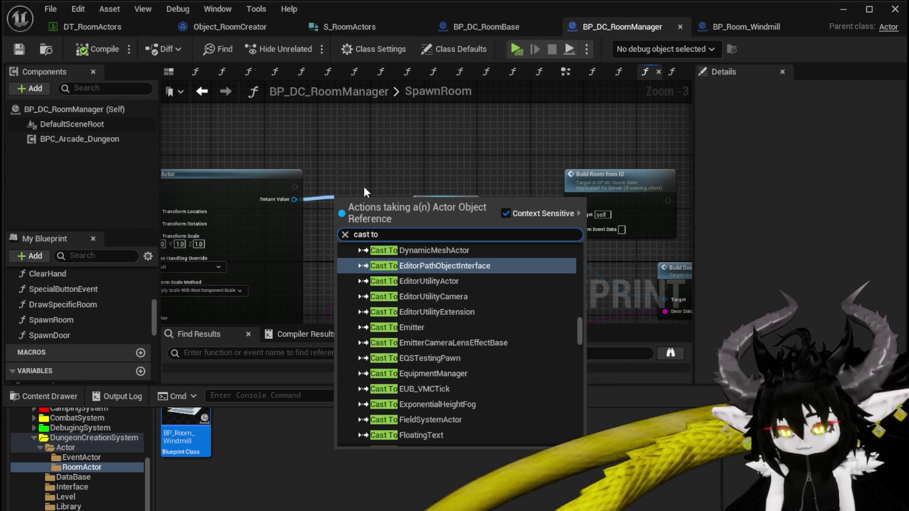
{"action": "type", "text": " BP R"}
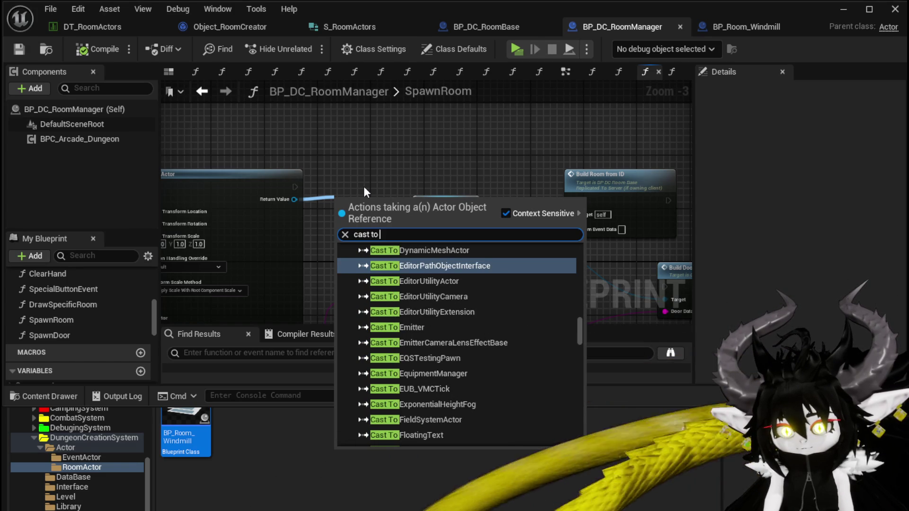
{"action": "type", "text": "oom"}
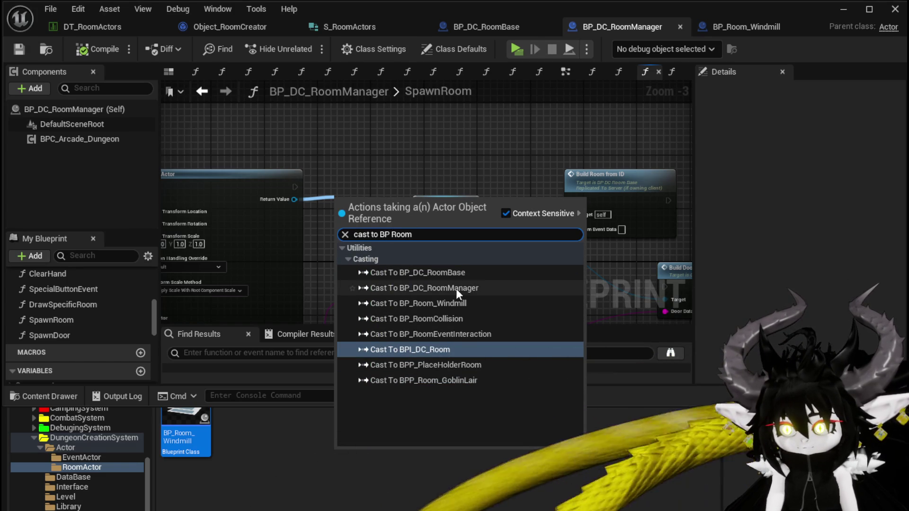
{"action": "left_click", "coordinate": [433, 303]}
{"action": "mouse_move", "coordinate": [371, 185]}
{"action": "left_mouse_down"}
{"action": "mouse_move", "coordinate": [340, 117]}
{"action": "mouse_move", "coordinate": [308, 120]}
{"action": "mouse_move", "coordinate": [289, 165]}
{"action": "left_mouse_up"}
Add a Get Transform node on the cast's As BP Room Windmill output
{"action": "left_click_drag", "start_coordinate": [339, 206], "coordinate": [410, 194]}
{"action": "type", "text": "Transform"}
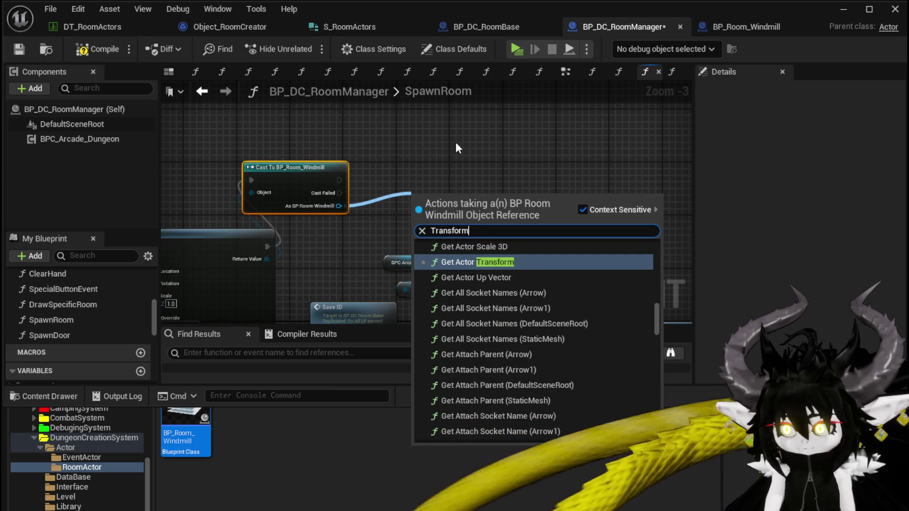
{"action": "scroll", "coordinate": [574, 289], "scroll_direction": "up", "scroll_amount": 5}
{"action": "mouse_move", "coordinate": [652, 317]}
{"action": "left_mouse_down"}
{"action": "mouse_move", "coordinate": [657, 303]}
{"action": "mouse_move", "coordinate": [670, 322]}
{"action": "mouse_move", "coordinate": [651, 439]}
{"action": "left_mouse_up"}
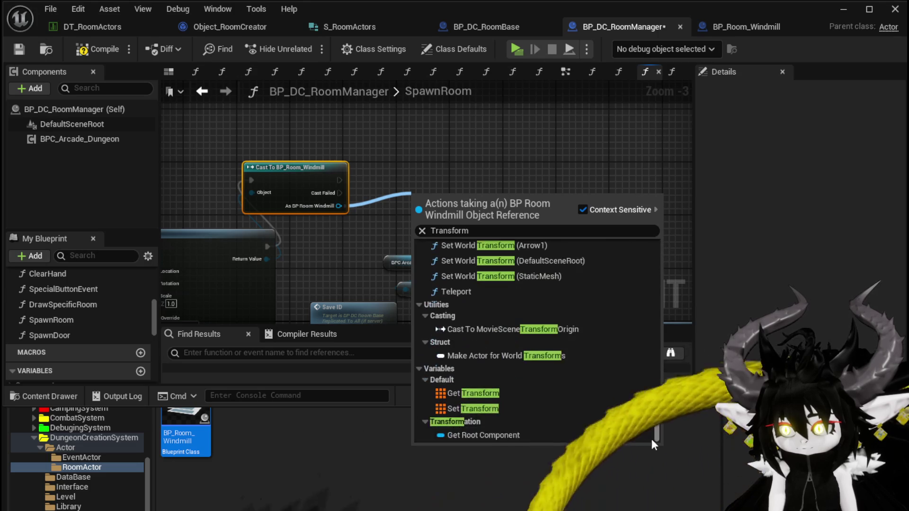
{"action": "left_click", "coordinate": [479, 394]}
{"action": "mouse_move", "coordinate": [445, 194]}
{"action": "left_mouse_down"}
{"action": "mouse_move", "coordinate": [425, 212]}
{"action": "mouse_move", "coordinate": [332, 232]}
{"action": "left_mouse_up"}
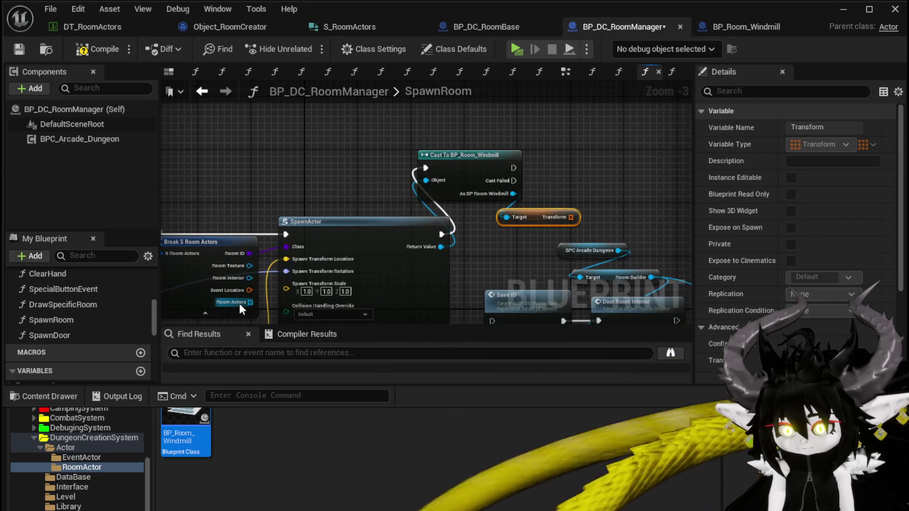
Add a For Each Loop fed by the Room Actors array output
{"action": "mouse_move", "coordinate": [240, 303]}
{"action": "left_mouse_down"}
{"action": "mouse_move", "coordinate": [592, 151]}
{"action": "mouse_move", "coordinate": [527, 164]}
{"action": "mouse_move", "coordinate": [543, 174]}
{"action": "left_mouse_up"}
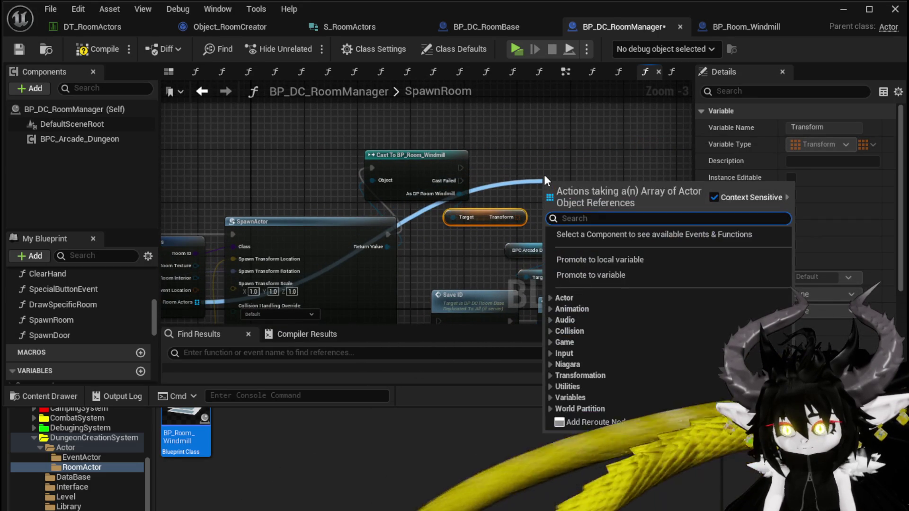
{"action": "type", "text": "Loop"}
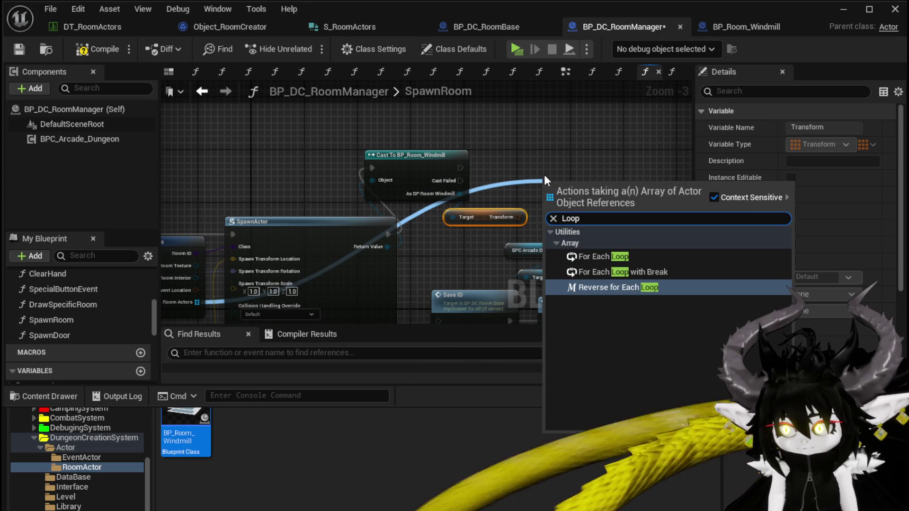
{"action": "left_click", "coordinate": [614, 255]}
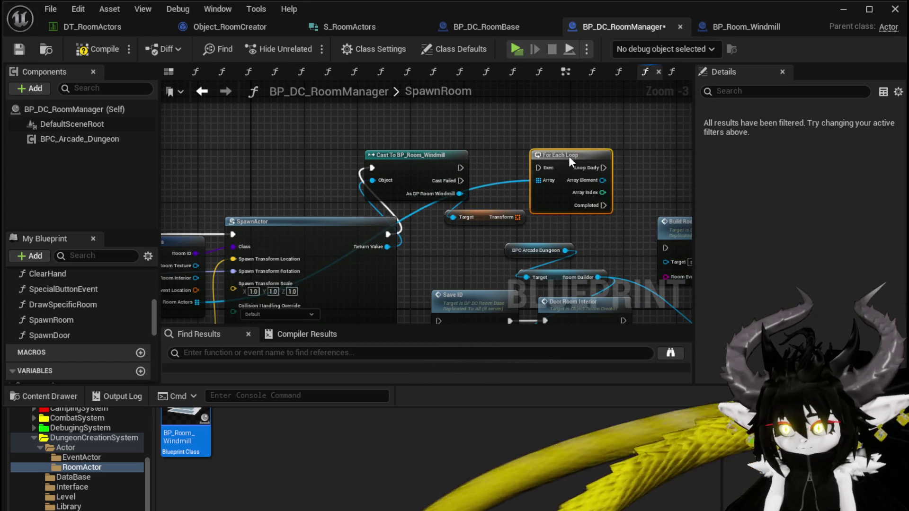
{"action": "mouse_move", "coordinate": [580, 163]}
{"action": "left_mouse_down"}
{"action": "mouse_move", "coordinate": [365, 184]}
{"action": "mouse_move", "coordinate": [401, 187]}
{"action": "left_mouse_up"}
Add a Spawn Actor from Class node, then delete it as unwanted
{"action": "type", "text": "Spa"}
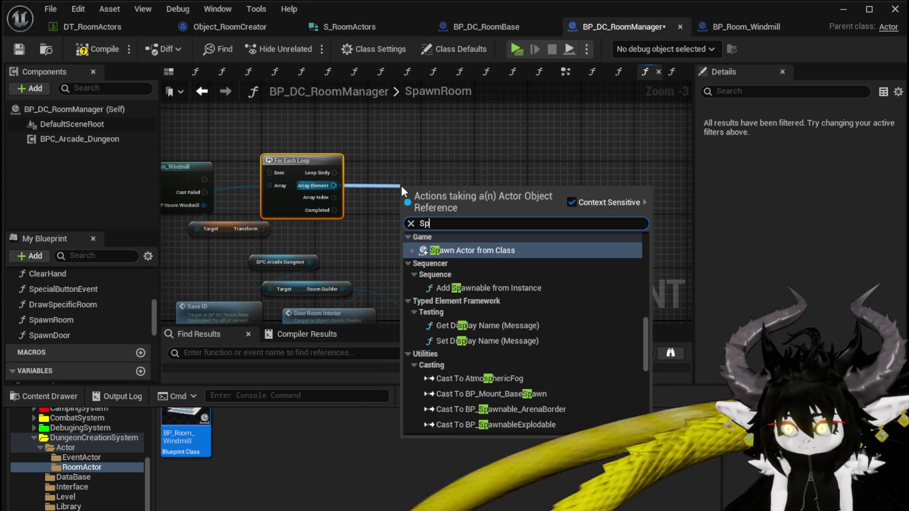
{"action": "key", "text": "Return"}
{"action": "left_click_drag", "start_coordinate": [461, 198], "coordinate": [451, 123]}
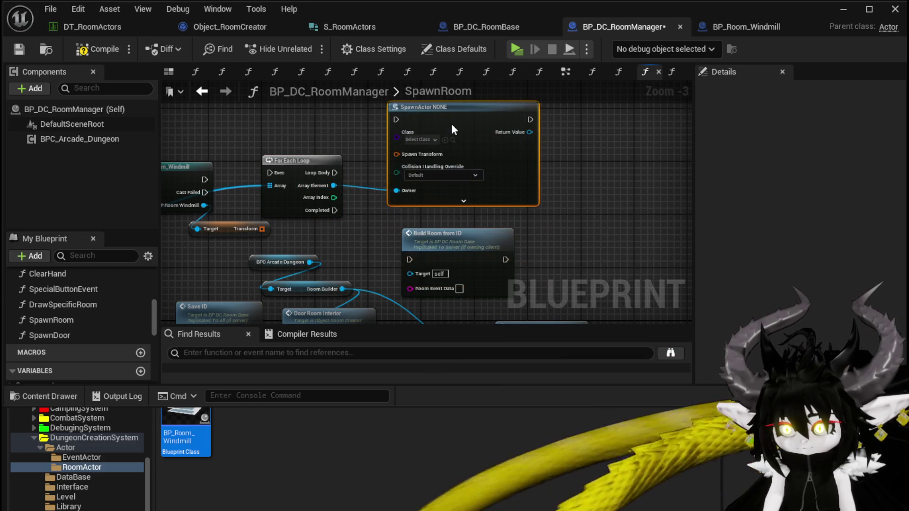
{"action": "key", "text": "Delete"}
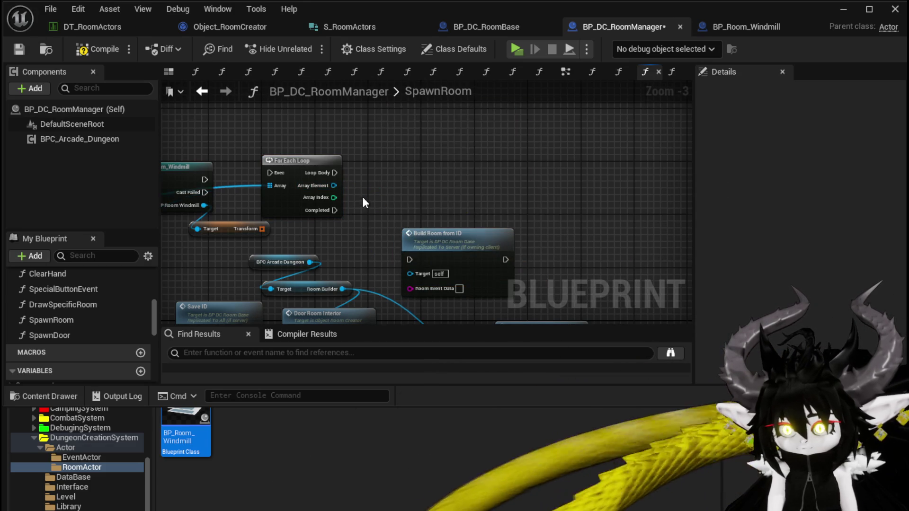
{"action": "scroll", "coordinate": [359, 197], "scroll_direction": "down", "scroll_amount": 1}
{"action": "scroll", "coordinate": [348, 220], "scroll_direction": "down", "scroll_amount": 3}
{"action": "right_click", "coordinate": [379, 179]}
{"action": "left_click", "coordinate": [324, 216]}
{"action": "left_click_drag", "start_coordinate": [311, 203], "coordinate": [440, 283]}
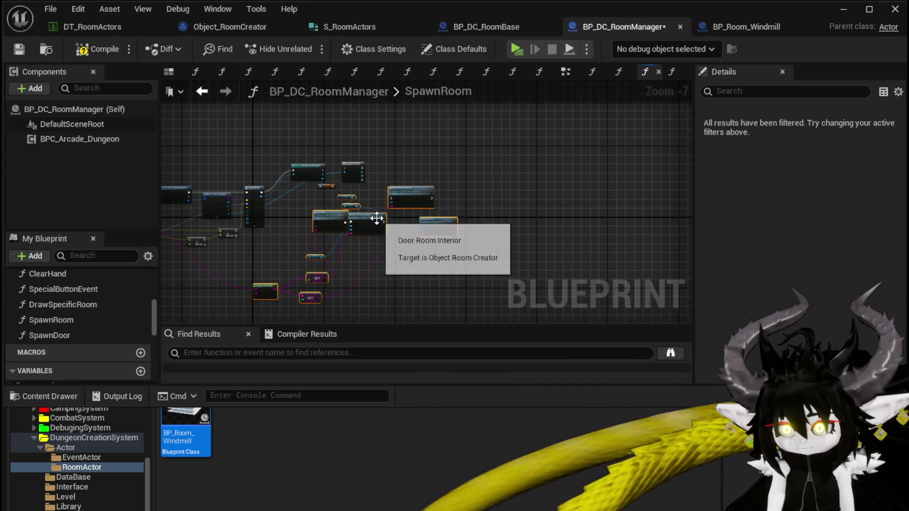
Tidy the SpawnRoom graph view, then compile and save BP_DC_RoomManager
{"action": "scroll", "coordinate": [355, 241], "scroll_direction": "up", "scroll_amount": 3}
{"action": "scroll", "coordinate": [356, 249], "scroll_direction": "up", "scroll_amount": 2}
{"action": "left_click", "coordinate": [468, 189]}
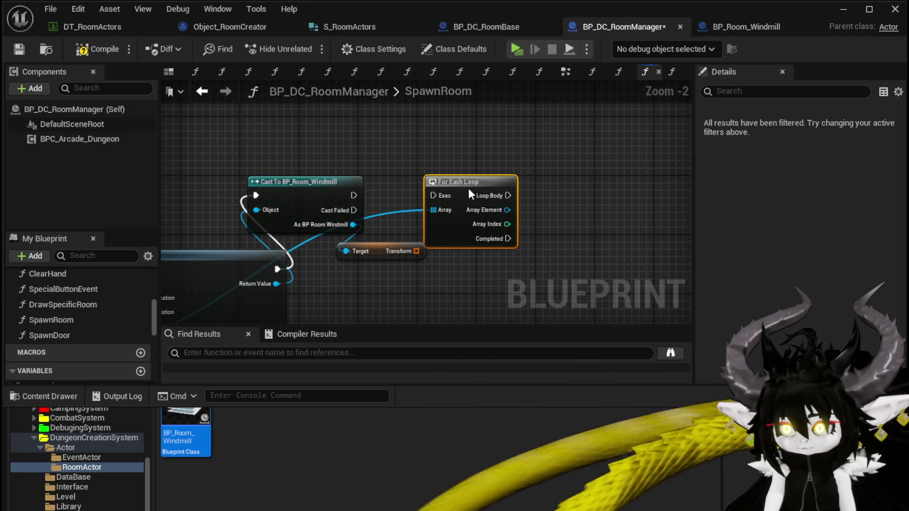
{"action": "mouse_move", "coordinate": [467, 189]}
{"action": "left_mouse_down"}
{"action": "mouse_move", "coordinate": [561, 211]}
{"action": "mouse_move", "coordinate": [350, 160]}
{"action": "left_mouse_up"}
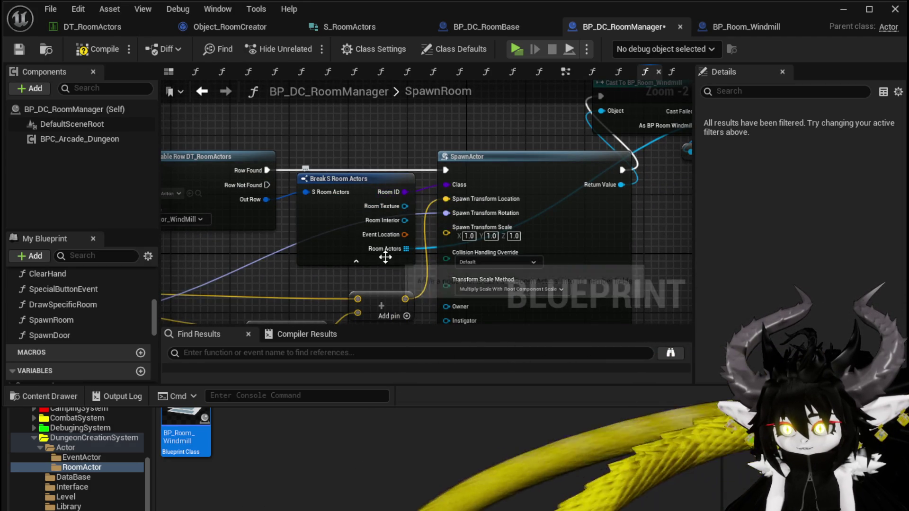
{"action": "left_click_drag", "start_coordinate": [428, 156], "coordinate": [408, 189]}
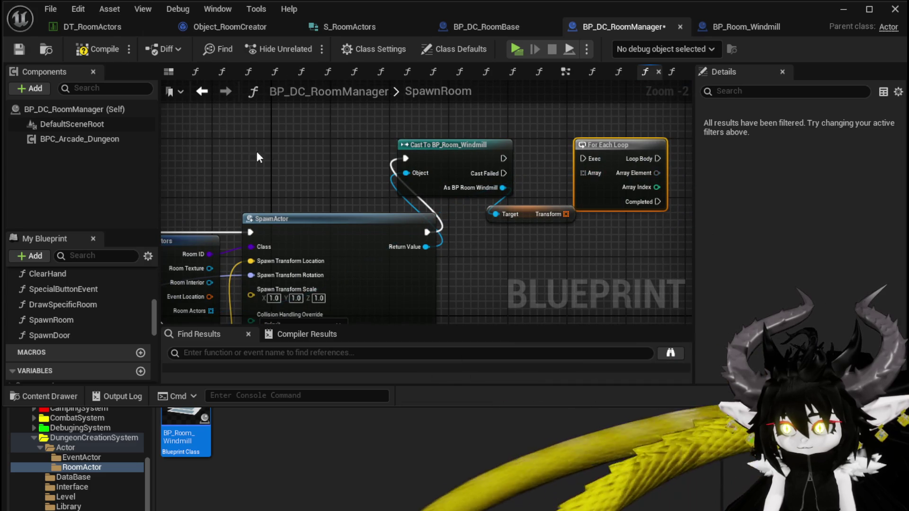
{"action": "left_click", "coordinate": [202, 92]}
{"action": "left_click", "coordinate": [84, 48]}
{"action": "key", "text": "ctrl+s"}
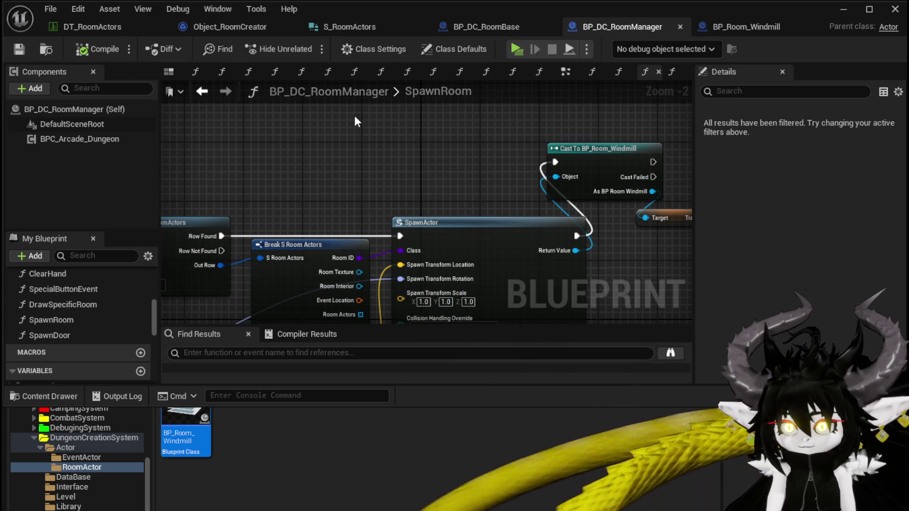
{"action": "left_click", "coordinate": [351, 31]}
Make RoomActors an array of Actor class references and save all modified assets
{"action": "left_click", "coordinate": [467, 186]}
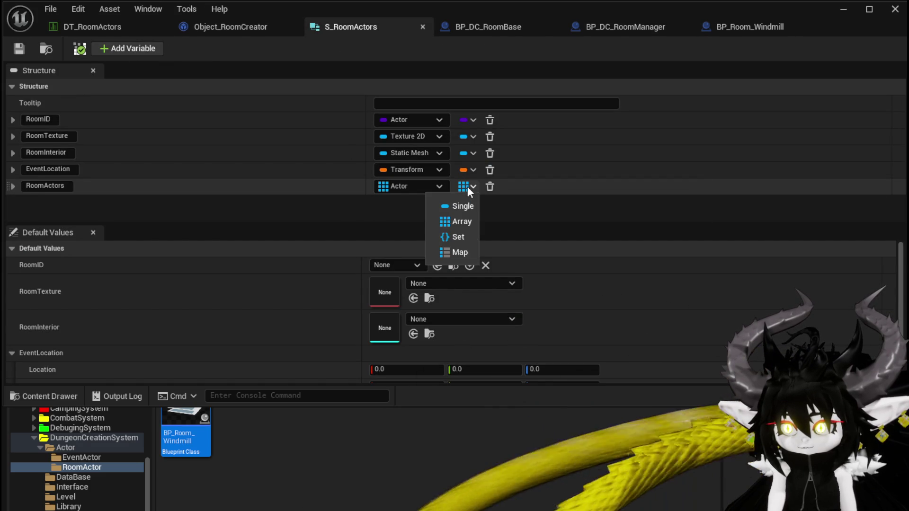
{"action": "left_click", "coordinate": [415, 184]}
{"action": "left_click", "coordinate": [404, 185]}
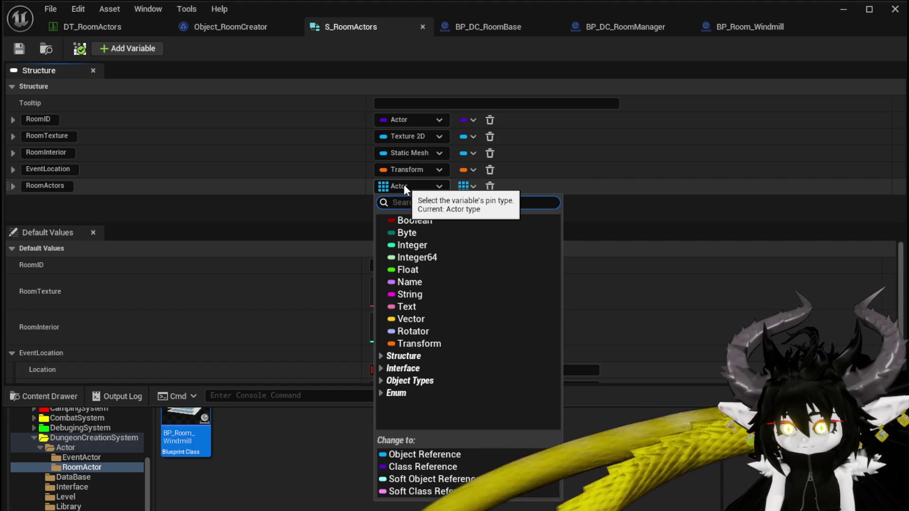
{"action": "left_click", "coordinate": [406, 466]}
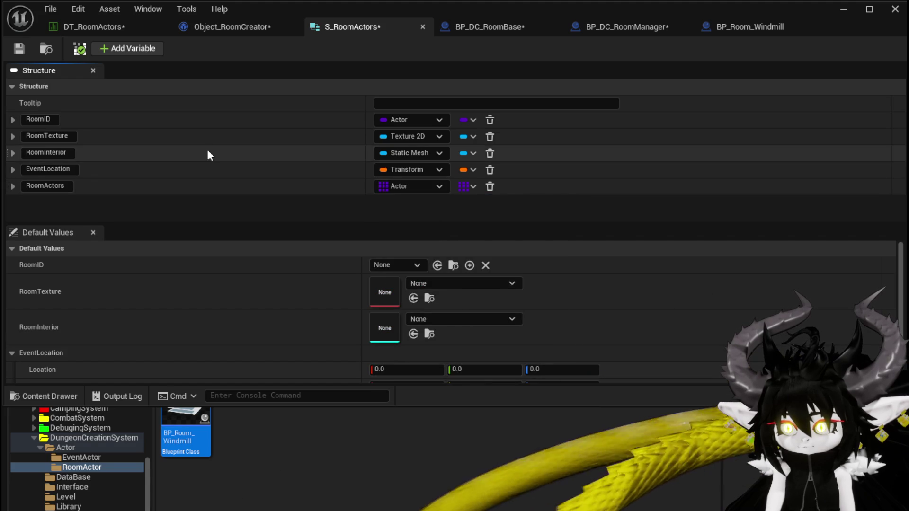
{"action": "left_click", "coordinate": [20, 47]}
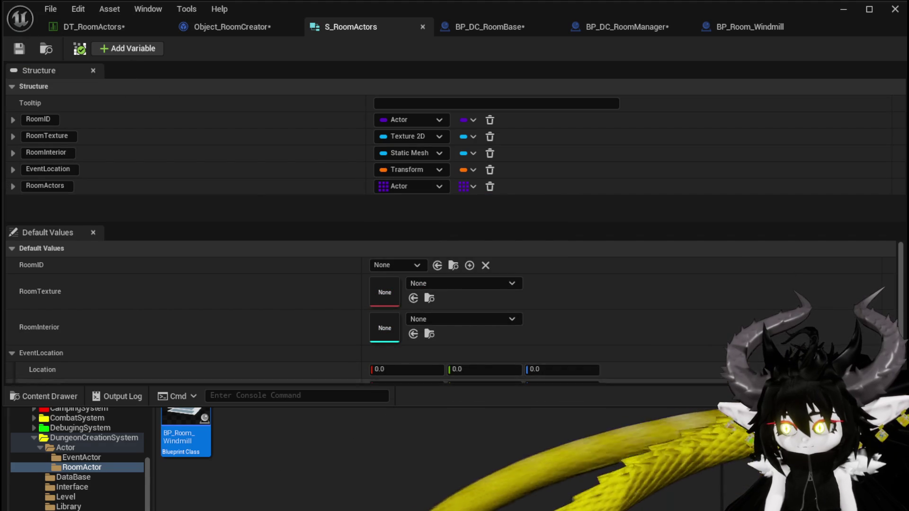
{"action": "left_click", "coordinate": [691, 462]}
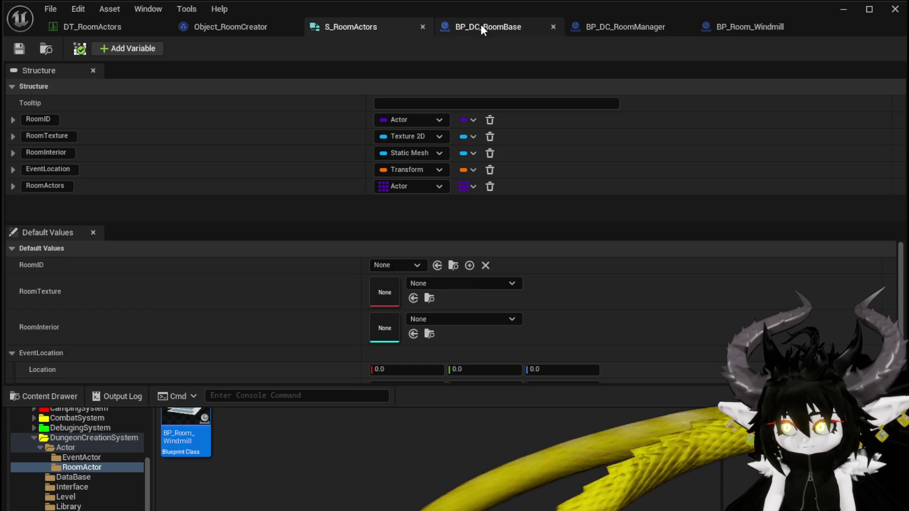
{"action": "left_click", "coordinate": [631, 26]}
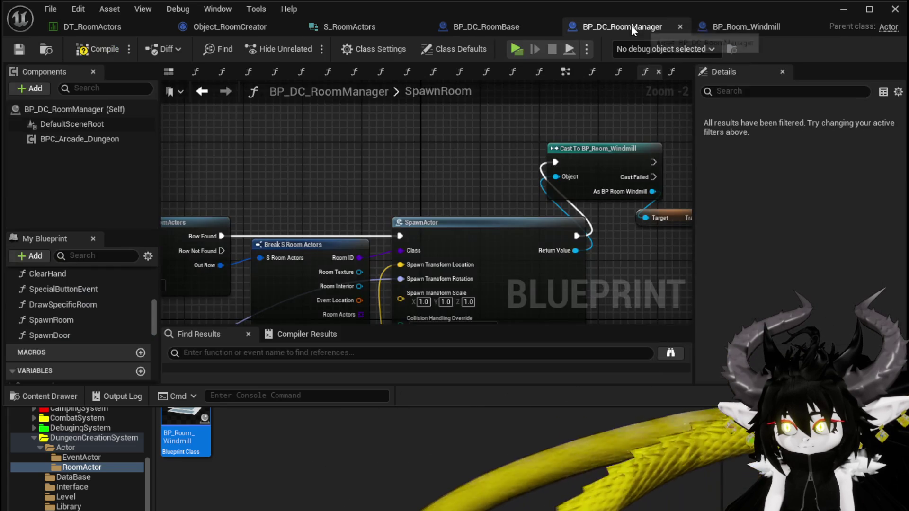
Wire Room Actors into the loop and spawn each array element with Spawn Actor from Class
{"action": "mouse_move", "coordinate": [488, 189]}
{"action": "left_mouse_down"}
{"action": "mouse_move", "coordinate": [257, 157]}
{"action": "mouse_move", "coordinate": [253, 229]}
{"action": "left_mouse_up"}
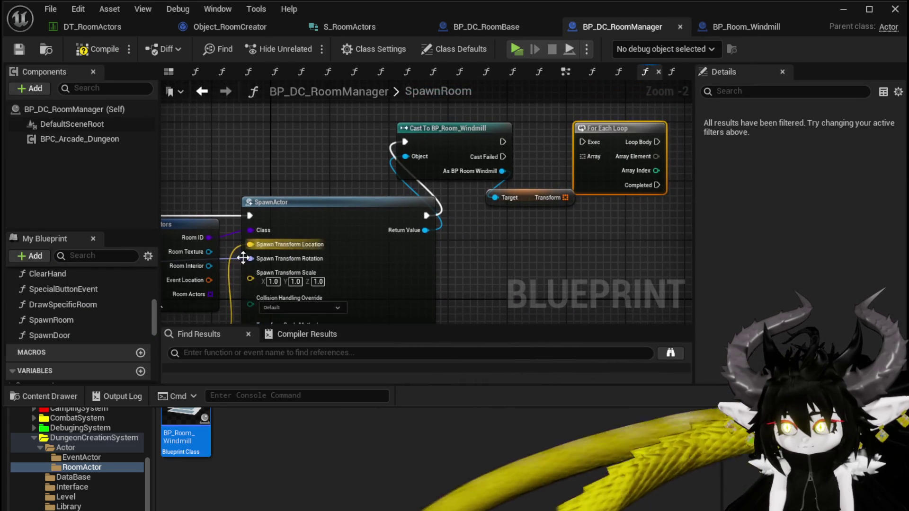
{"action": "left_click_drag", "start_coordinate": [208, 295], "coordinate": [594, 157]}
{"action": "left_click_drag", "start_coordinate": [421, 175], "coordinate": [474, 169]}
{"action": "type", "text": "Spawn"}
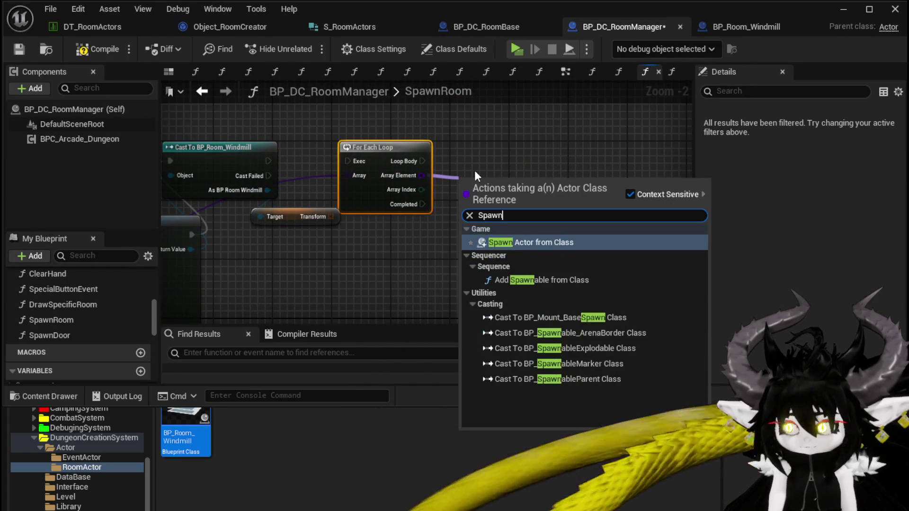
{"action": "key", "text": "Return"}
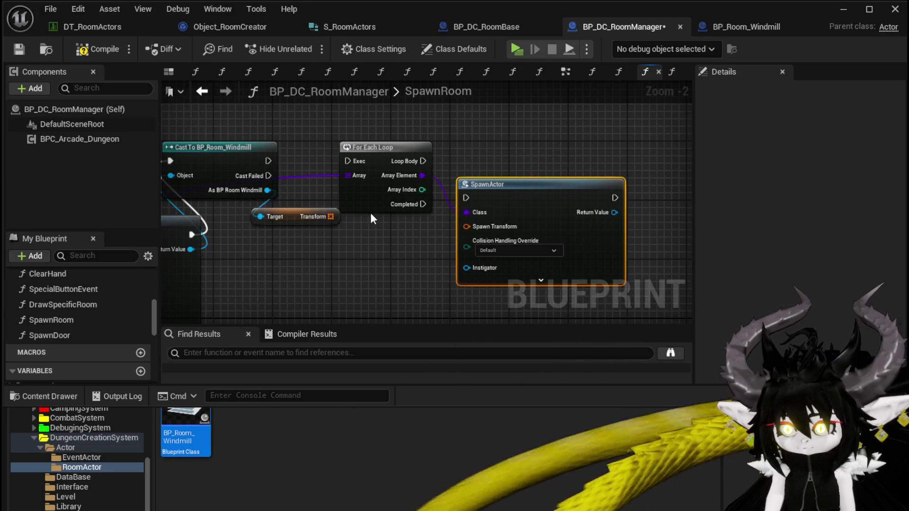
{"action": "left_click_drag", "start_coordinate": [503, 180], "coordinate": [510, 144]}
{"action": "left_click_drag", "start_coordinate": [530, 166], "coordinate": [605, 166]}
Use Transform[Array Index] as the Spawn Transform and fire the spawn each loop iteration
{"action": "left_click_drag", "start_coordinate": [325, 217], "coordinate": [379, 239]}
{"action": "type", "text": "get"}
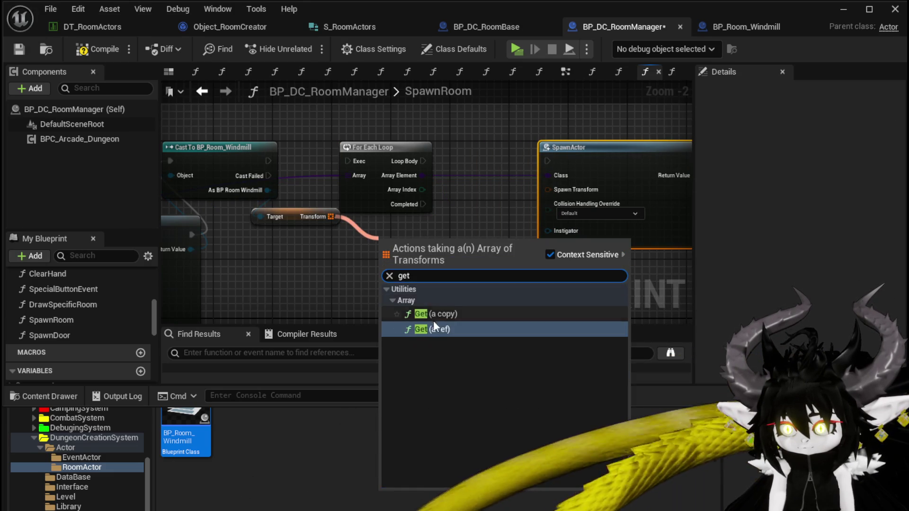
{"action": "left_click", "coordinate": [433, 319]}
{"action": "left_click_drag", "start_coordinate": [422, 189], "coordinate": [384, 268]}
{"action": "key", "text": "Escape"}
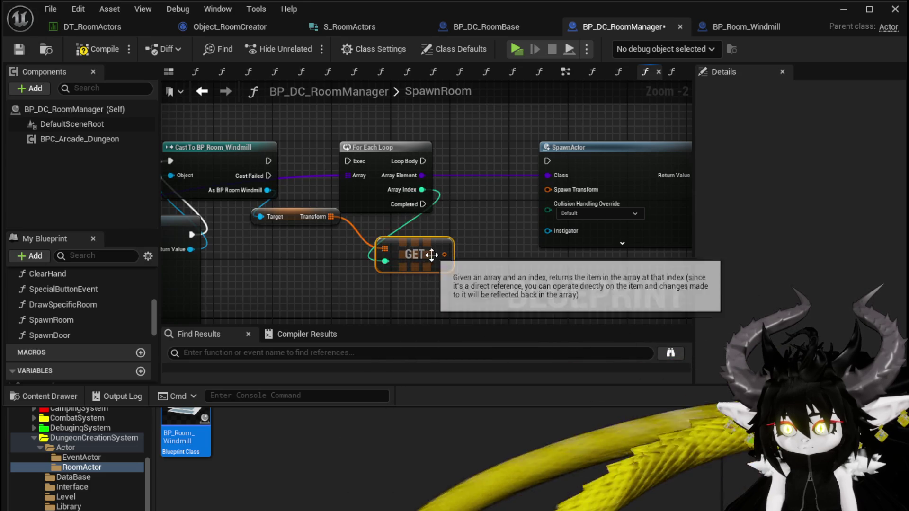
{"action": "left_click_drag", "start_coordinate": [444, 254], "coordinate": [547, 189]}
{"action": "left_click_drag", "start_coordinate": [423, 161], "coordinate": [548, 161]}
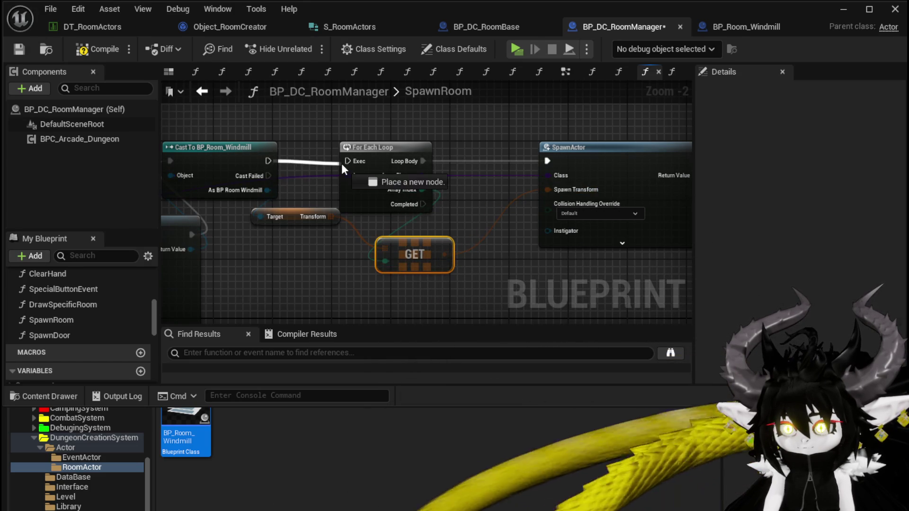
Set collision handling to Always Spawn, then compile and save the room manager
{"action": "left_click", "coordinate": [592, 213]}
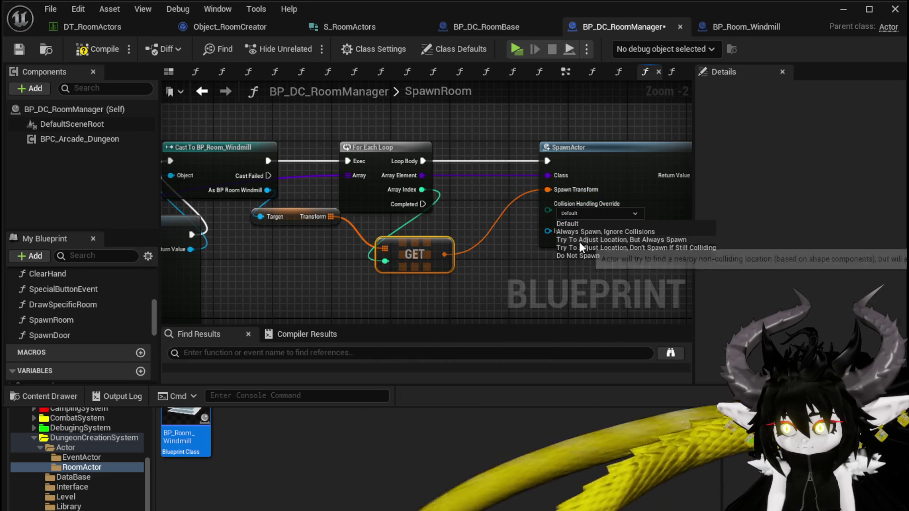
{"action": "left_click", "coordinate": [574, 232]}
{"action": "left_click_drag", "start_coordinate": [544, 155], "coordinate": [475, 151]}
{"action": "left_click", "coordinate": [331, 112]}
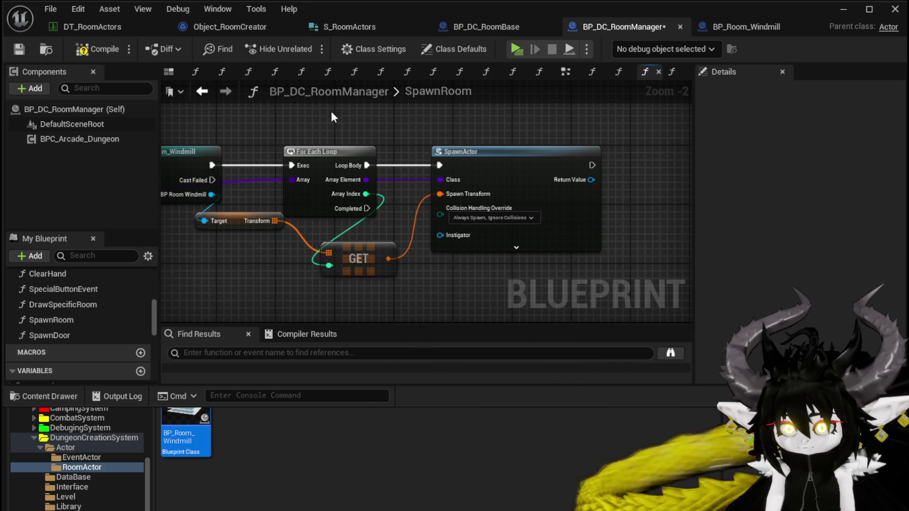
{"action": "left_click", "coordinate": [83, 50]}
{"action": "left_click", "coordinate": [17, 50]}
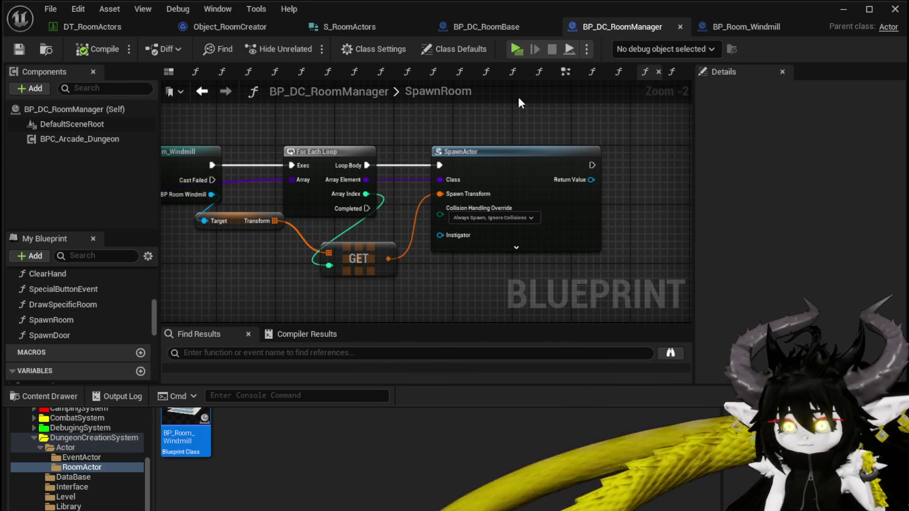
{"action": "left_click", "coordinate": [843, 14]}
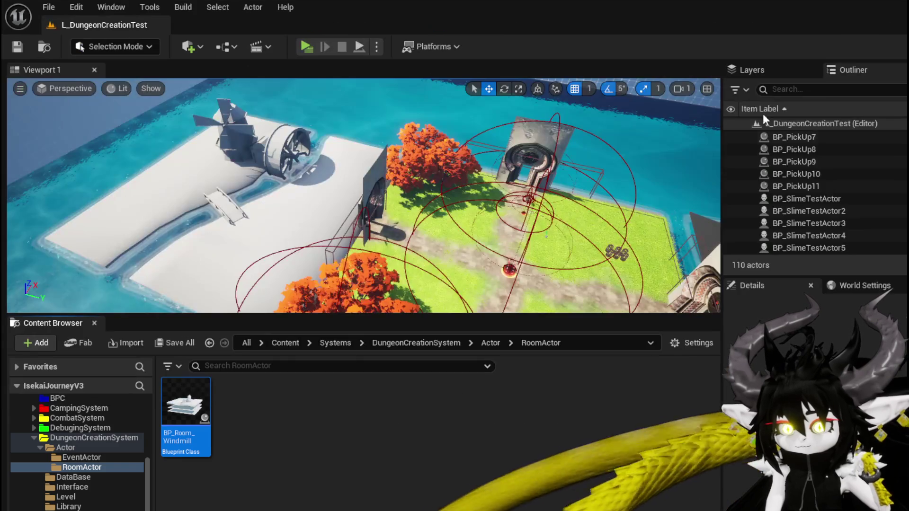
Browse the Content Browser to the MountSystem > MountBuildingParts folder
{"action": "left_click", "coordinate": [489, 342]}
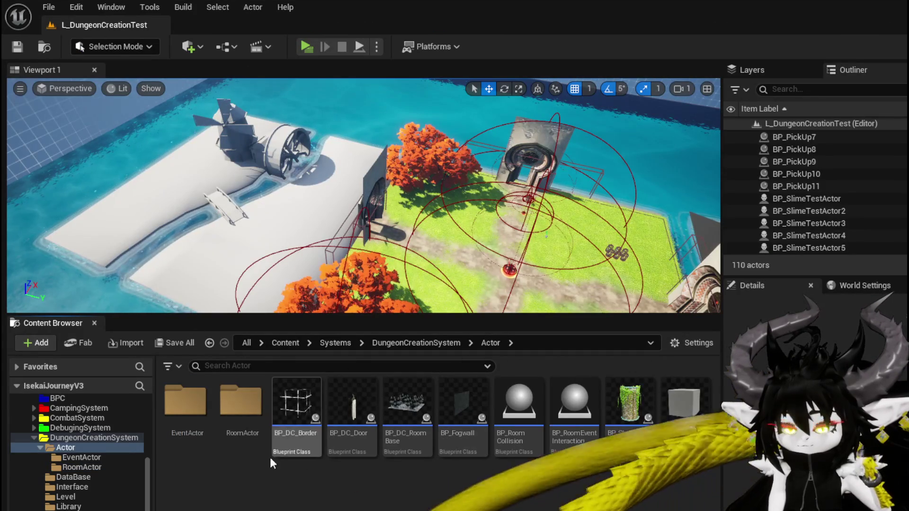
{"action": "right_click", "coordinate": [216, 493]}
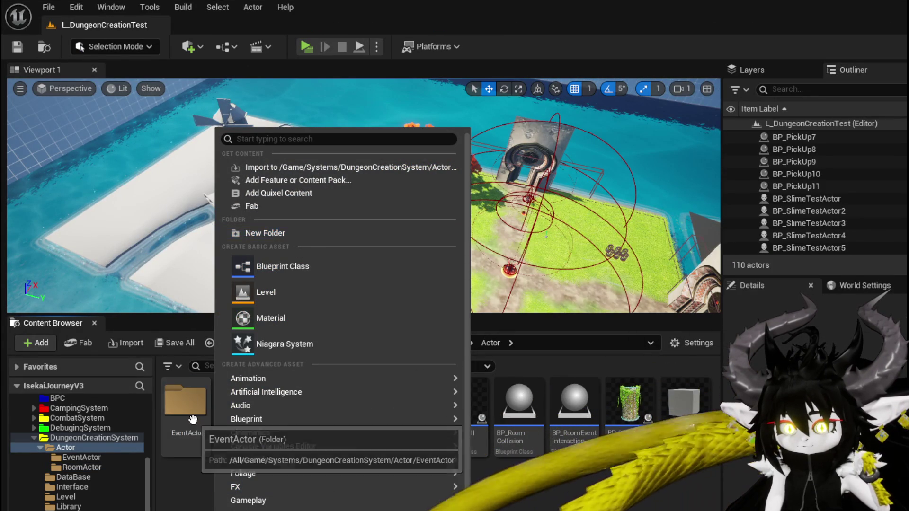
{"action": "left_click", "coordinate": [158, 487]}
{"action": "right_click", "coordinate": [180, 488]}
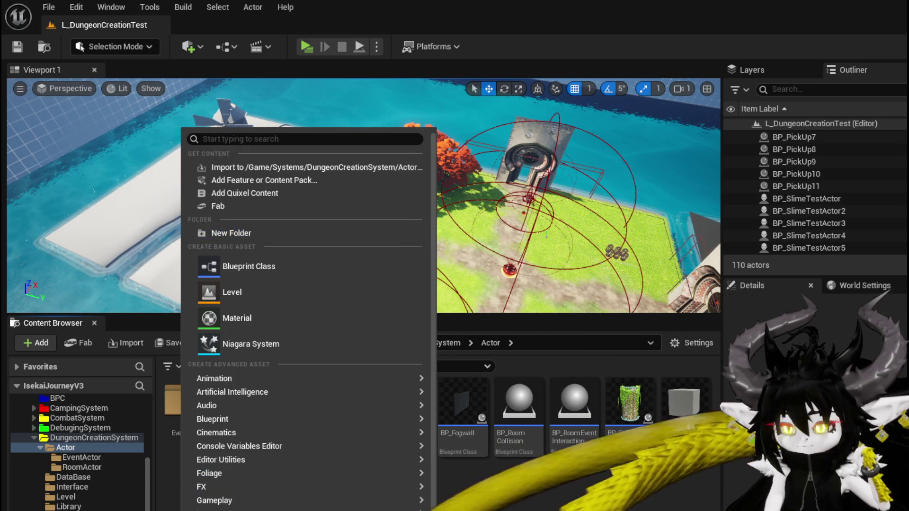
{"action": "left_click", "coordinate": [578, 502]}
{"action": "scroll", "coordinate": [78, 450], "scroll_direction": "down", "scroll_amount": 5}
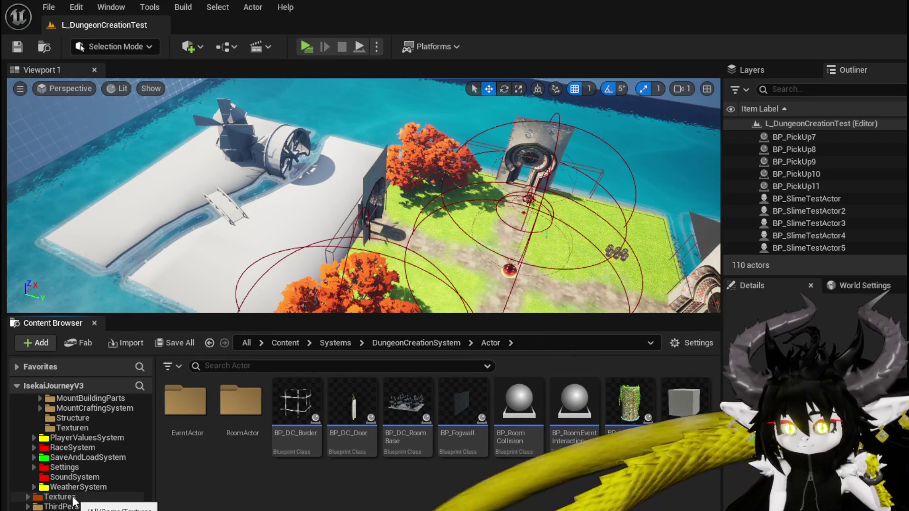
{"action": "scroll", "coordinate": [75, 473], "scroll_direction": "up", "scroll_amount": 2}
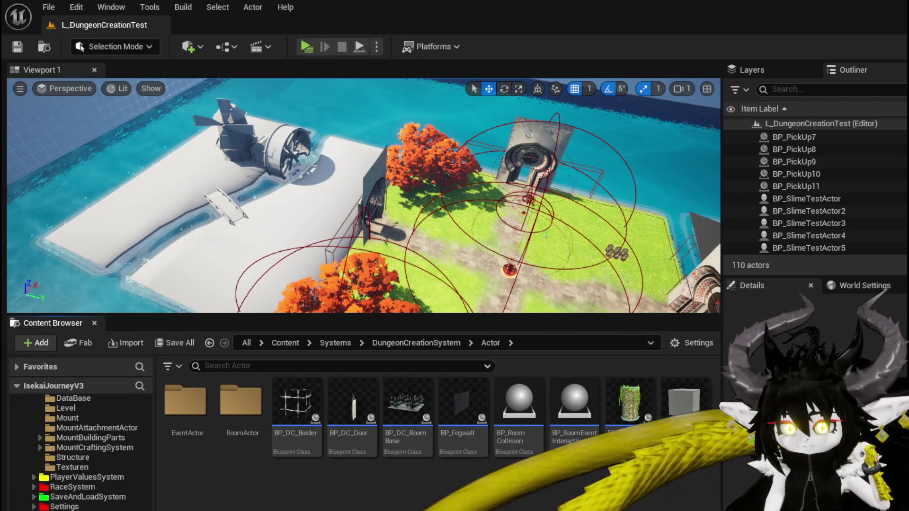
{"action": "scroll", "coordinate": [74, 449], "scroll_direction": "up", "scroll_amount": 2}
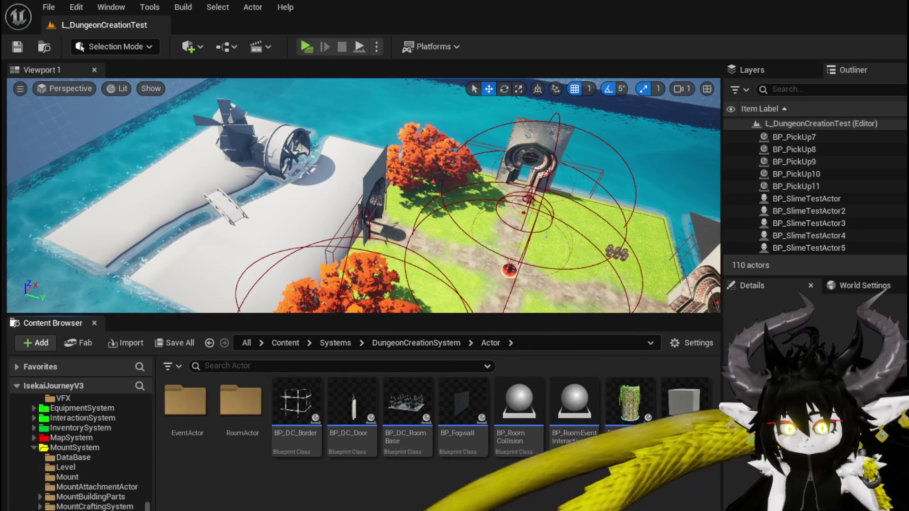
{"action": "left_click", "coordinate": [90, 496]}
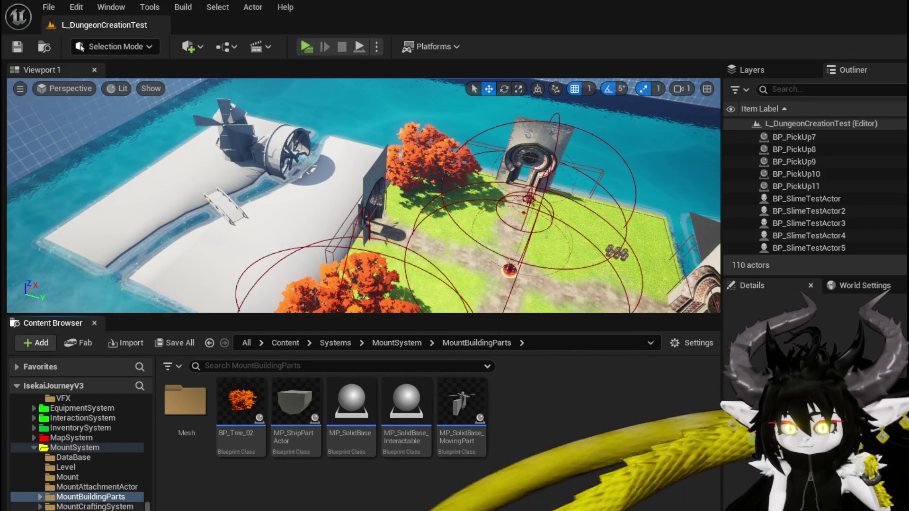
Open MP_SolidBase_MovingPart in the Blueprint editor
{"action": "right_click", "coordinate": [459, 396]}
{"action": "mouse_move", "coordinate": [624, 187]}
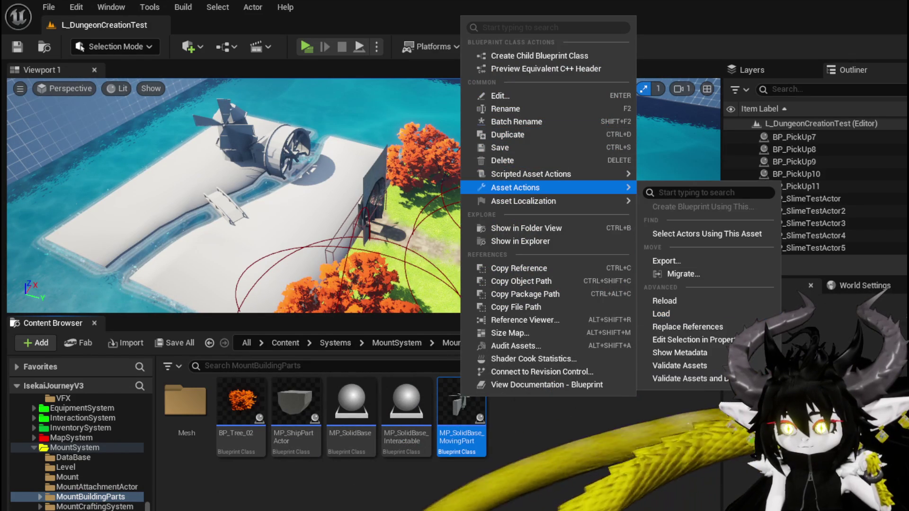
{"action": "left_click", "coordinate": [506, 465]}
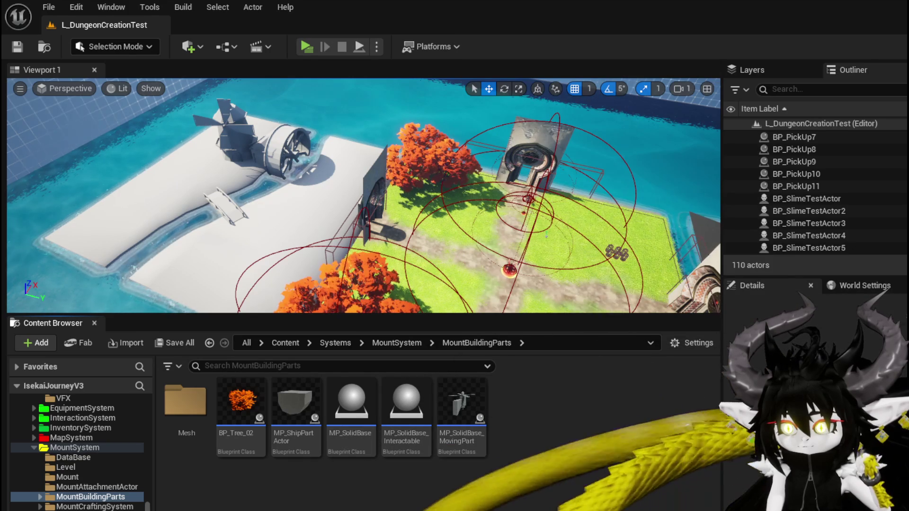
{"action": "right_click", "coordinate": [461, 402]}
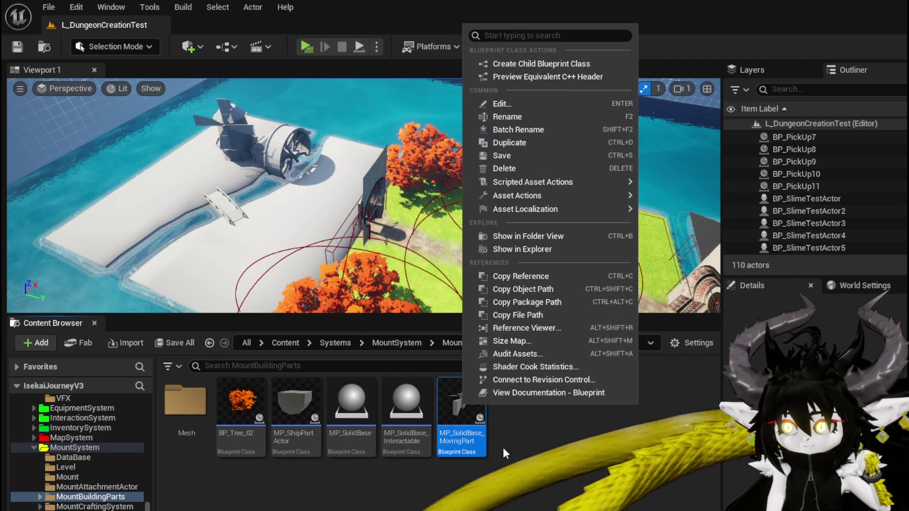
{"action": "key", "text": "Return"}
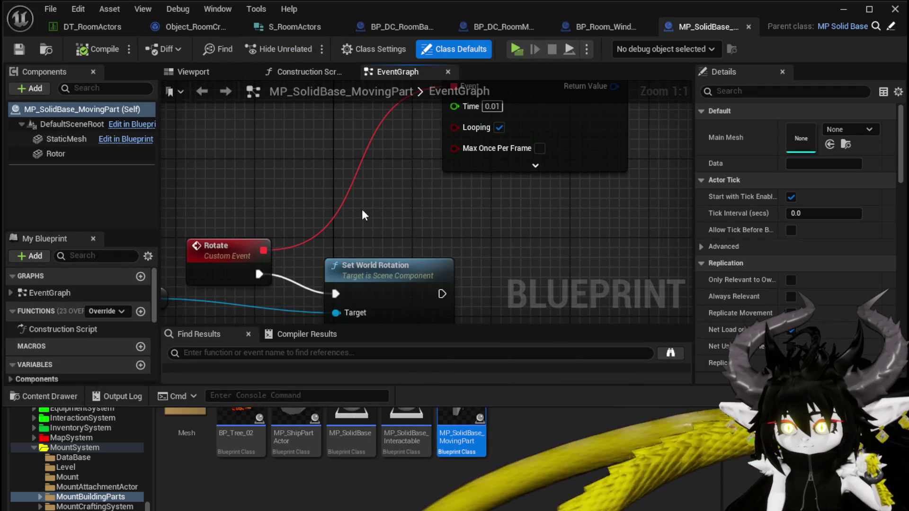
Inspect the Rotate event and the Rotor component, then go back to the level editor
{"action": "scroll", "coordinate": [362, 215], "scroll_direction": "down", "scroll_amount": 3}
{"action": "mouse_move", "coordinate": [442, 197]}
{"action": "left_mouse_down"}
{"action": "mouse_move", "coordinate": [474, 298]}
{"action": "mouse_move", "coordinate": [471, 196]}
{"action": "mouse_move", "coordinate": [558, 177]}
{"action": "mouse_move", "coordinate": [568, 142]}
{"action": "mouse_move", "coordinate": [600, 205]}
{"action": "left_mouse_up"}
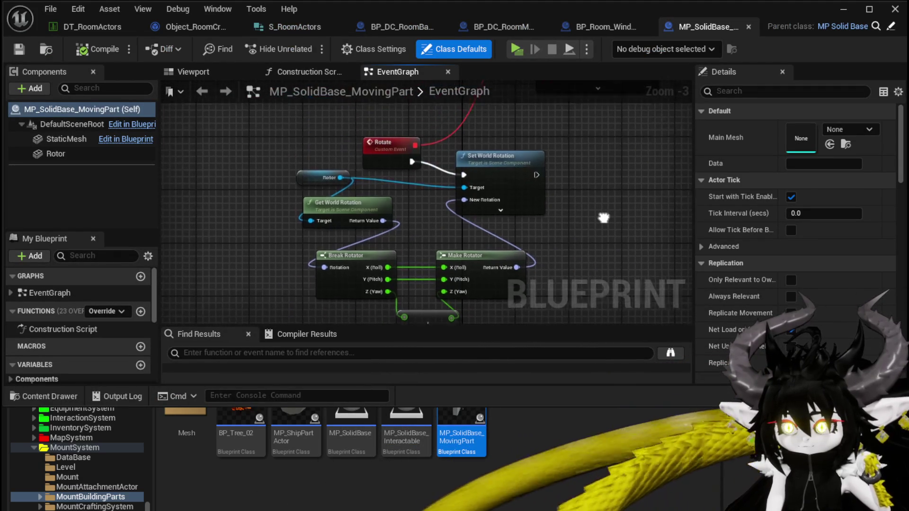
{"action": "left_click", "coordinate": [191, 71]}
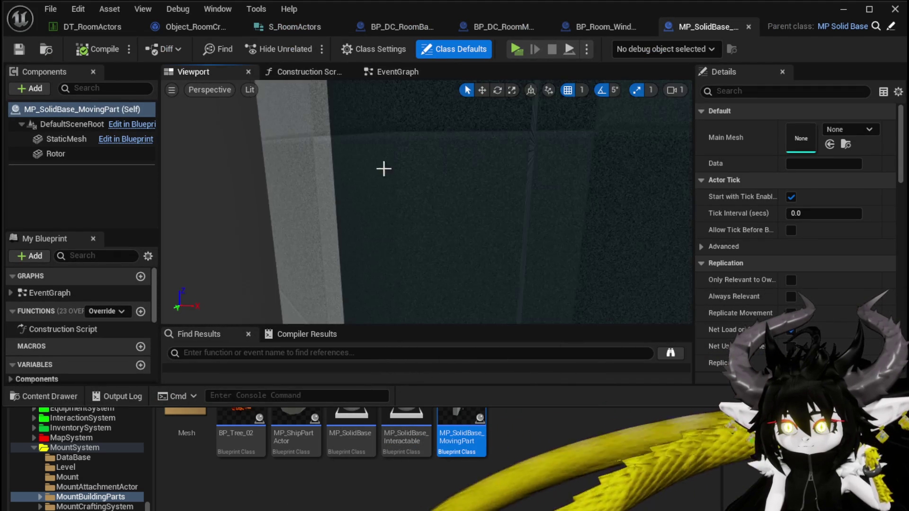
{"action": "left_click", "coordinate": [392, 150]}
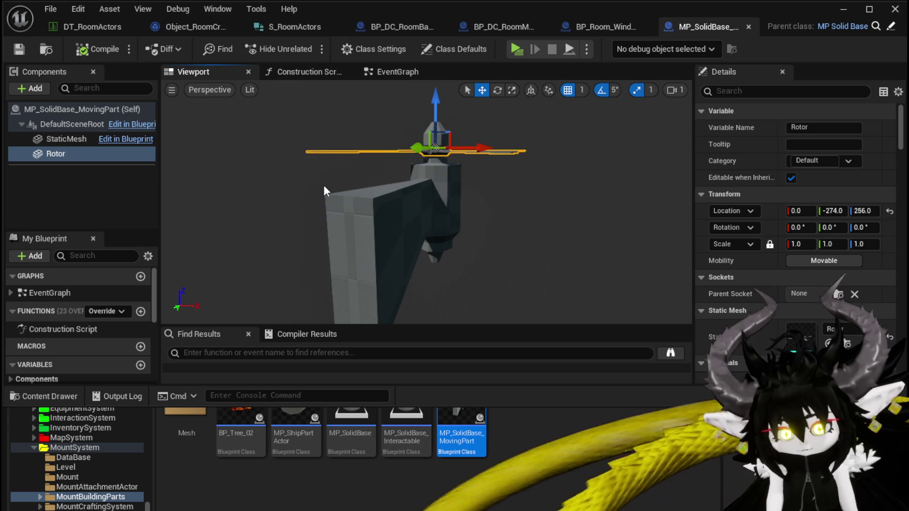
{"action": "left_click", "coordinate": [847, 14]}
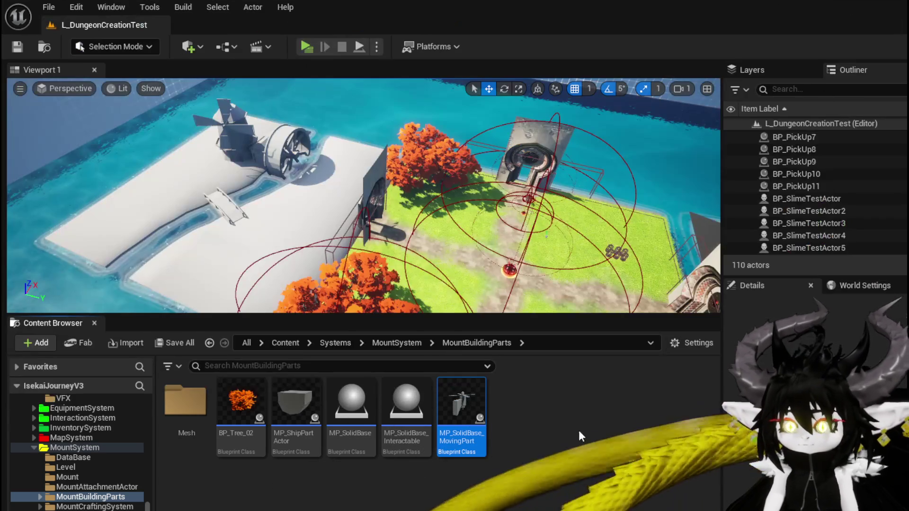
Duplicate the moving-part blueprint, rename the copy MP_WindMill_Wheel, and open it for editing
{"action": "right_click", "coordinate": [516, 388]}
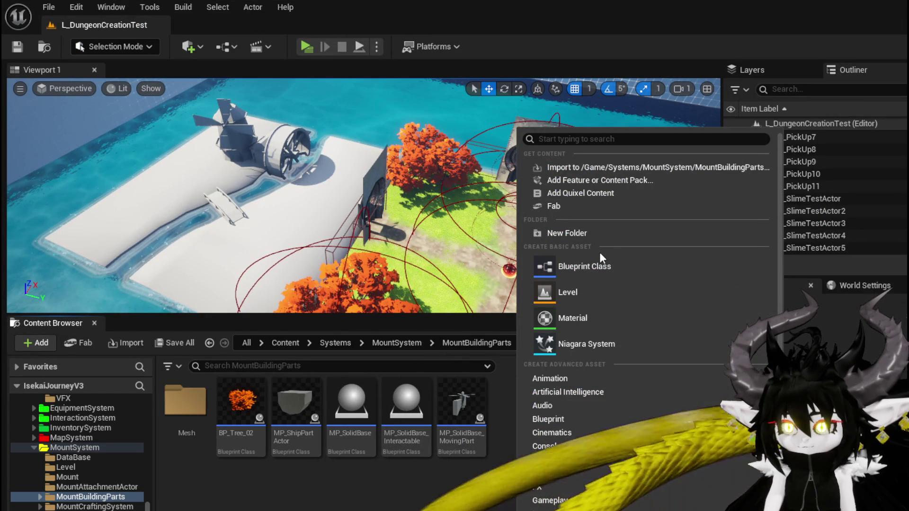
{"action": "left_click", "coordinate": [462, 403]}
{"action": "right_click", "coordinate": [461, 402]}
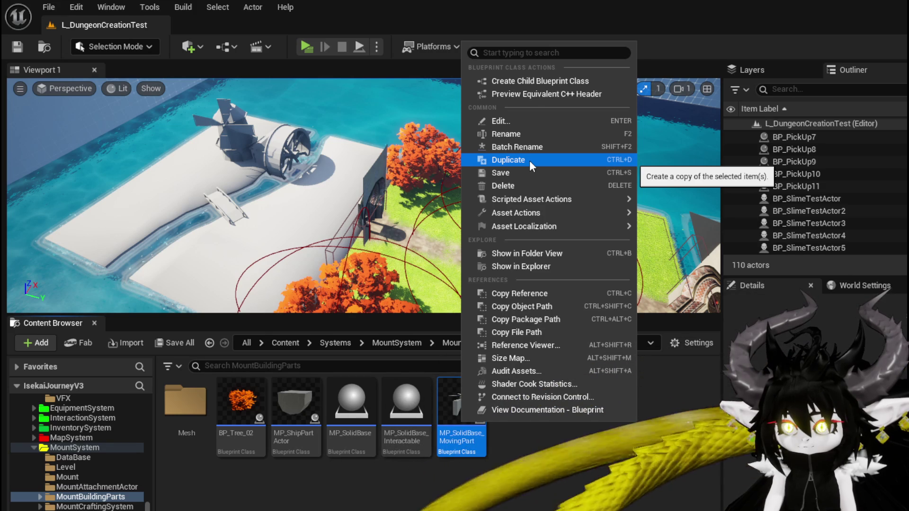
{"action": "left_click", "coordinate": [529, 160]}
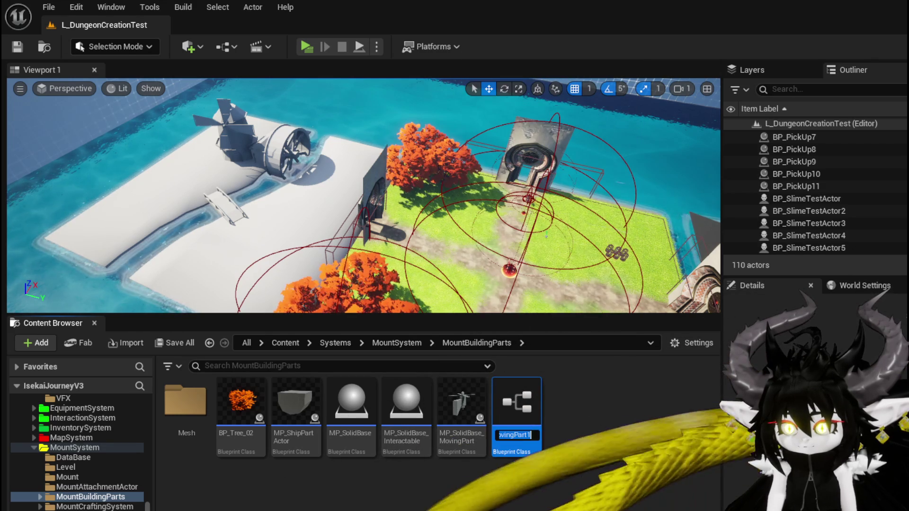
{"action": "key", "text": "BackSpace"}
{"action": "key", "text": "BackSpace"}
{"action": "key", "text": "BackSpace"}
{"action": "key", "text": "BackSpace"}
{"action": "key", "text": "BackSpace"}
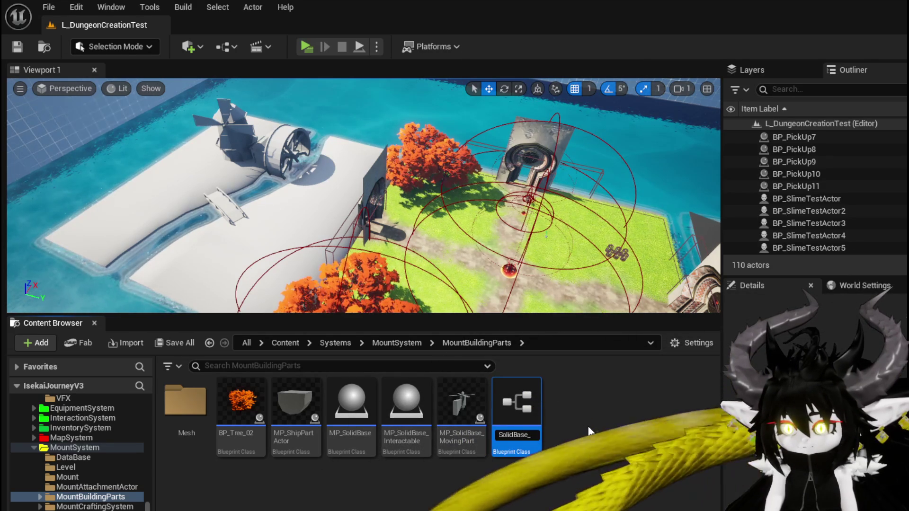
{"action": "key", "text": "BackSpace"}
{"action": "key", "text": "BackSpace"}
{"action": "key", "text": "BackSpace"}
{"action": "type", "text": "WindMill_Wheel"}
{"action": "key", "text": "Return"}
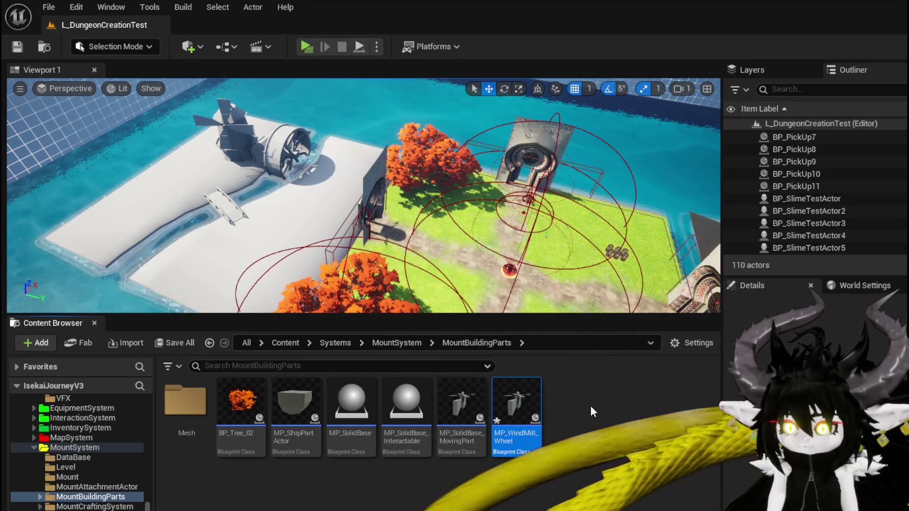
{"action": "double_click", "coordinate": [516, 402]}
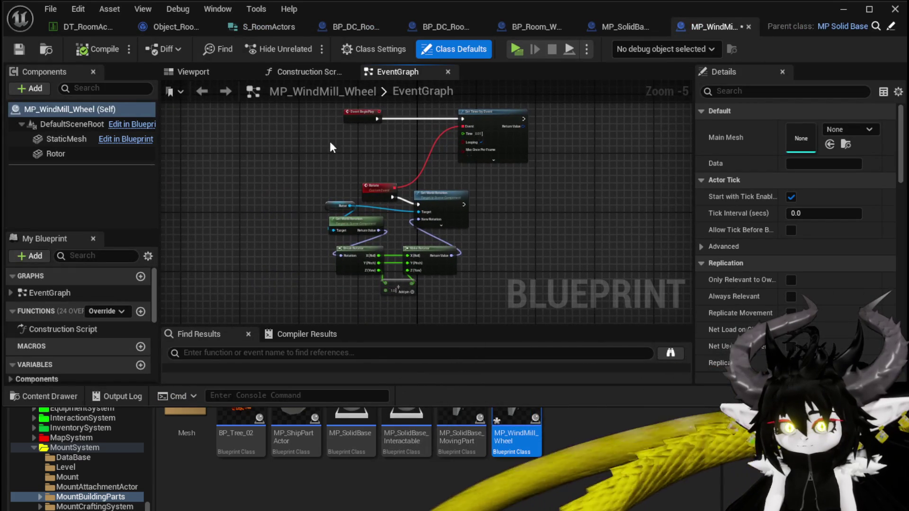
Delete the Rotor component from the wheel blueprint's viewport
{"action": "left_click", "coordinate": [194, 72]}
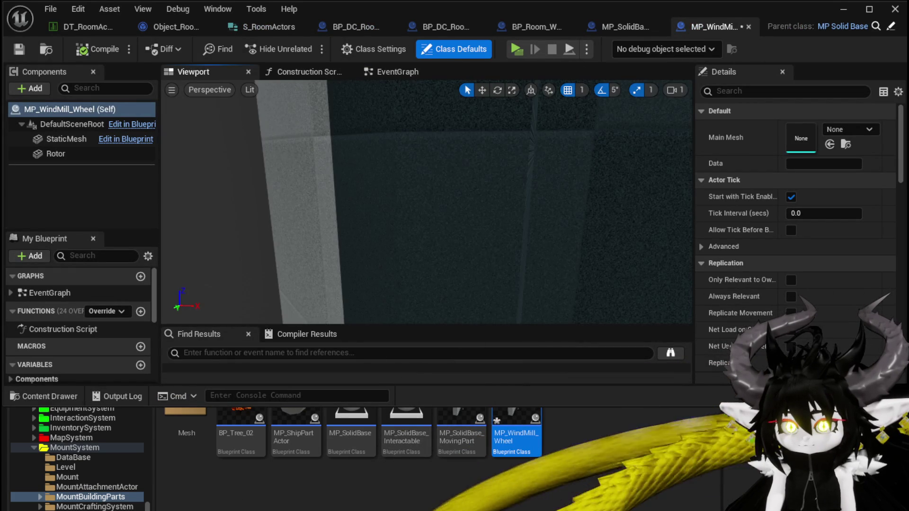
{"action": "left_click", "coordinate": [404, 248]}
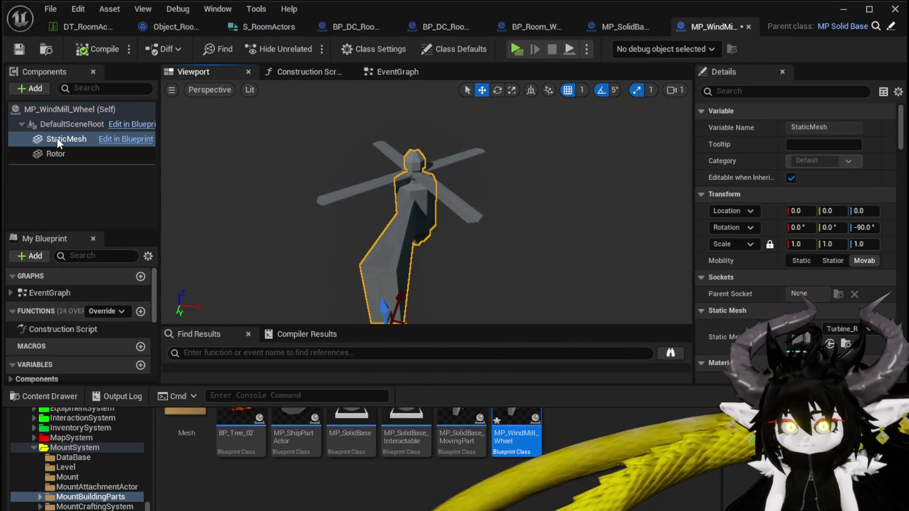
{"action": "left_click", "coordinate": [61, 157]}
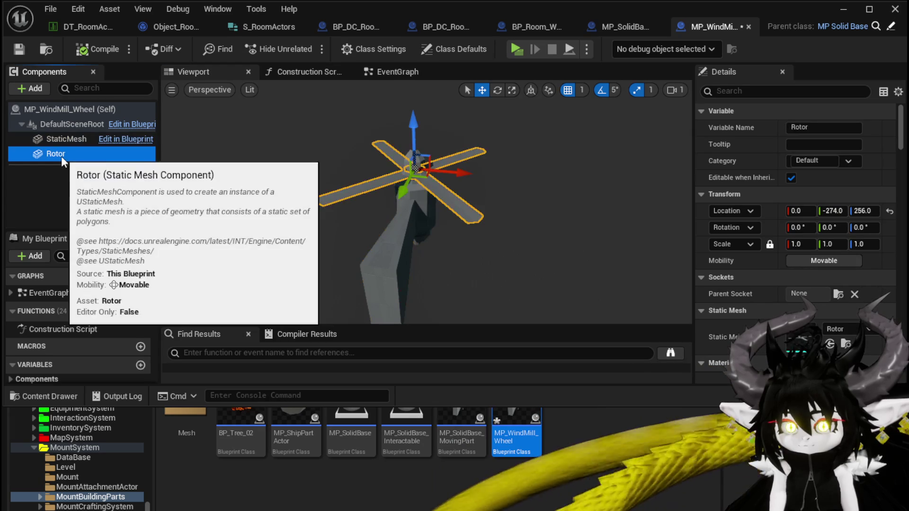
{"action": "key", "text": "Delete"}
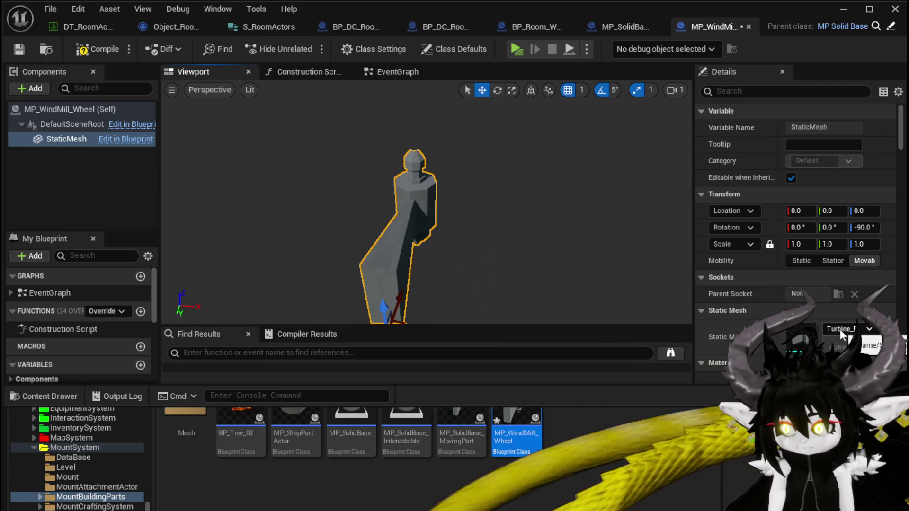
Assign the windmill wheel mesh to the StaticMesh component and compile the blueprint
{"action": "left_click", "coordinate": [829, 344]}
{"action": "key", "text": "f"}
{"action": "scroll", "coordinate": [426, 204], "scroll_direction": "up", "scroll_amount": 5}
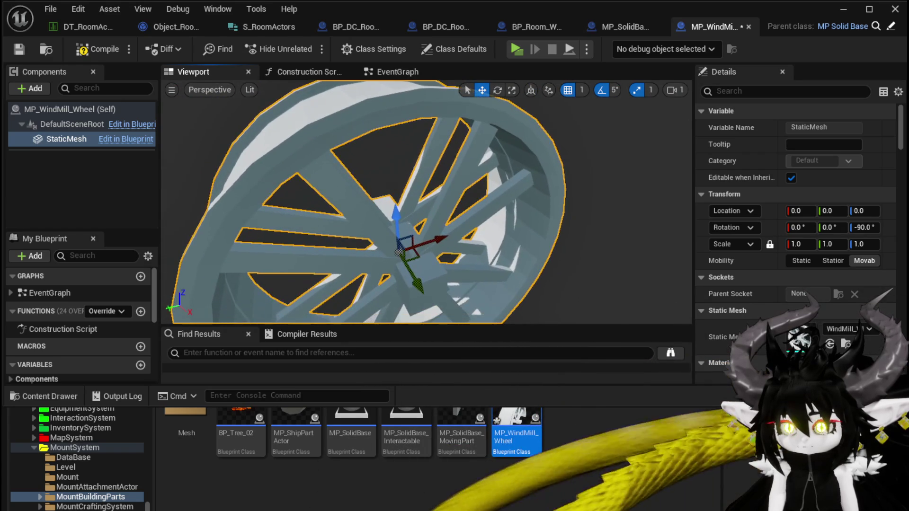
{"action": "left_click", "coordinate": [99, 53]}
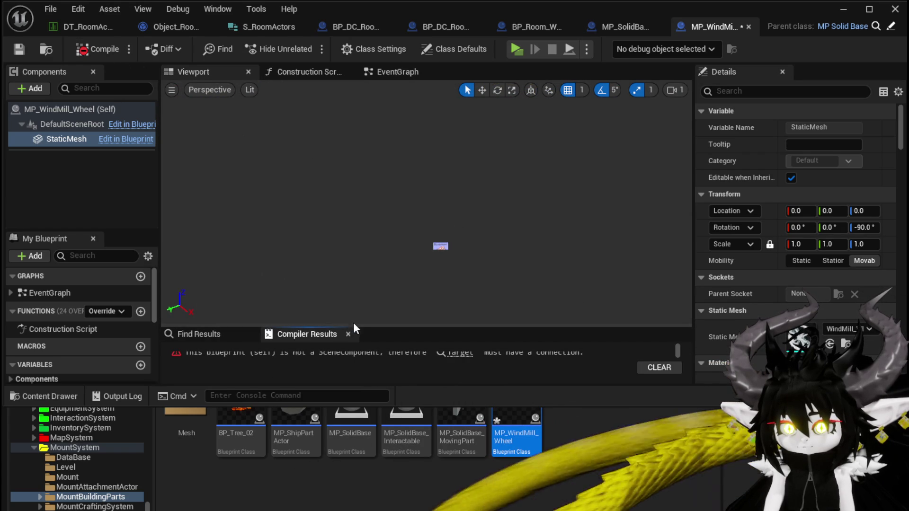
Expand the compiler results and jump to the node causing the Target error
{"action": "left_click", "coordinate": [268, 422]}
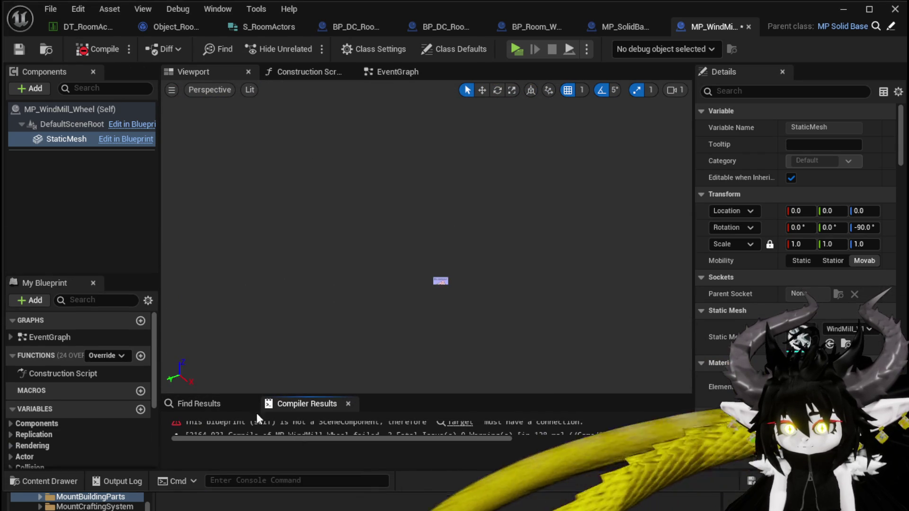
{"action": "left_click_drag", "start_coordinate": [331, 394], "coordinate": [327, 320]}
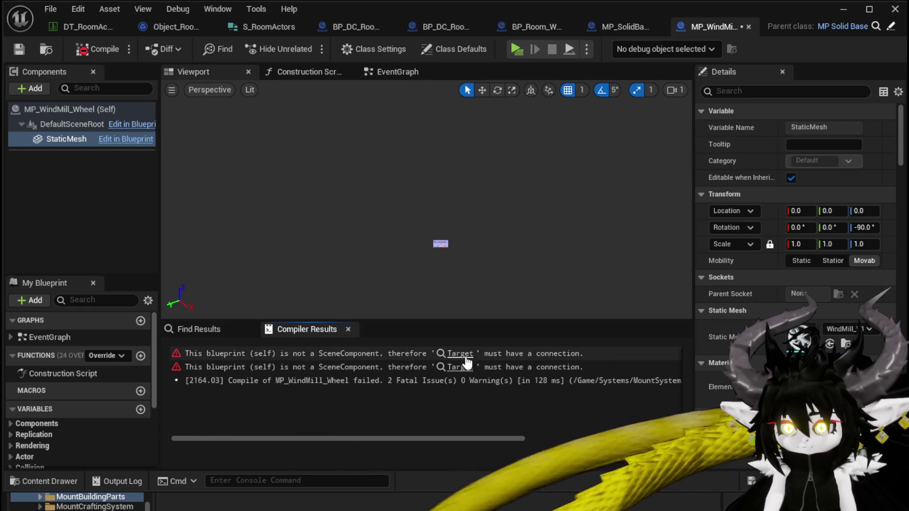
{"action": "left_click", "coordinate": [466, 357]}
Feed a StaticMesh reference into the rotation nodes' Target pins, then compile and save
{"action": "left_click_drag", "start_coordinate": [66, 138], "coordinate": [280, 193]}
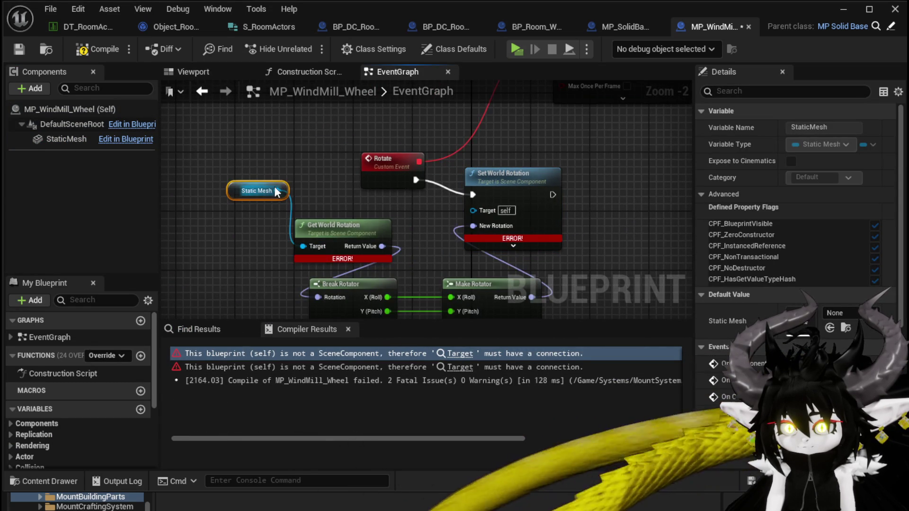
{"action": "scroll", "coordinate": [410, 217], "scroll_direction": "down", "scroll_amount": 2}
{"action": "scroll", "coordinate": [333, 169], "scroll_direction": "up", "scroll_amount": 2}
{"action": "left_click_drag", "start_coordinate": [367, 156], "coordinate": [373, 190]}
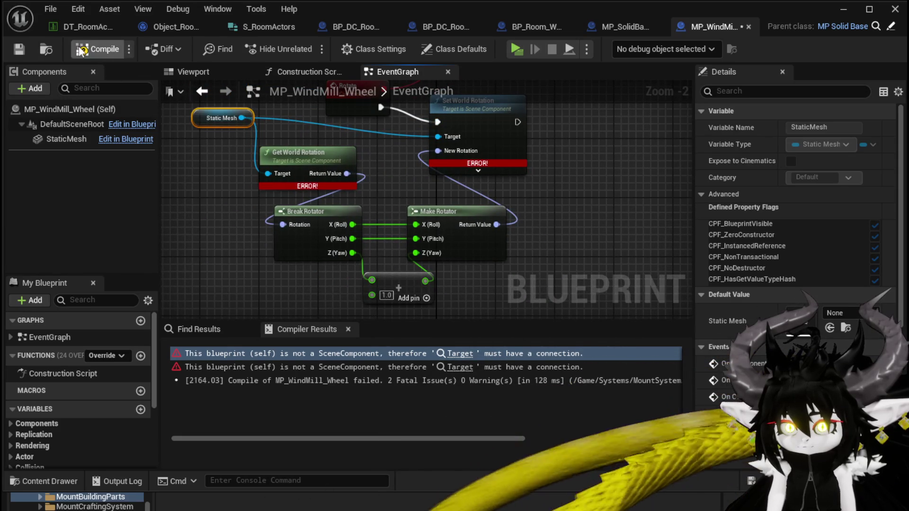
{"action": "left_click", "coordinate": [80, 49]}
{"action": "left_click", "coordinate": [19, 49]}
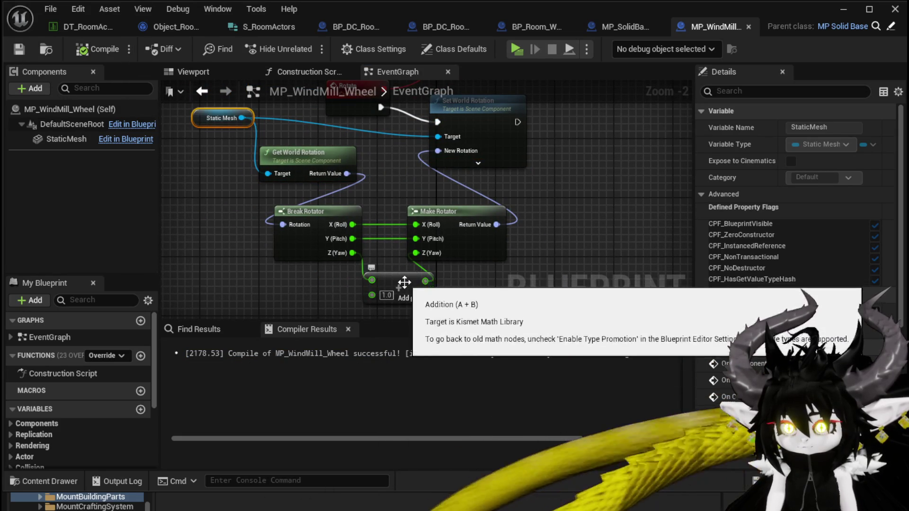
{"action": "left_click_drag", "start_coordinate": [403, 283], "coordinate": [381, 282]}
{"action": "left_click", "coordinate": [218, 73]}
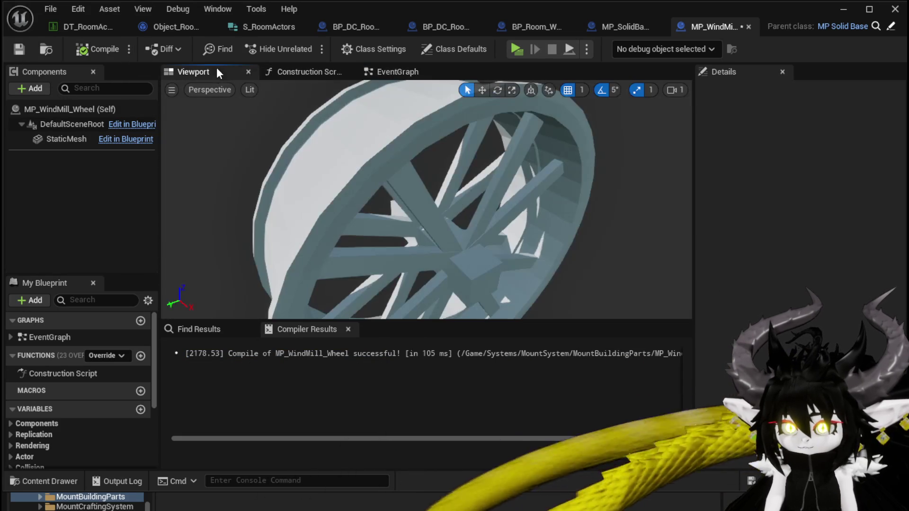
Rotate the wheel mesh to 90 around Z, keeping its Y rotation at 0
{"action": "left_click", "coordinate": [389, 226]}
{"action": "mouse_move", "coordinate": [862, 226]}
{"action": "left_mouse_down"}
{"action": "mouse_move", "coordinate": [879, 229]}
{"action": "mouse_move", "coordinate": [834, 227]}
{"action": "left_mouse_up"}
{"action": "type", "text": "90"}
{"action": "key", "text": "Return"}
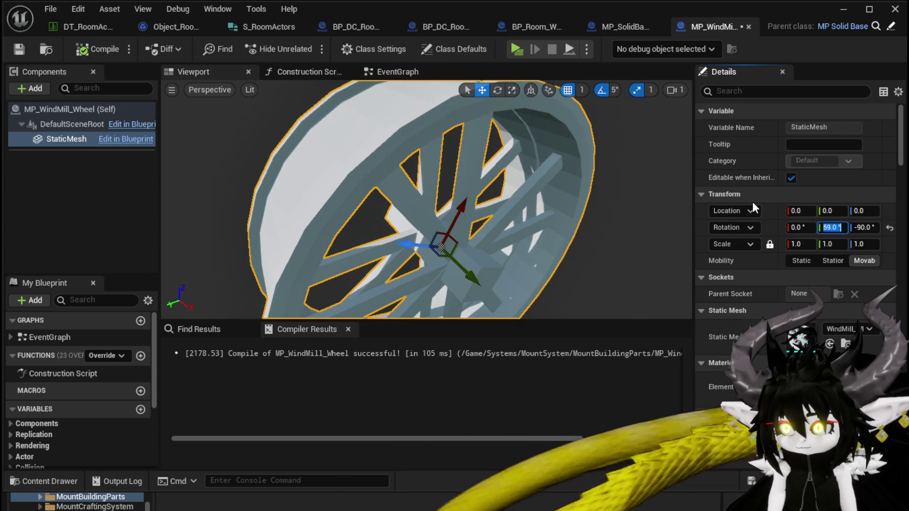
{"action": "type", "text": "0"}
{"action": "key", "text": "Return"}
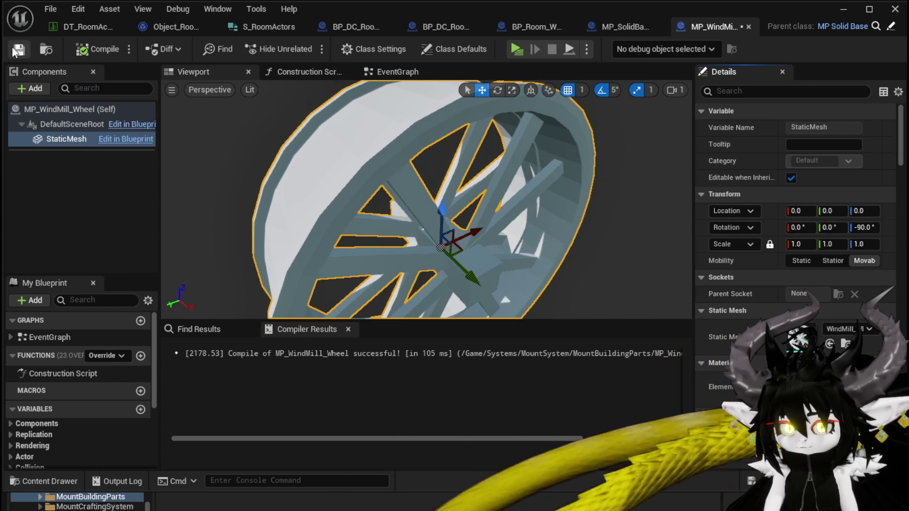
Route Pitch through the Add node and Yaw straight into Make Rotator, then compile
{"action": "left_click", "coordinate": [395, 72]}
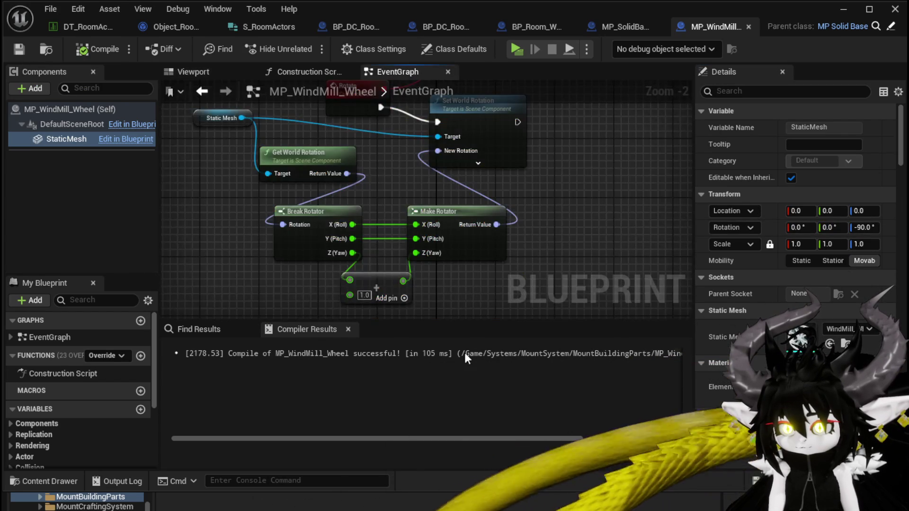
{"action": "left_click_drag", "start_coordinate": [350, 280], "coordinate": [415, 239]}
{"action": "left_click_drag", "start_coordinate": [352, 253], "coordinate": [417, 253]}
{"action": "left_click", "coordinate": [90, 49]}
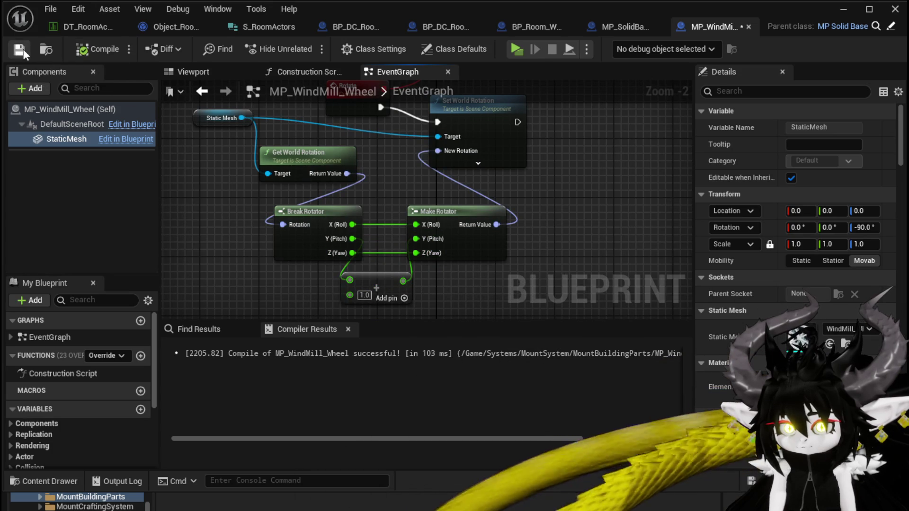
{"action": "scroll", "coordinate": [217, 181], "scroll_direction": "down", "scroll_amount": 1}
{"action": "mouse_move", "coordinate": [352, 175]}
{"action": "left_mouse_down"}
{"action": "mouse_move", "coordinate": [336, 265]}
{"action": "mouse_move", "coordinate": [369, 151]}
{"action": "left_mouse_up"}
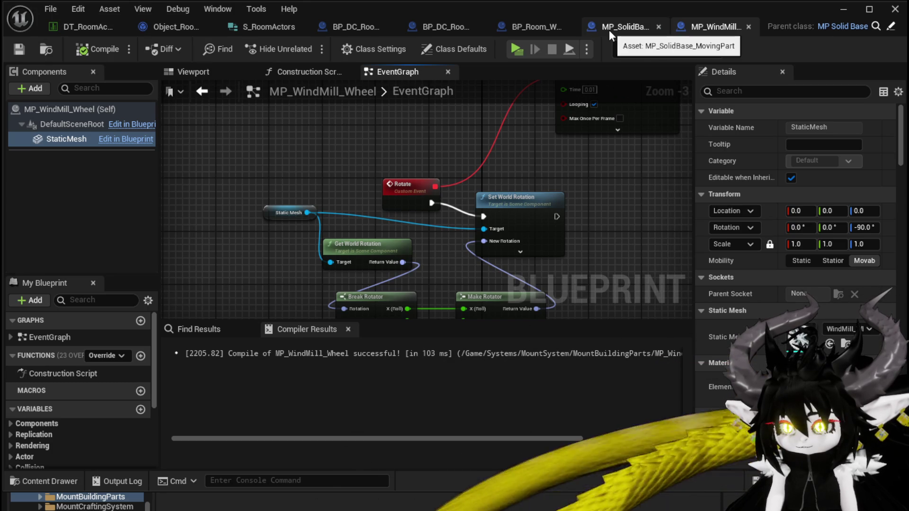
{"action": "left_click", "coordinate": [842, 14]}
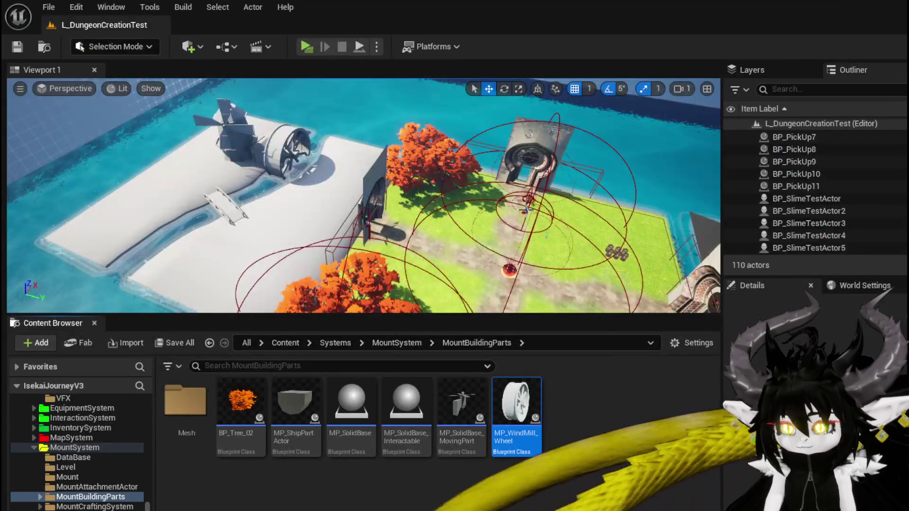
Duplicate MP_WindMill_Wheel as MP_WindMill_Fan and open the new blueprint
{"action": "right_click", "coordinate": [518, 407]}
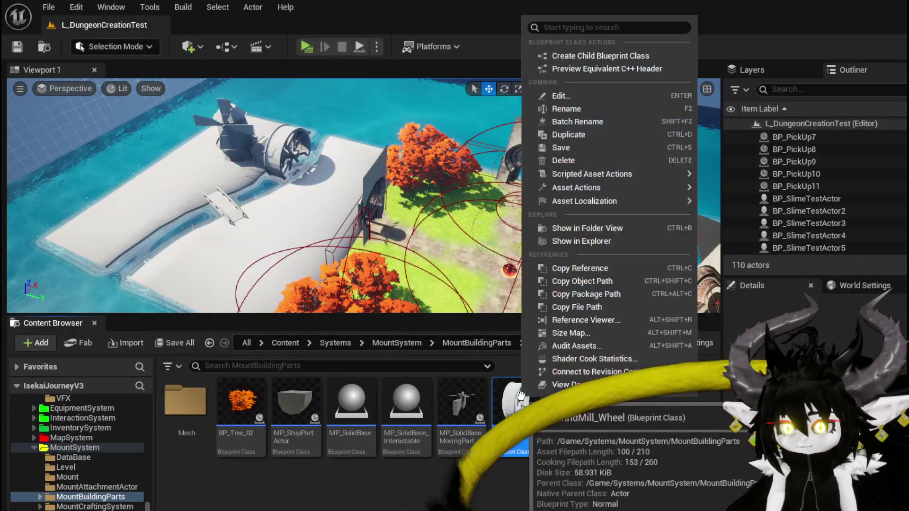
{"action": "left_click", "coordinate": [571, 135]}
{"action": "type", "text": "MP_WindMill_Whee"}
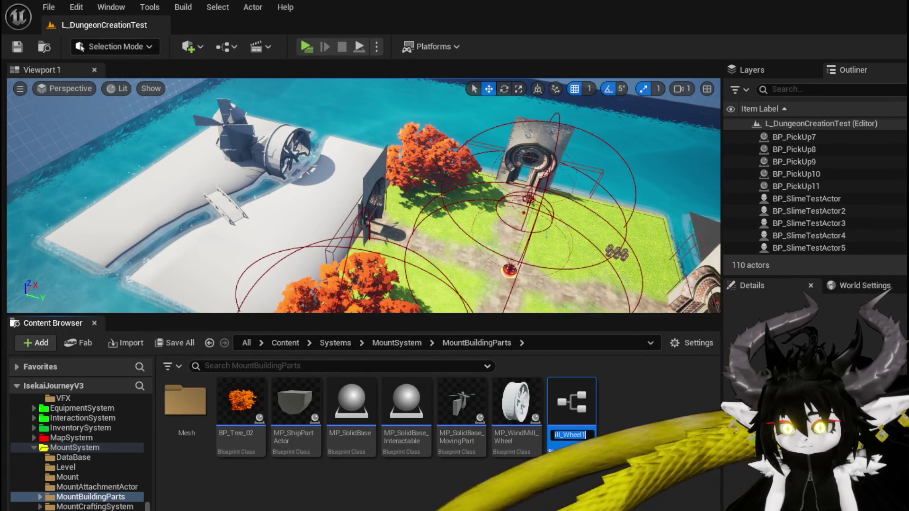
{"action": "key", "text": "BackSpace"}
{"action": "key", "text": "BackSpace"}
{"action": "key", "text": "BackSpace"}
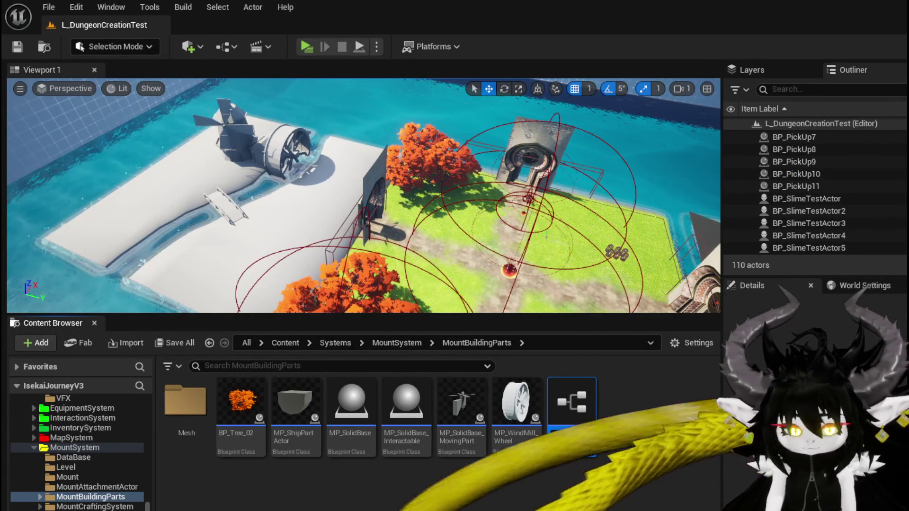
{"action": "type", "text": "dMill_Fan"}
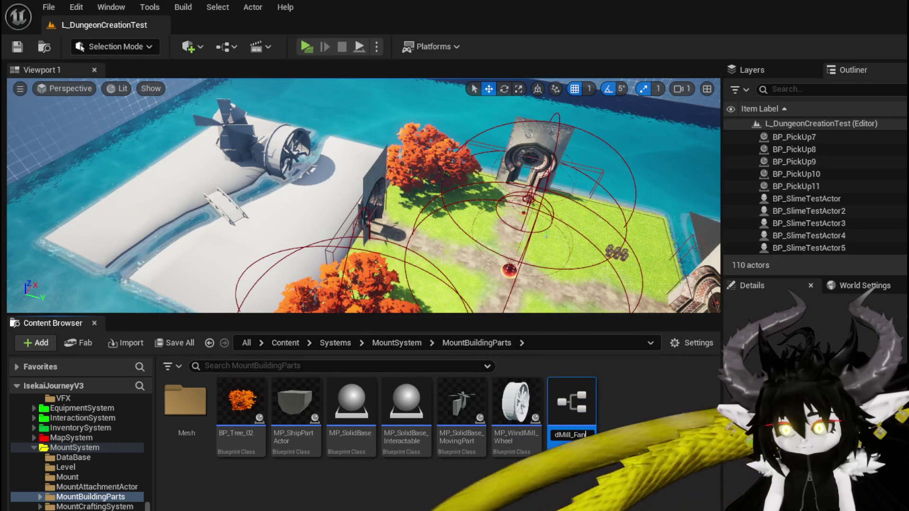
{"action": "key", "text": "Return"}
{"action": "double_click", "coordinate": [535, 409]}
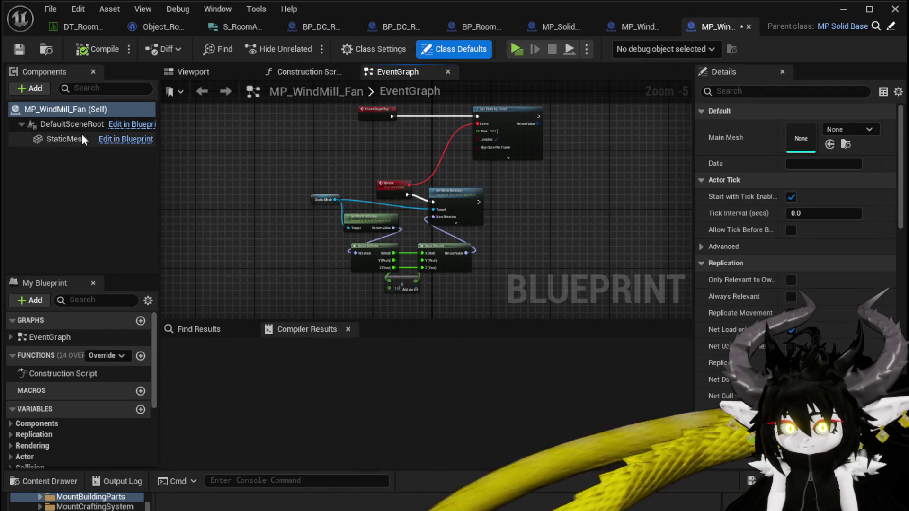
Adjust the fan's StaticMesh component details, then compile and save the fan blueprint
{"action": "left_click", "coordinate": [66, 139]}
{"action": "left_click", "coordinate": [804, 337]}
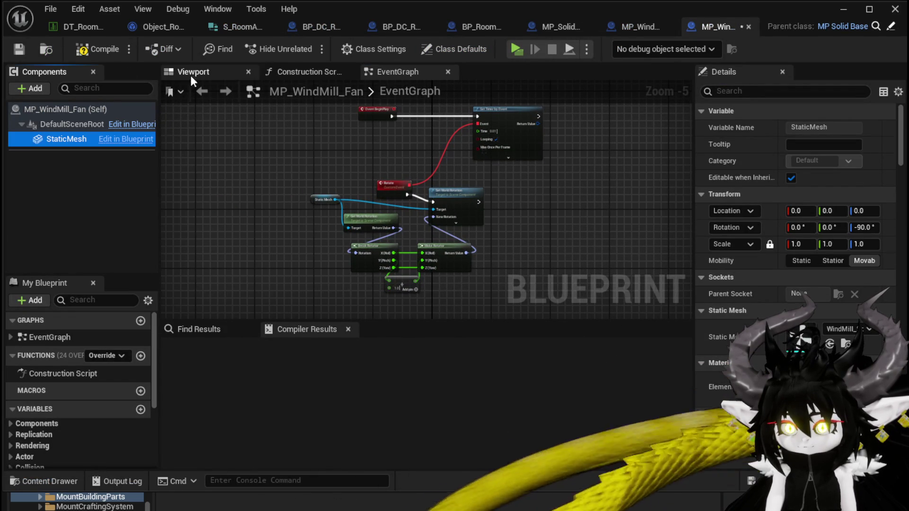
{"action": "left_click", "coordinate": [95, 50]}
{"action": "left_click", "coordinate": [20, 50]}
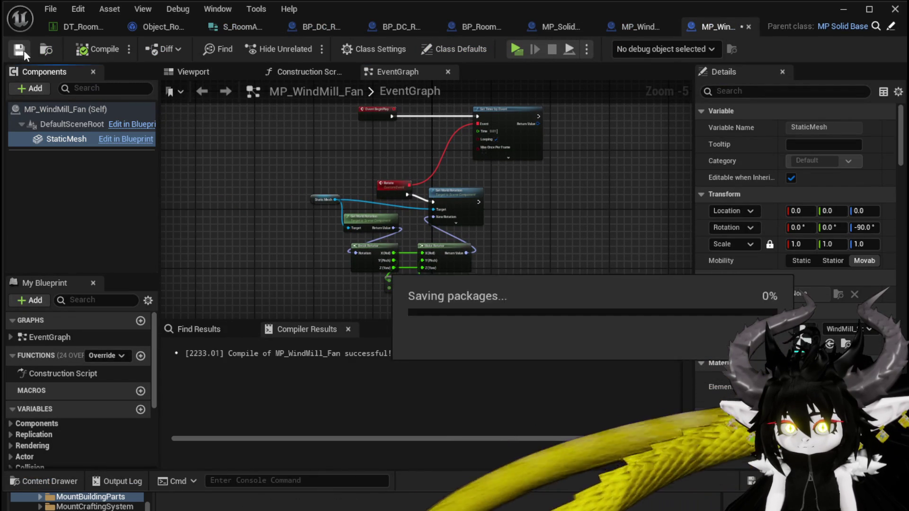
Rotate the fan mesh to 0, 0, -90 in the preview and recompile
{"action": "left_click", "coordinate": [174, 71]}
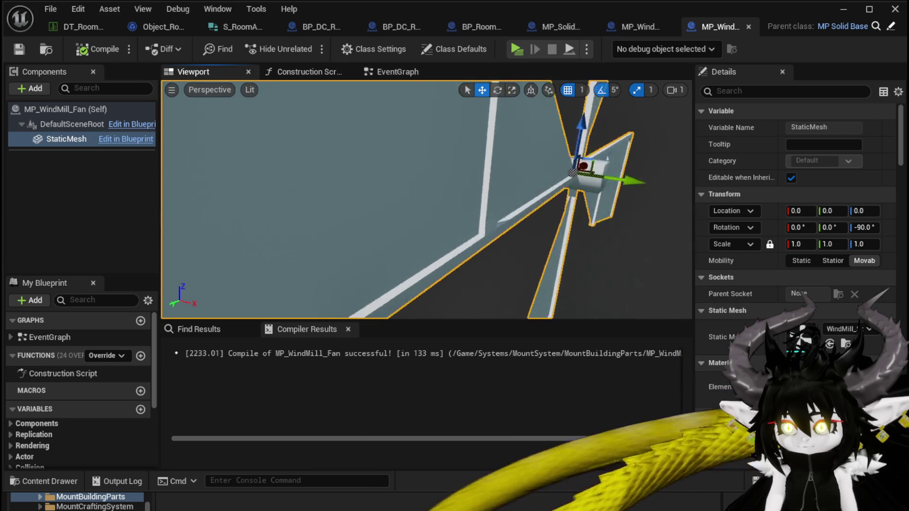
{"action": "key", "text": "e"}
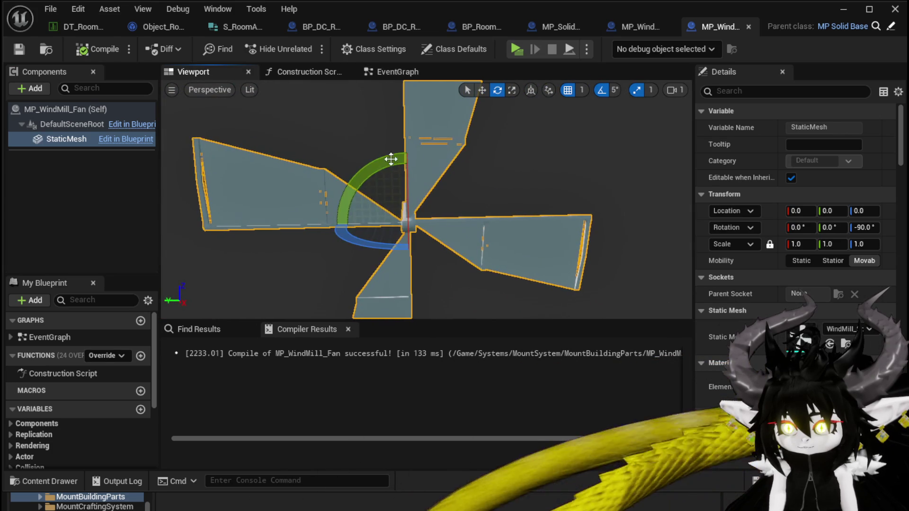
{"action": "mouse_move", "coordinate": [369, 165]}
{"action": "left_mouse_down"}
{"action": "mouse_move", "coordinate": [360, 251]}
{"action": "mouse_move", "coordinate": [374, 163]}
{"action": "left_mouse_up"}
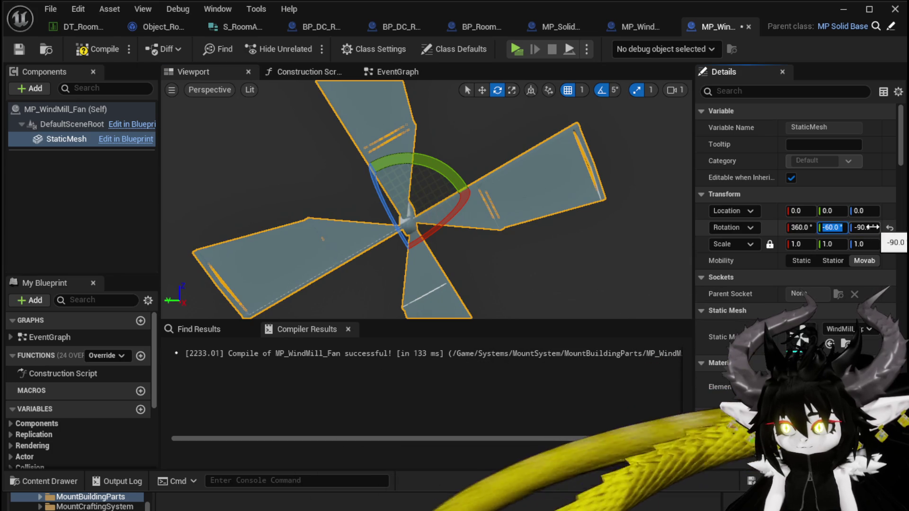
{"action": "type", "text": "0"}
{"action": "key", "text": "Return"}
{"action": "left_click", "coordinate": [792, 227]}
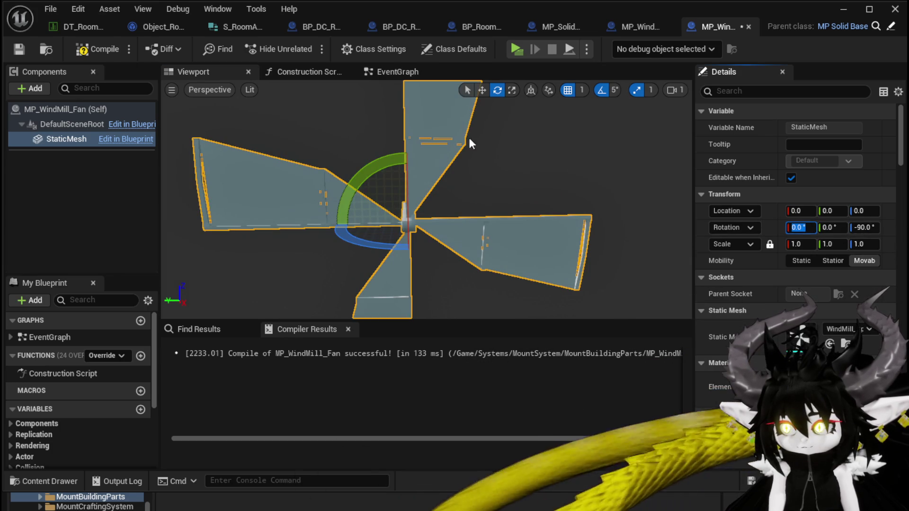
{"action": "left_click", "coordinate": [97, 49]}
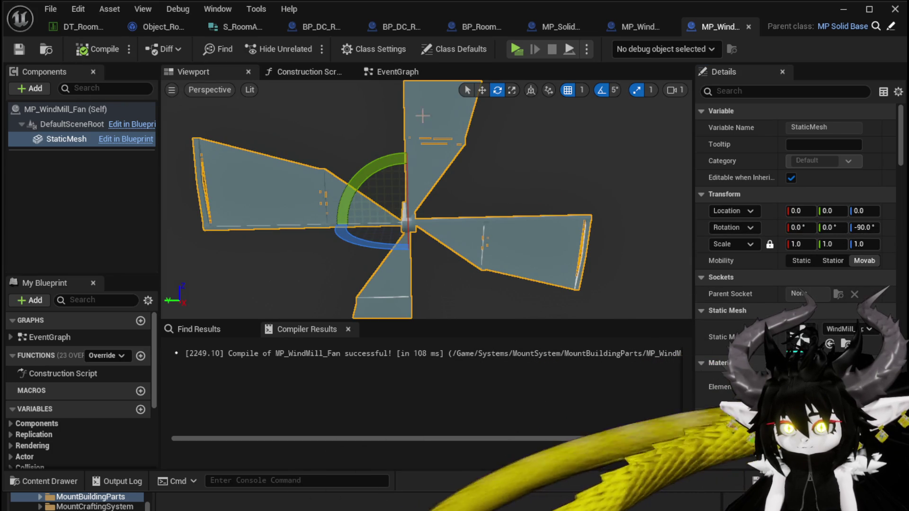
Review the fan's rotation nodes in the EventGraph, then return to DT_RoomActors
{"action": "left_click", "coordinate": [386, 74]}
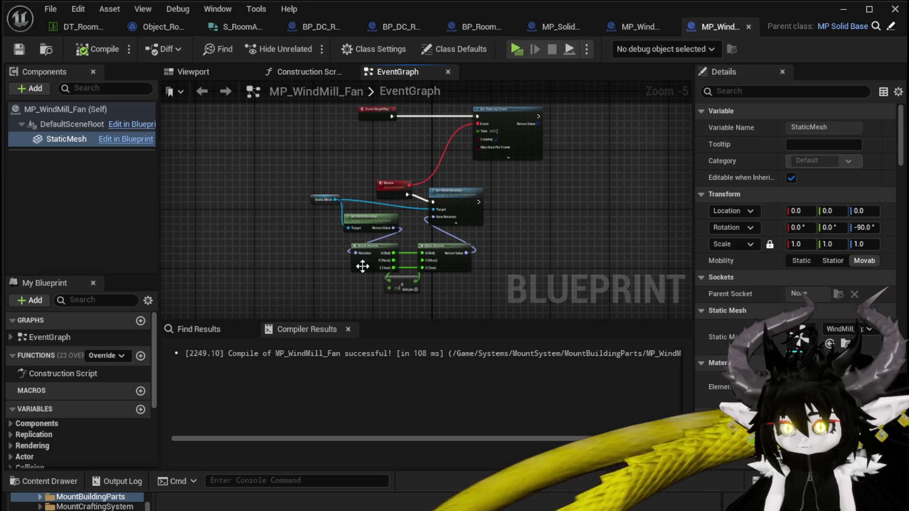
{"action": "left_click_drag", "start_coordinate": [532, 216], "coordinate": [522, 229]}
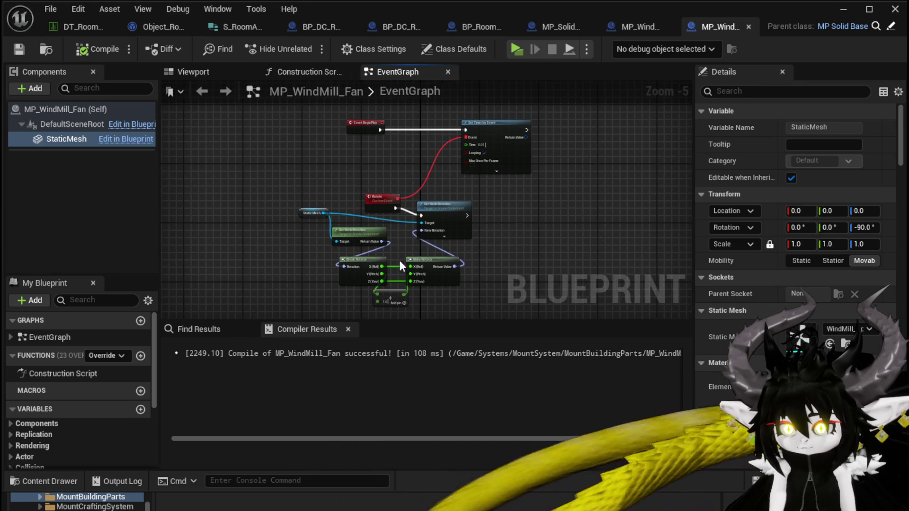
{"action": "scroll", "coordinate": [399, 258], "scroll_direction": "up", "scroll_amount": 2}
{"action": "scroll", "coordinate": [520, 277], "scroll_direction": "down", "scroll_amount": 1}
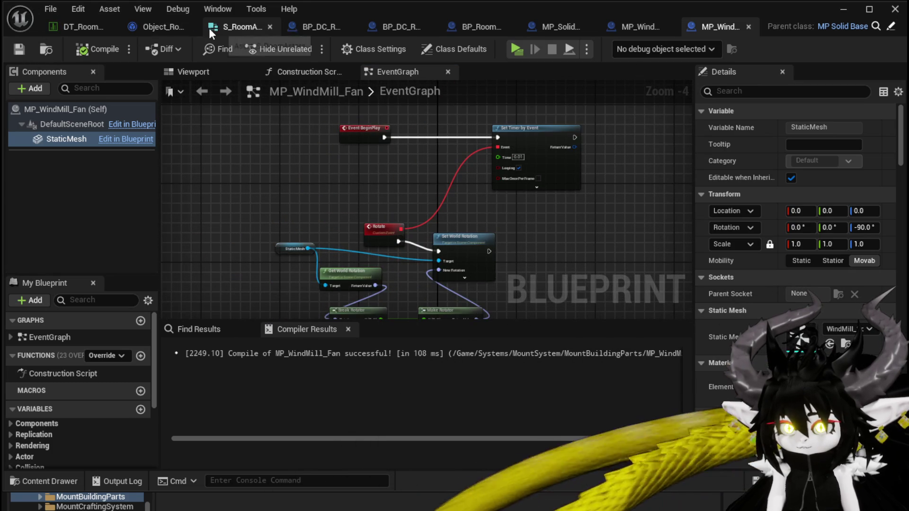
{"action": "left_click", "coordinate": [56, 23]}
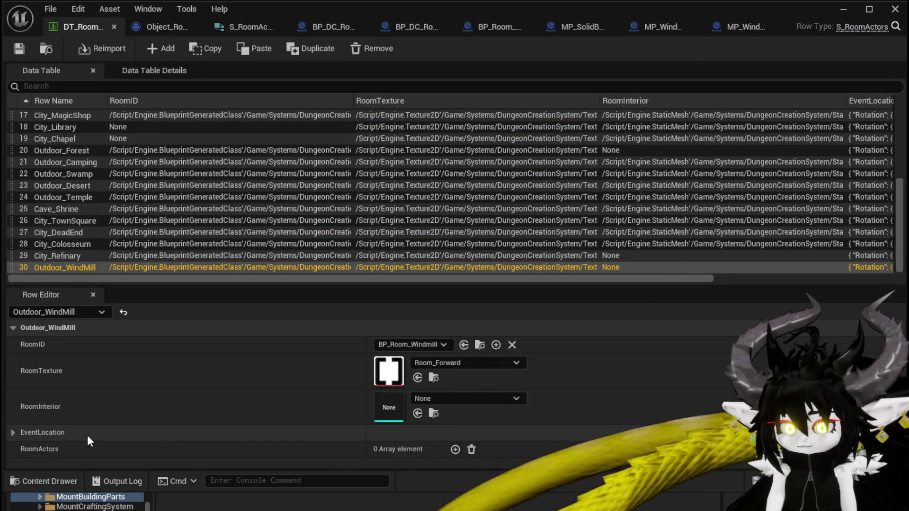
Add two RoomActors entries and set the first one to MP_WindMill_Fan
{"action": "left_click", "coordinate": [456, 450]}
{"action": "left_click", "coordinate": [455, 447]}
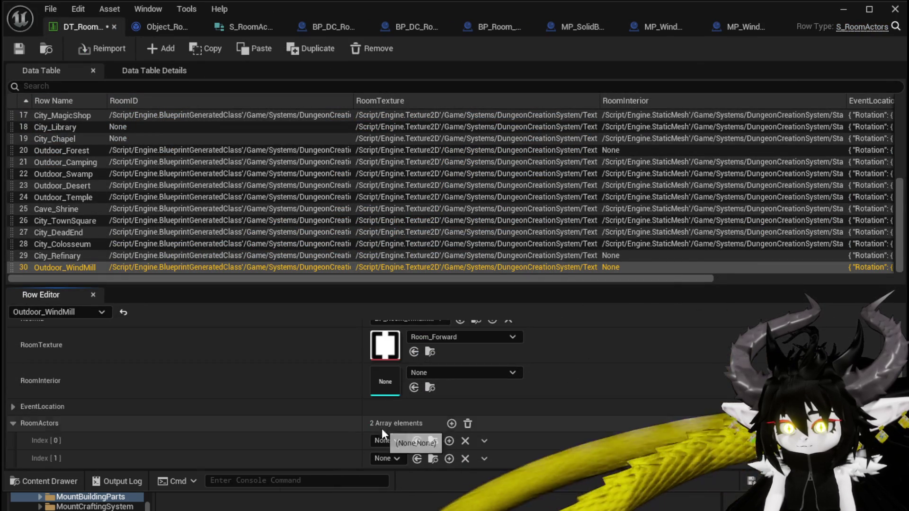
{"action": "left_click", "coordinate": [384, 441]}
{"action": "type", "text": "W"}
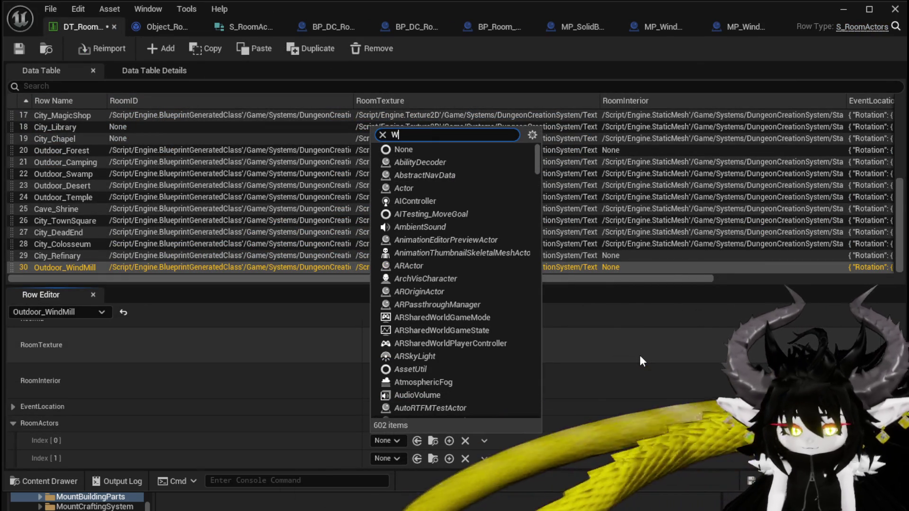
{"action": "type", "text": "indmill"}
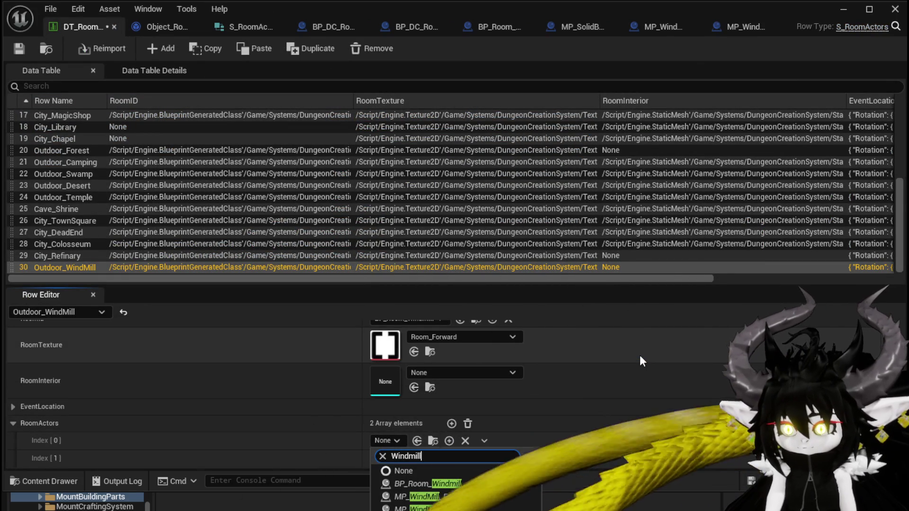
{"action": "left_click", "coordinate": [426, 496]}
Set the second entry to MP_WindMill_Wheel and save the data table
{"action": "left_click", "coordinate": [388, 458]}
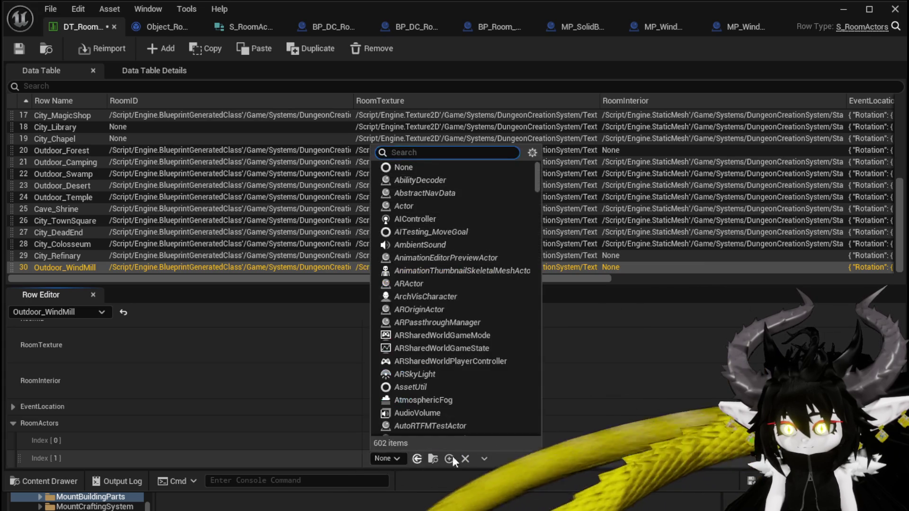
{"action": "type", "text": "Windmi"}
{"action": "left_click", "coordinate": [407, 510]}
{"action": "left_click", "coordinate": [19, 49]}
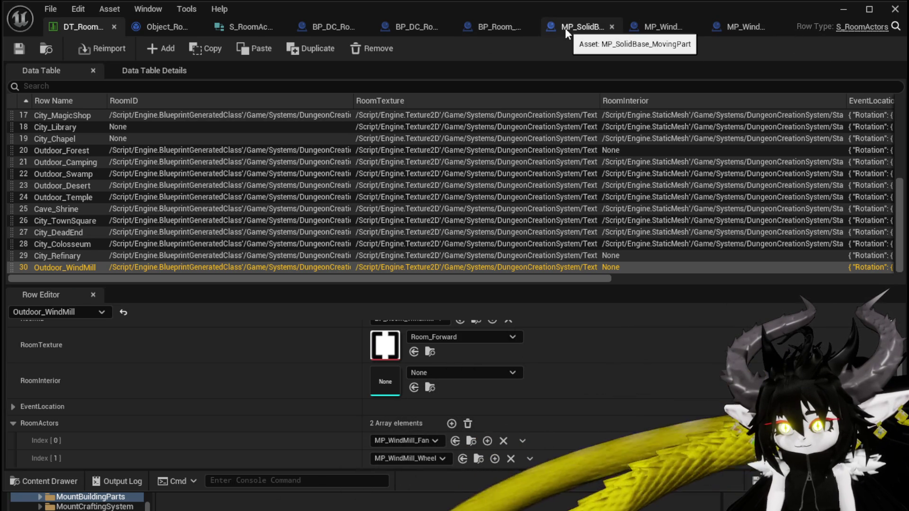
{"action": "left_click", "coordinate": [411, 28]}
Pan across the SpawnRoom cast and spawn-loop nodes, then go back to L_DungeonCreationTest
{"action": "mouse_move", "coordinate": [308, 238]}
{"action": "left_mouse_down"}
{"action": "mouse_move", "coordinate": [508, 223]}
{"action": "mouse_move", "coordinate": [496, 212]}
{"action": "left_mouse_up"}
{"action": "mouse_move", "coordinate": [454, 251]}
{"action": "left_mouse_down"}
{"action": "mouse_move", "coordinate": [367, 282]}
{"action": "mouse_move", "coordinate": [616, 270]}
{"action": "mouse_move", "coordinate": [378, 282]}
{"action": "mouse_move", "coordinate": [601, 268]}
{"action": "mouse_move", "coordinate": [581, 266]}
{"action": "mouse_move", "coordinate": [665, 212]}
{"action": "mouse_move", "coordinate": [440, 246]}
{"action": "mouse_move", "coordinate": [526, 243]}
{"action": "left_mouse_up"}
{"action": "scroll", "coordinate": [367, 282], "scroll_direction": "down", "scroll_amount": 1}
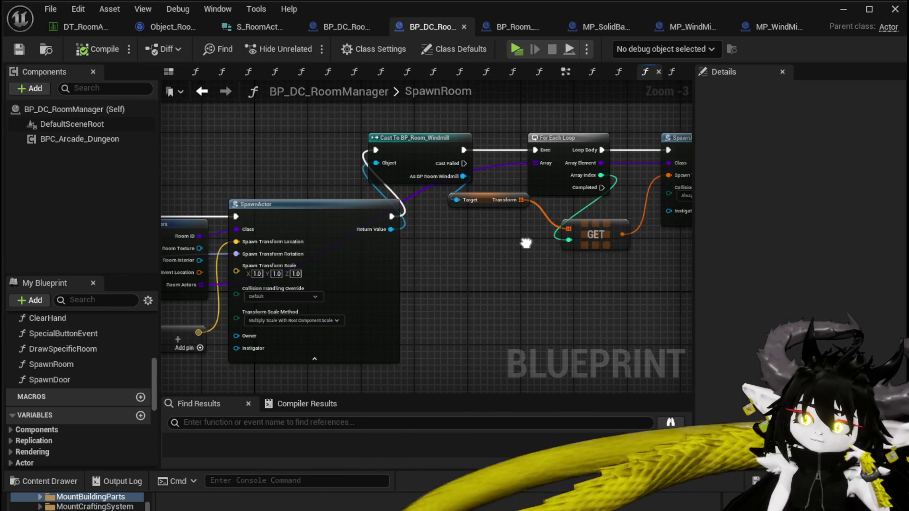
{"action": "left_click", "coordinate": [843, 10]}
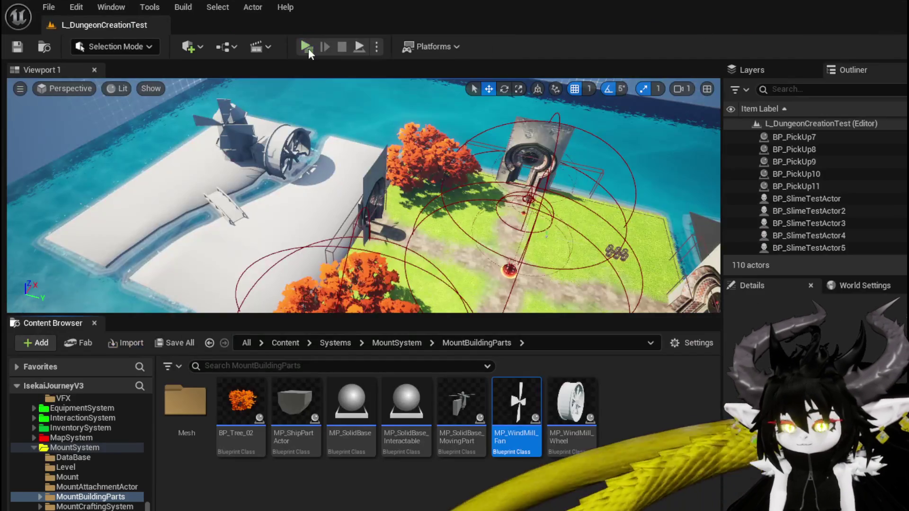
{"action": "key", "text": "alt+p"}
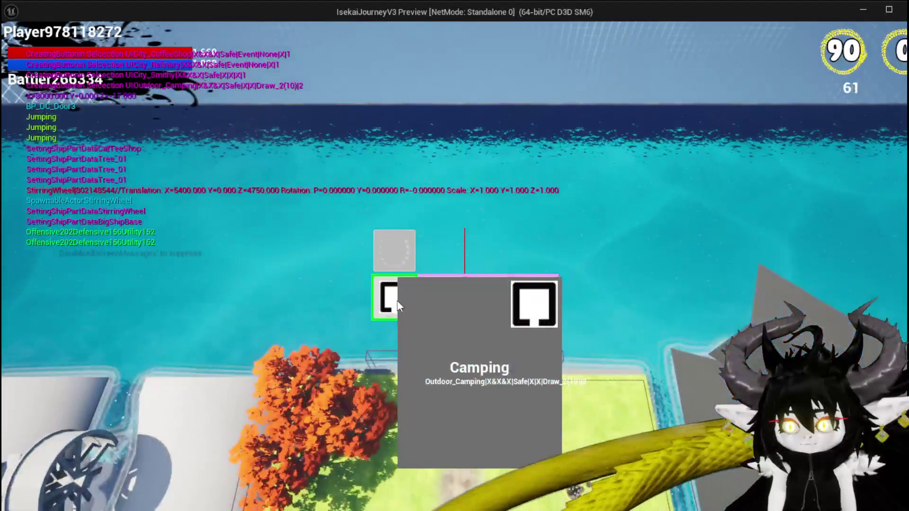
{"action": "left_click", "coordinate": [394, 298]}
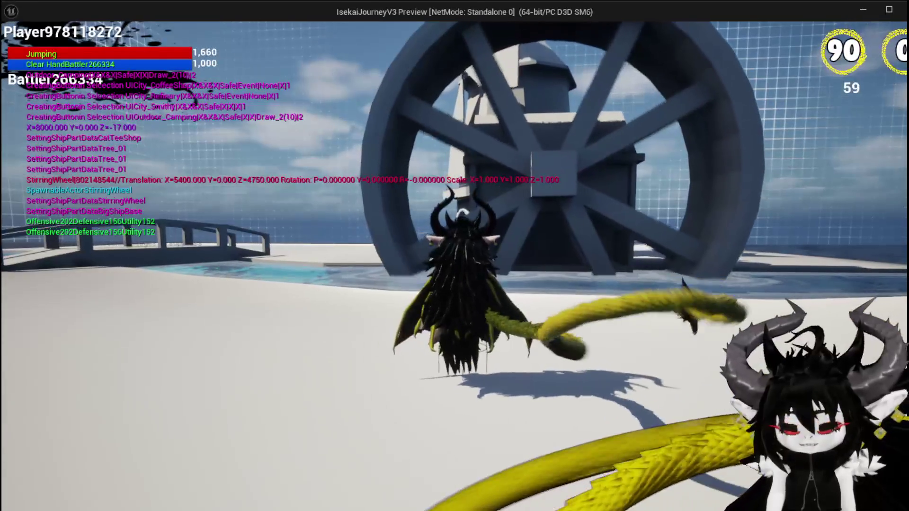
{"action": "key", "text": "Escape"}
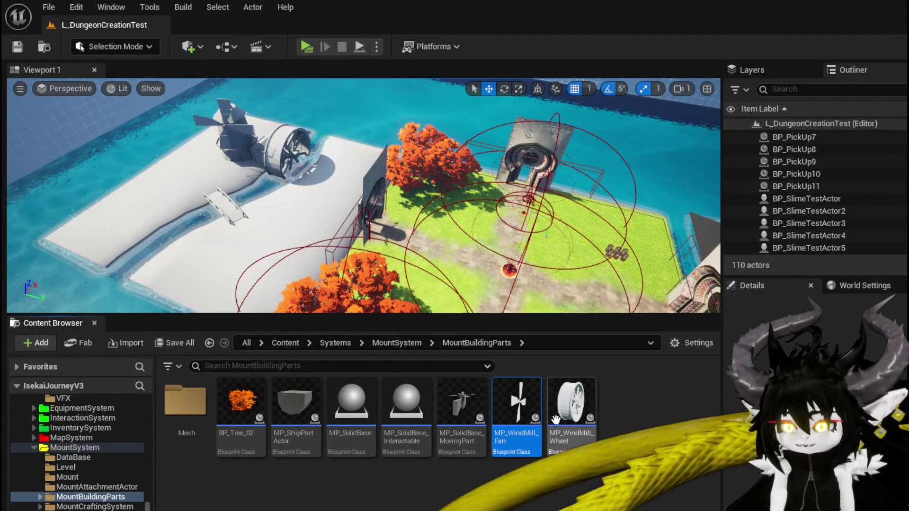
Change the fan's Add node rotation increment to 0.1
{"action": "double_click", "coordinate": [521, 407]}
{"action": "scroll", "coordinate": [533, 231], "scroll_direction": "up", "scroll_amount": 3}
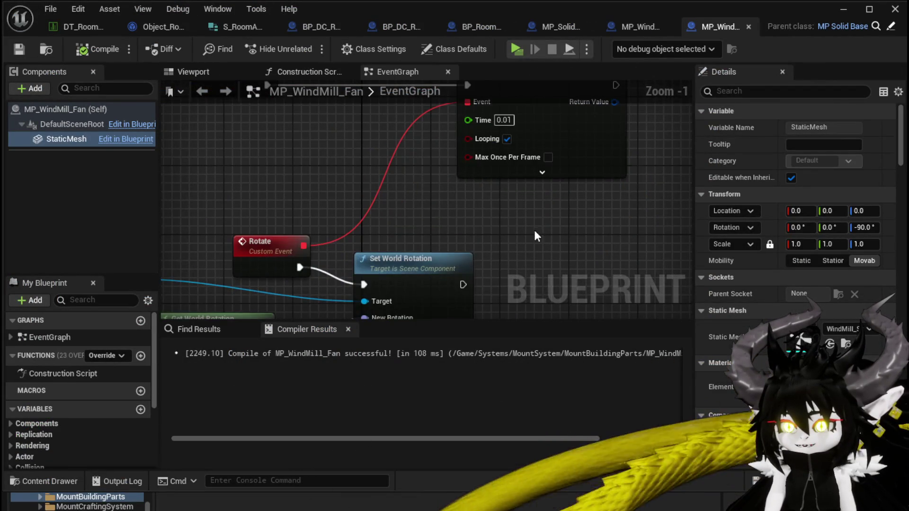
{"action": "mouse_move", "coordinate": [530, 210]}
{"action": "left_mouse_down"}
{"action": "mouse_move", "coordinate": [530, 68]}
{"action": "mouse_move", "coordinate": [556, 171]}
{"action": "mouse_move", "coordinate": [532, 333]}
{"action": "left_mouse_up"}
{"action": "left_click_drag", "start_coordinate": [503, 173], "coordinate": [302, 317]}
{"action": "type", "text": "0.1"}
{"action": "key", "text": "Return"}
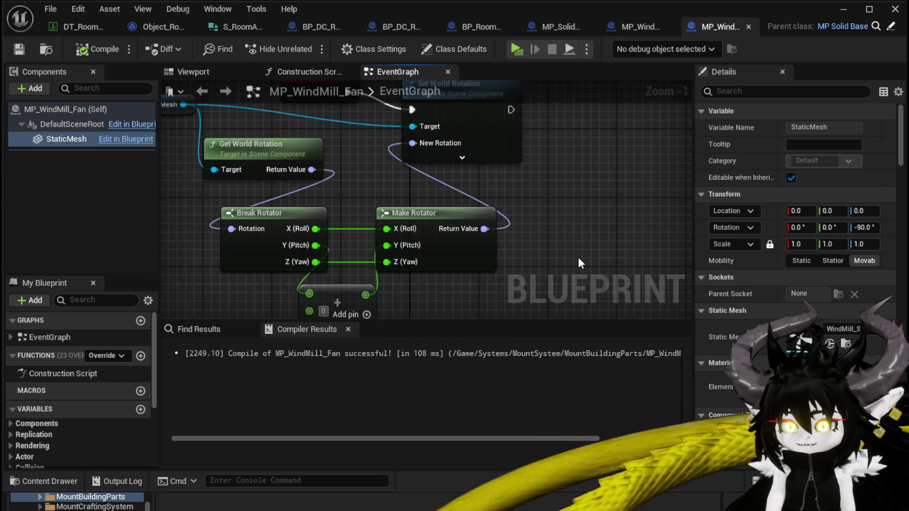
Compile and save the fan, review its timer and rotation nodes, then view the wheel's rotator nodes
{"action": "scroll", "coordinate": [554, 177], "scroll_direction": "down", "scroll_amount": 2}
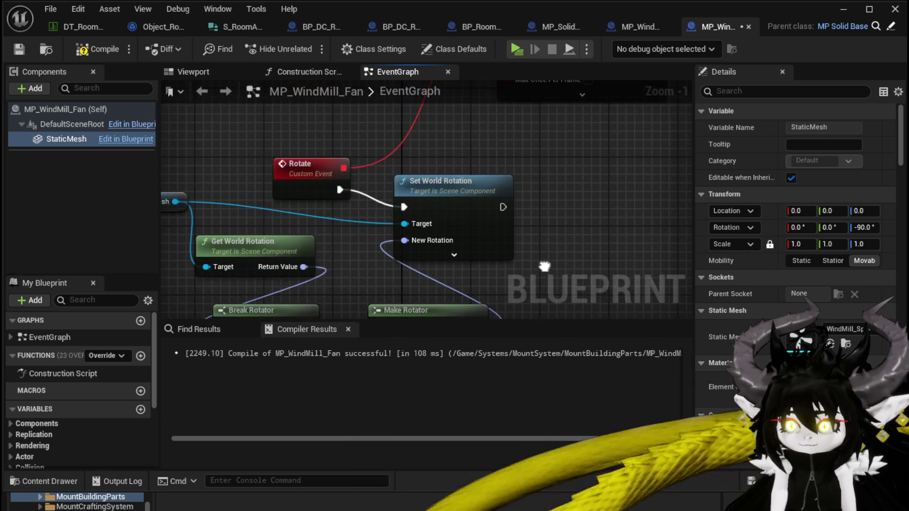
{"action": "left_click_drag", "start_coordinate": [541, 262], "coordinate": [550, 196]}
{"action": "left_click", "coordinate": [90, 49]}
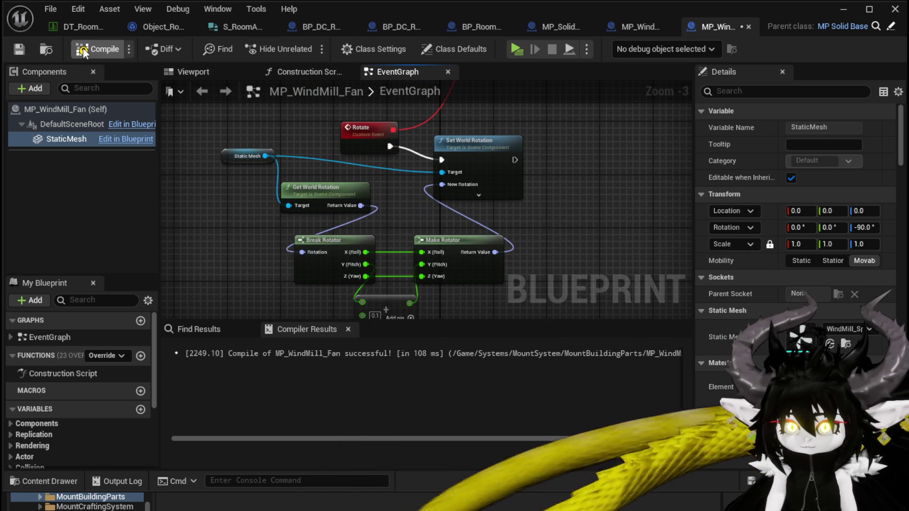
{"action": "left_click", "coordinate": [19, 48]}
{"action": "left_click_drag", "start_coordinate": [548, 159], "coordinate": [476, 292]}
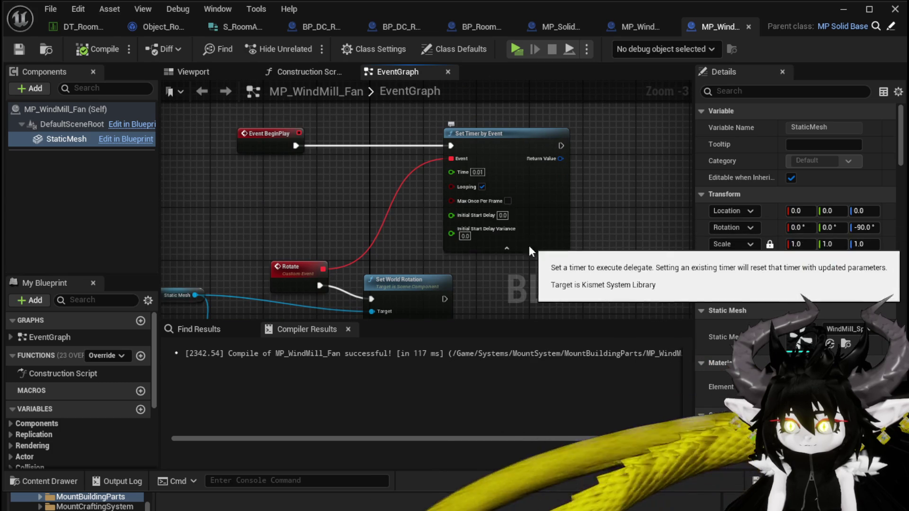
{"action": "mouse_move", "coordinate": [519, 256]}
{"action": "left_mouse_down"}
{"action": "mouse_move", "coordinate": [563, 127]}
{"action": "mouse_move", "coordinate": [575, 119]}
{"action": "left_mouse_up"}
{"action": "left_click", "coordinate": [194, 159]}
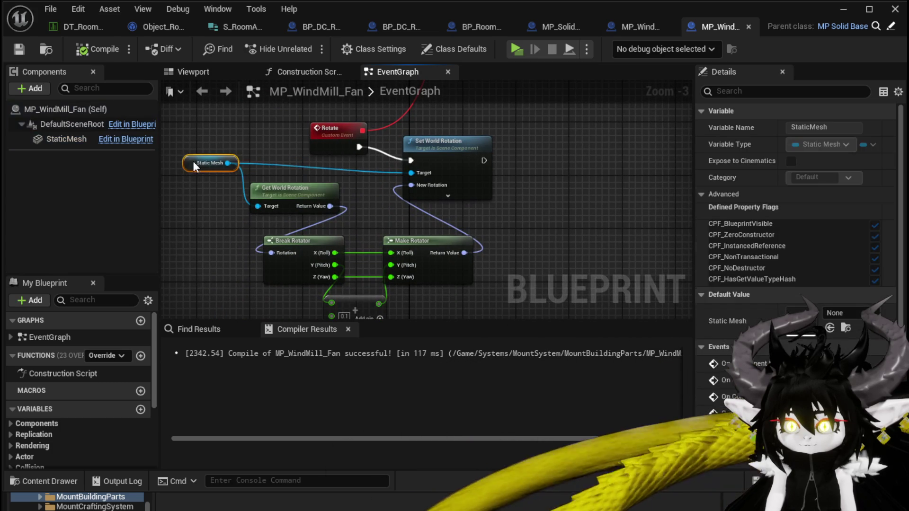
{"action": "mouse_move", "coordinate": [254, 148]}
{"action": "left_mouse_down"}
{"action": "mouse_move", "coordinate": [262, 120]}
{"action": "mouse_move", "coordinate": [258, 141]}
{"action": "left_mouse_up"}
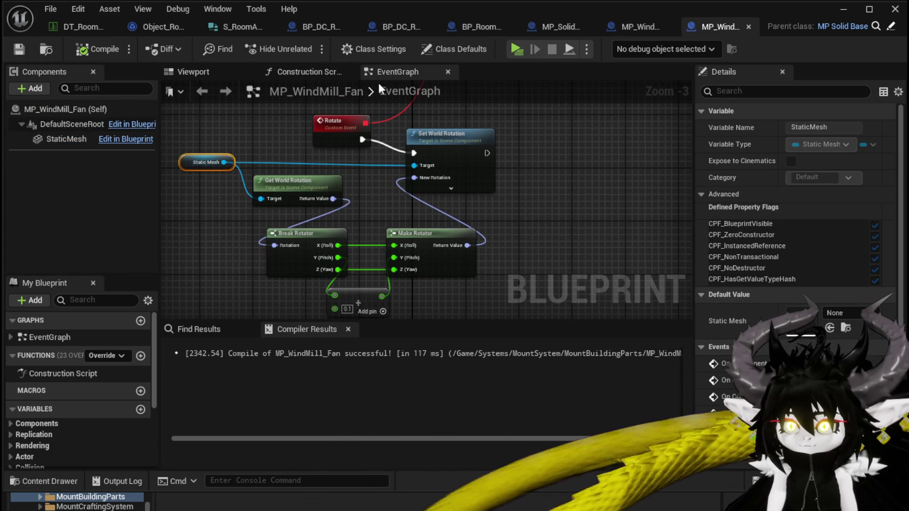
{"action": "left_click", "coordinate": [634, 28]}
{"action": "left_click_drag", "start_coordinate": [436, 271], "coordinate": [473, 240]}
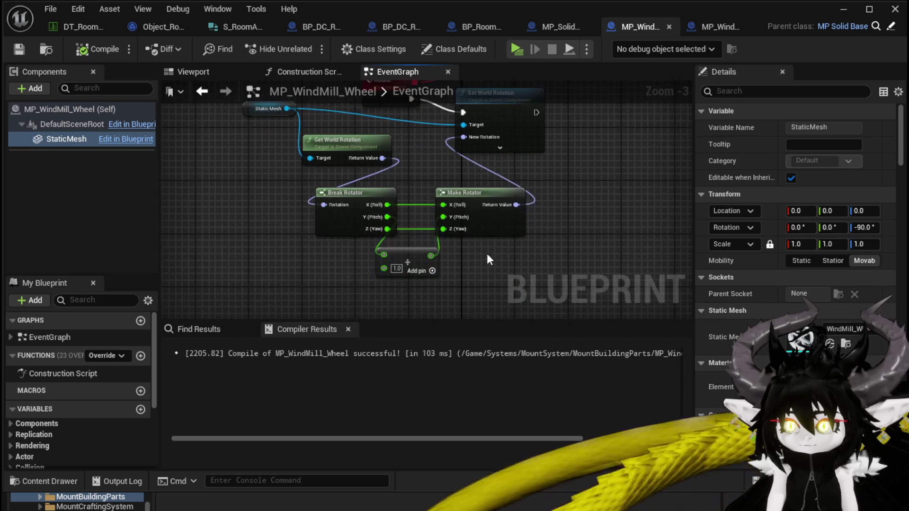
Set the wheel's Add node rotation increment to 0.1 and return to the L_DungeonCreationTest level
{"action": "left_click", "coordinate": [397, 268]}
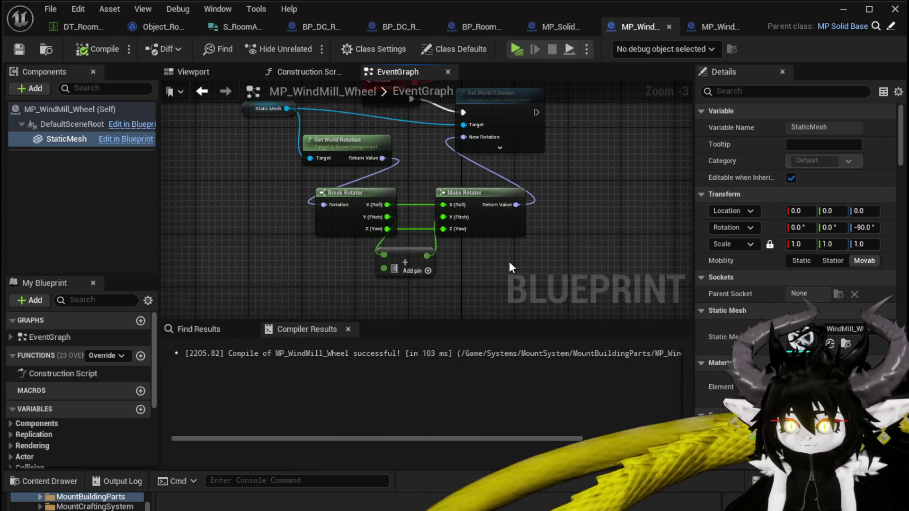
{"action": "type", "text": "1"}
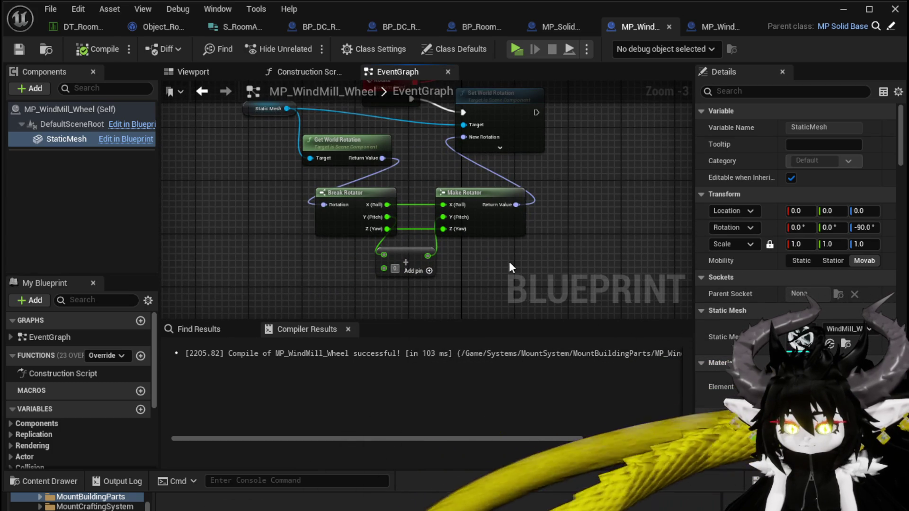
{"action": "key", "text": "Return"}
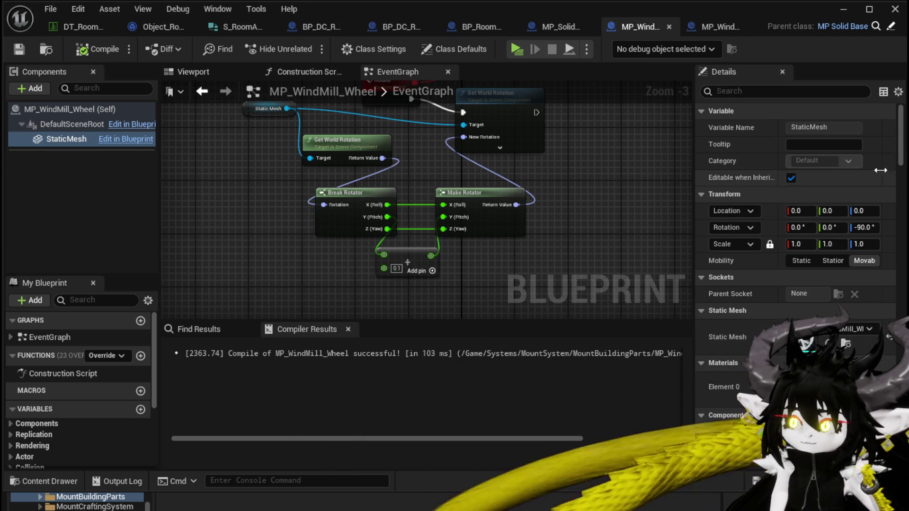
{"action": "mouse_move", "coordinate": [901, 159]}
{"action": "left_mouse_down"}
{"action": "mouse_move", "coordinate": [899, 358]}
{"action": "mouse_move", "coordinate": [900, 251]}
{"action": "left_mouse_up"}
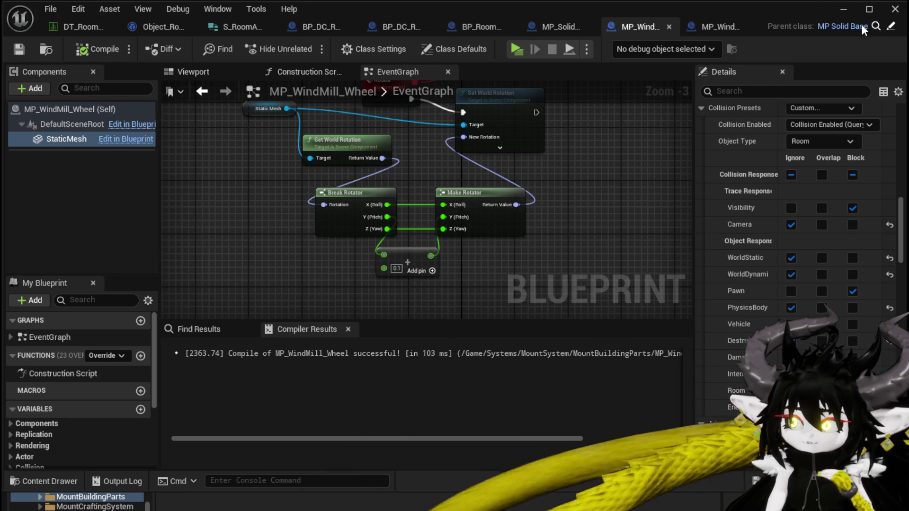
{"action": "left_click", "coordinate": [844, 8]}
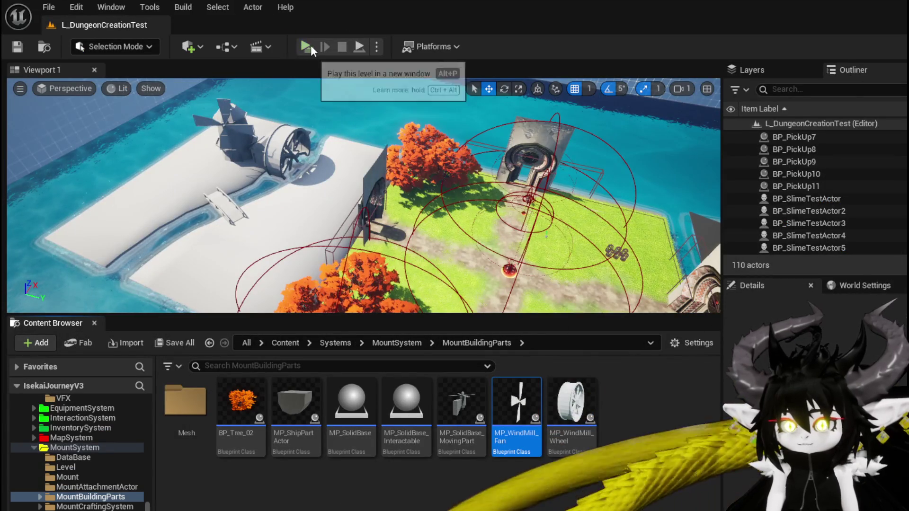
{"action": "left_click", "coordinate": [311, 44]}
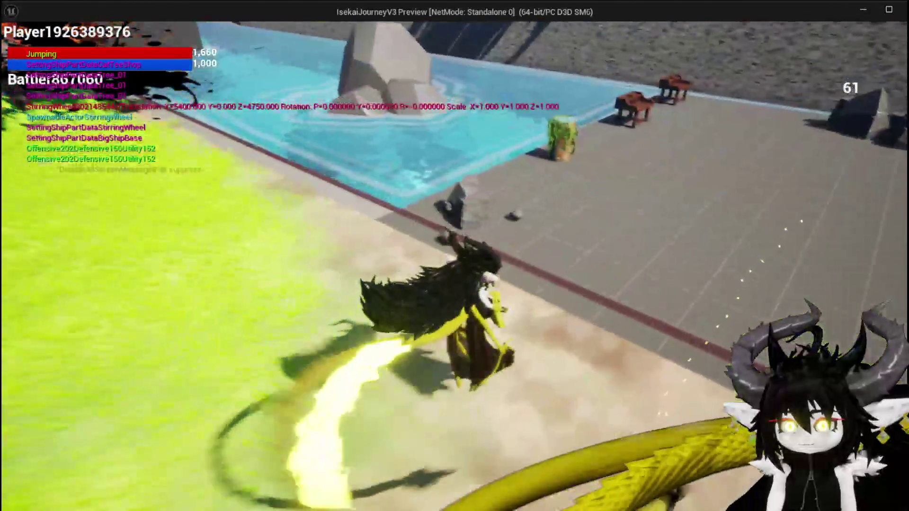
{"action": "key", "text": "w"}
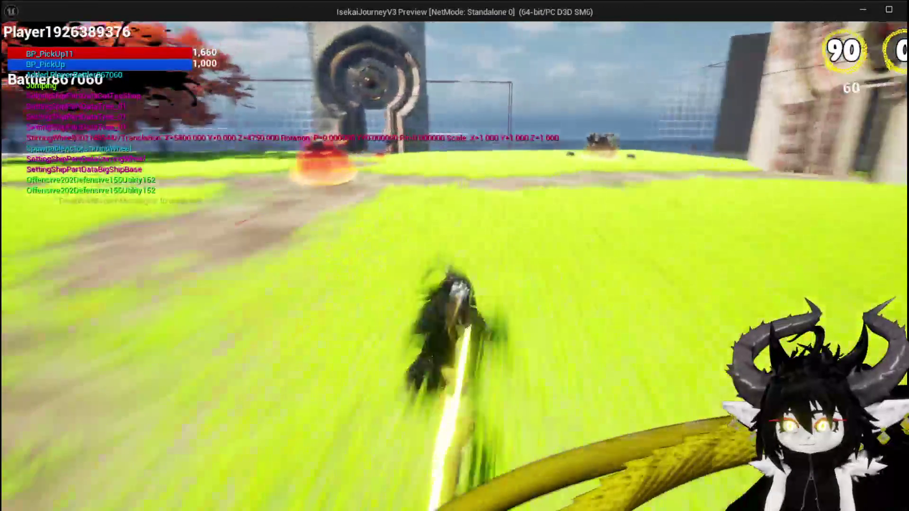
{"action": "key", "text": "space"}
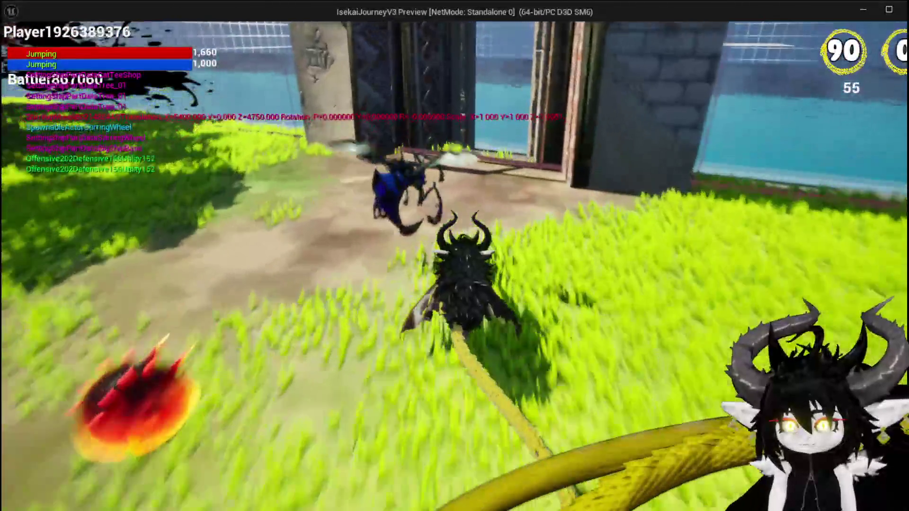
{"action": "key", "text": "w"}
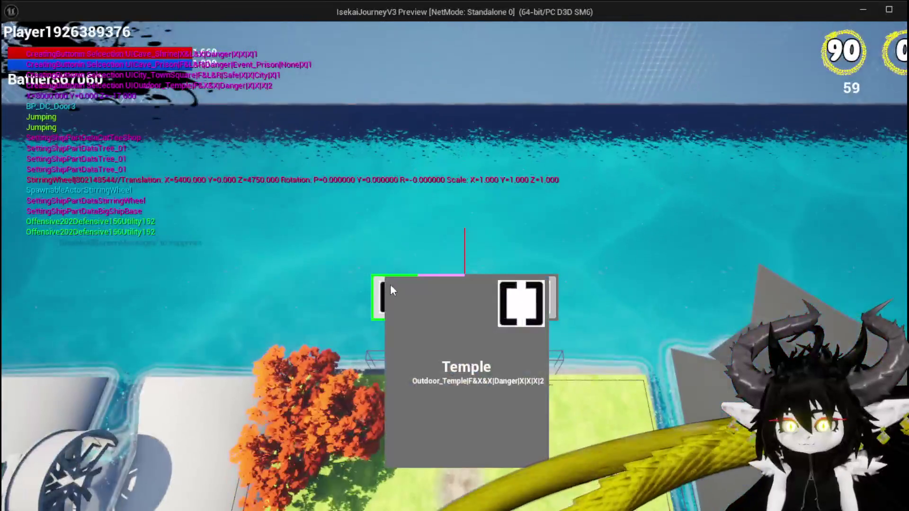
{"action": "left_click", "coordinate": [388, 289]}
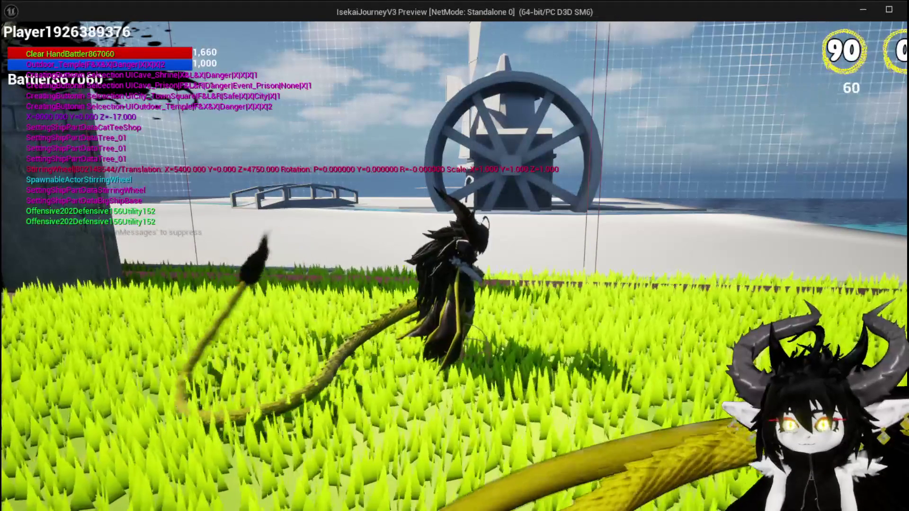
{"action": "key", "text": "w"}
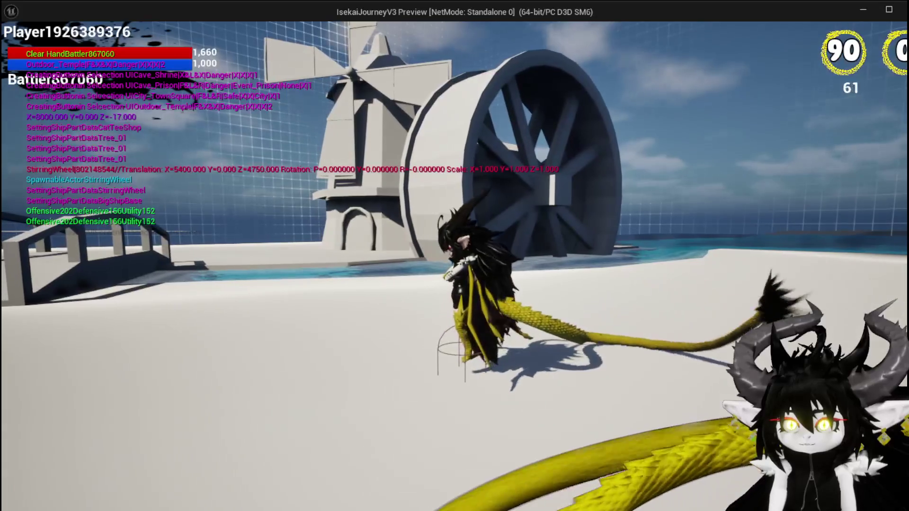
{"action": "key", "text": "w"}
{"action": "key", "text": "space"}
{"action": "key", "text": "space"}
{"action": "key", "text": "w"}
{"action": "key", "text": "space"}
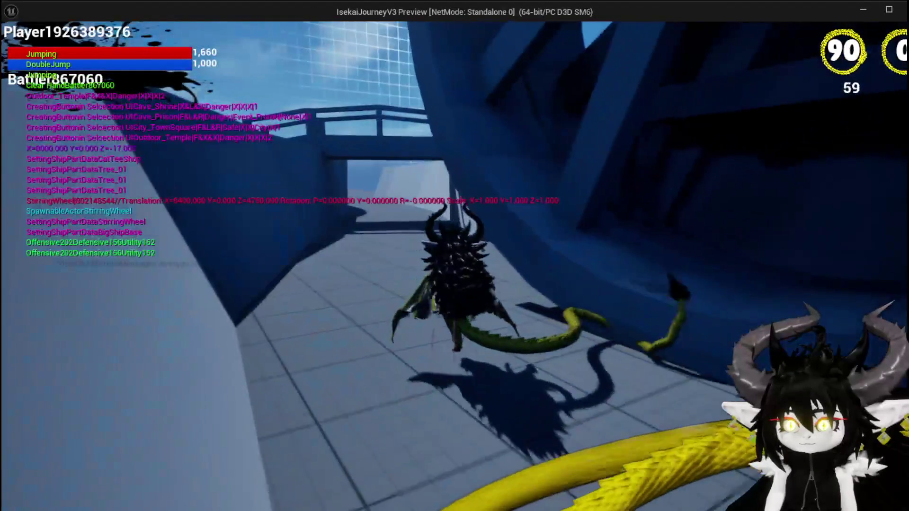
{"action": "key", "text": "alt+Tab"}
{"action": "key", "text": "Escape"}
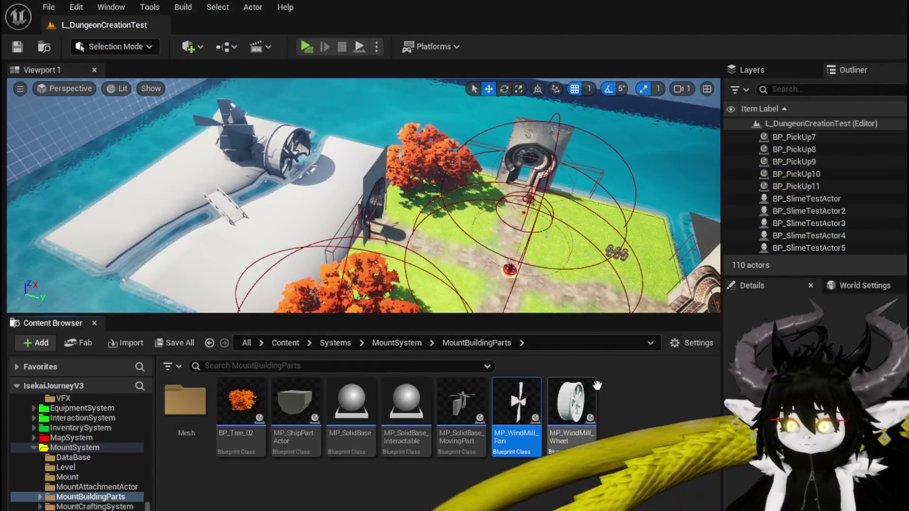
{"action": "double_click", "coordinate": [556, 399]}
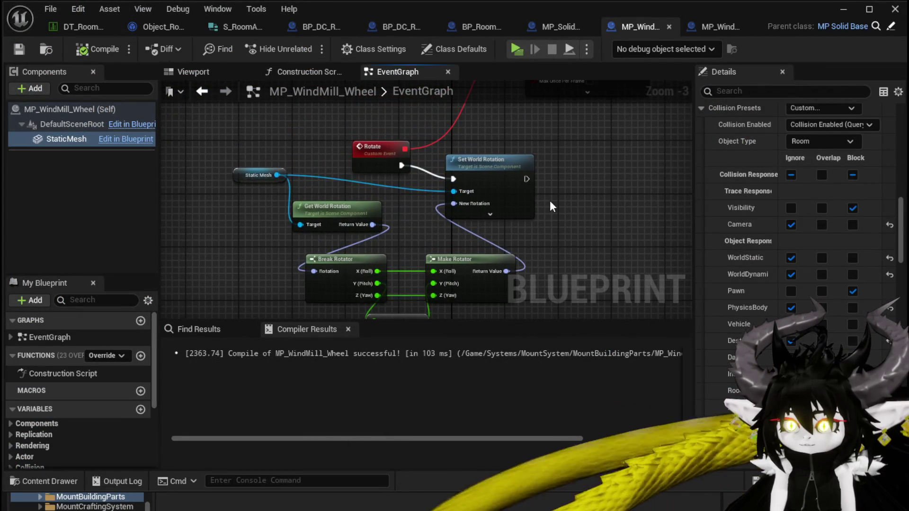
Tidy MP_WindMill_Wheel's graph, shifting Get World Rotation, Break Rotator and Static Mesh nodes left
{"action": "mouse_move", "coordinate": [593, 188]}
{"action": "left_mouse_down"}
{"action": "mouse_move", "coordinate": [544, 288]}
{"action": "mouse_move", "coordinate": [551, 160]}
{"action": "left_mouse_up"}
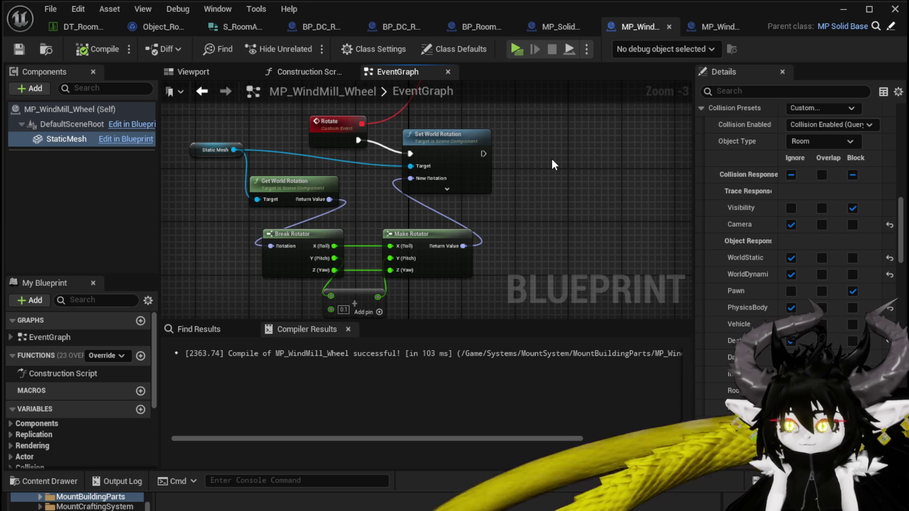
{"action": "left_click_drag", "start_coordinate": [365, 128], "coordinate": [256, 251]}
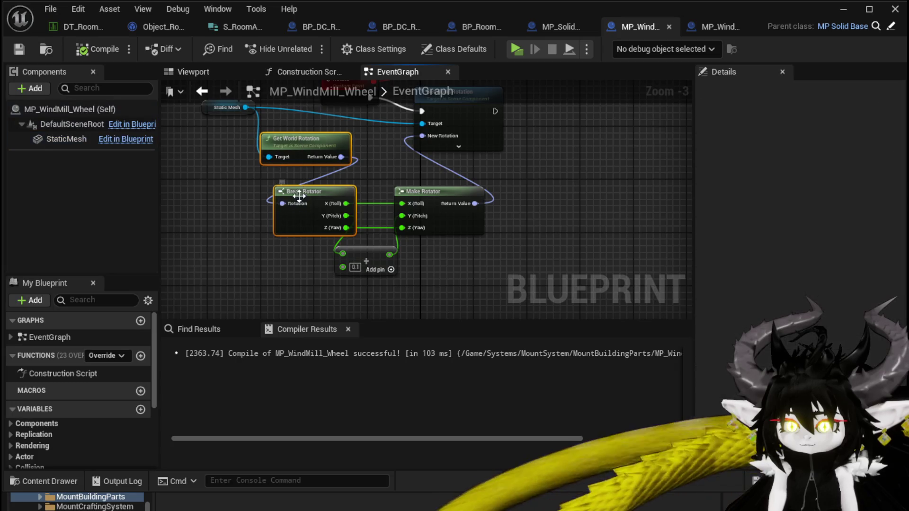
{"action": "left_click_drag", "start_coordinate": [303, 188], "coordinate": [244, 189]}
{"action": "left_click", "coordinate": [332, 161]}
{"action": "left_click_drag", "start_coordinate": [231, 146], "coordinate": [252, 197]}
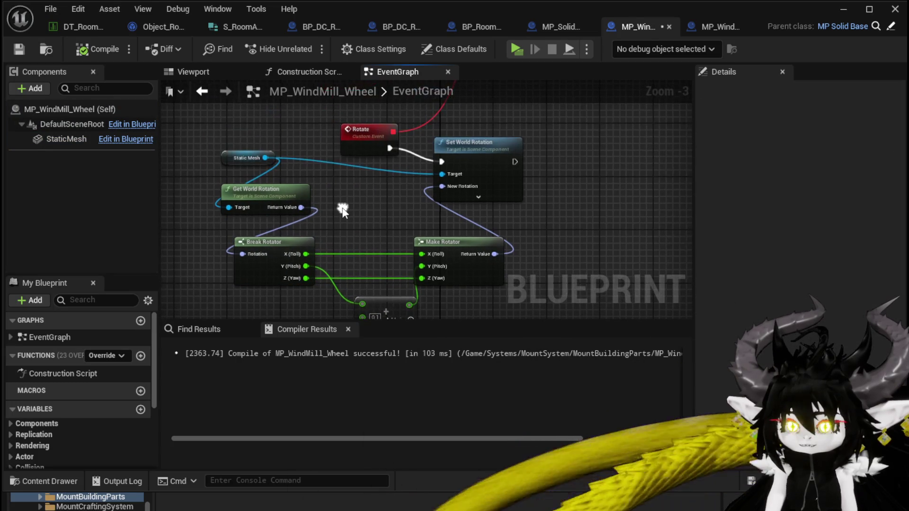
{"action": "left_click", "coordinate": [212, 157]}
{"action": "left_click_drag", "start_coordinate": [211, 157], "coordinate": [174, 171]}
{"action": "left_click_drag", "start_coordinate": [381, 186], "coordinate": [365, 137]}
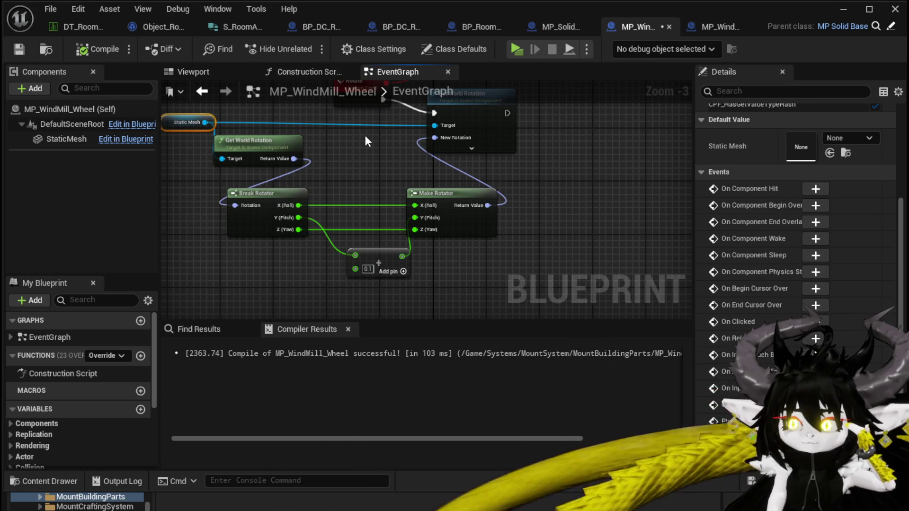
Add a Print String after Set World Rotation, fed by Make Rotator's Return Value
{"action": "left_click_drag", "start_coordinate": [363, 138], "coordinate": [249, 237]}
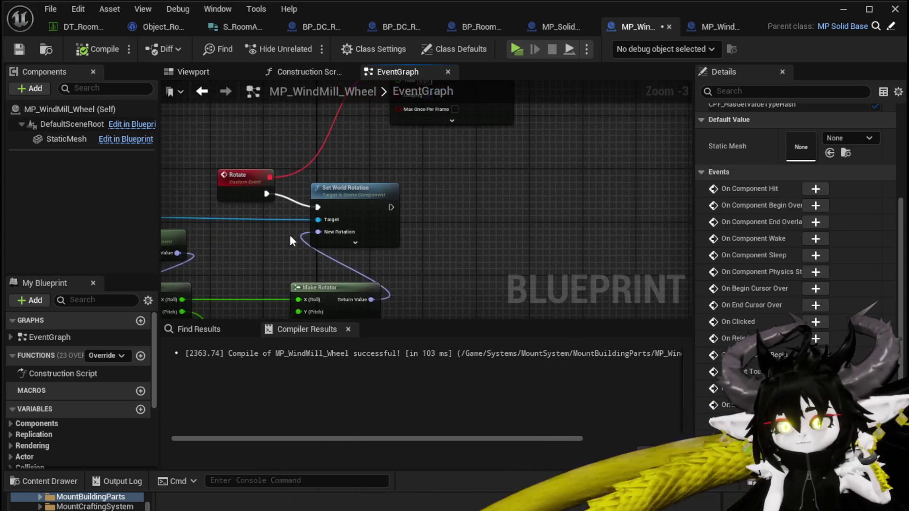
{"action": "left_click_drag", "start_coordinate": [390, 206], "coordinate": [490, 190]}
{"action": "type", "text": "Pr"}
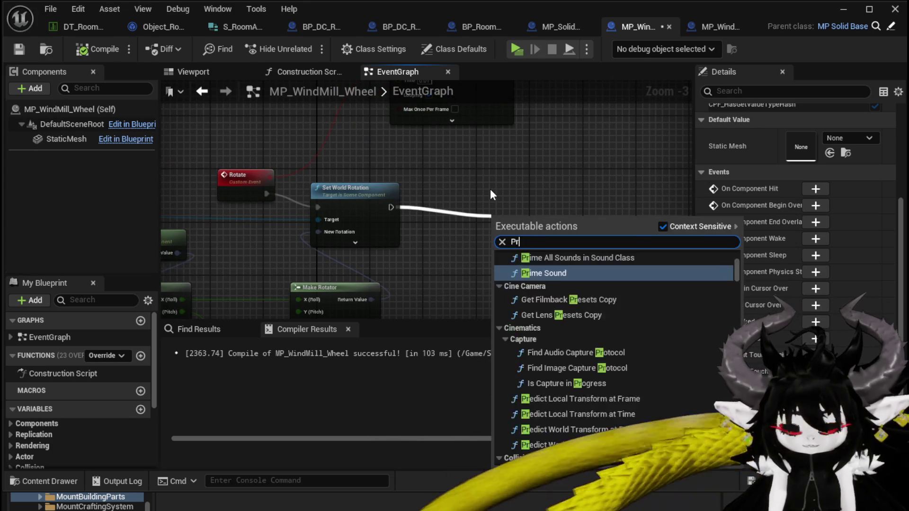
{"action": "type", "text": "int String"}
{"action": "key", "text": "Return"}
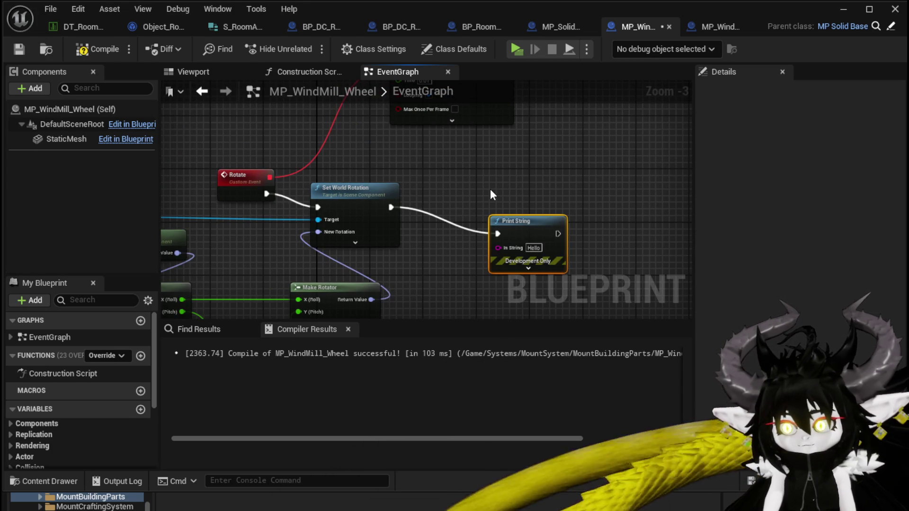
{"action": "left_click_drag", "start_coordinate": [490, 191], "coordinate": [530, 140]}
{"action": "left_click_drag", "start_coordinate": [412, 248], "coordinate": [539, 194]}
{"action": "left_click_drag", "start_coordinate": [436, 225], "coordinate": [479, 192]}
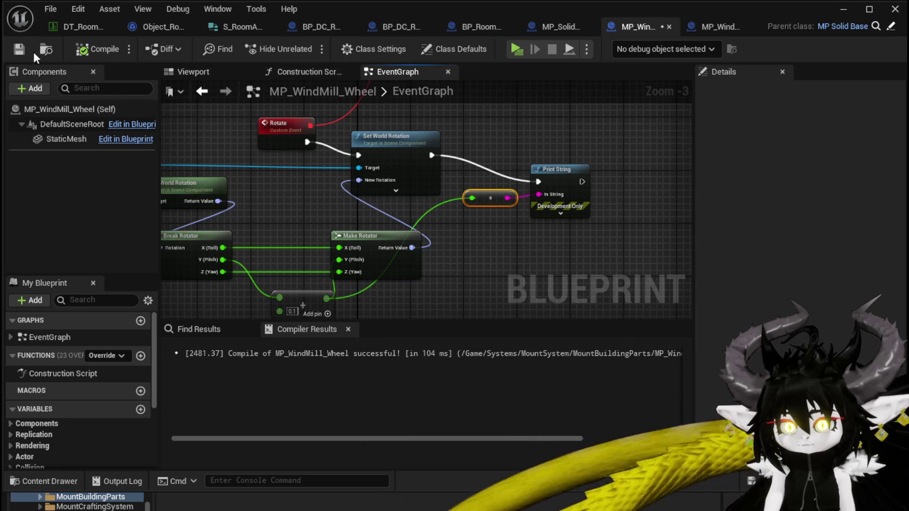
{"action": "left_click", "coordinate": [843, 11]}
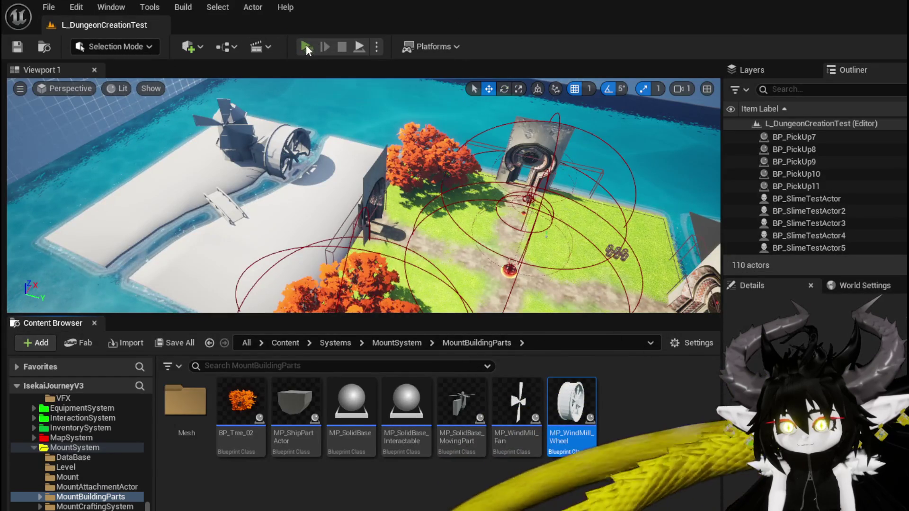
Play-test, walking the character through the stone gate and doorway onto the windmill platform
{"action": "left_click", "coordinate": [305, 44]}
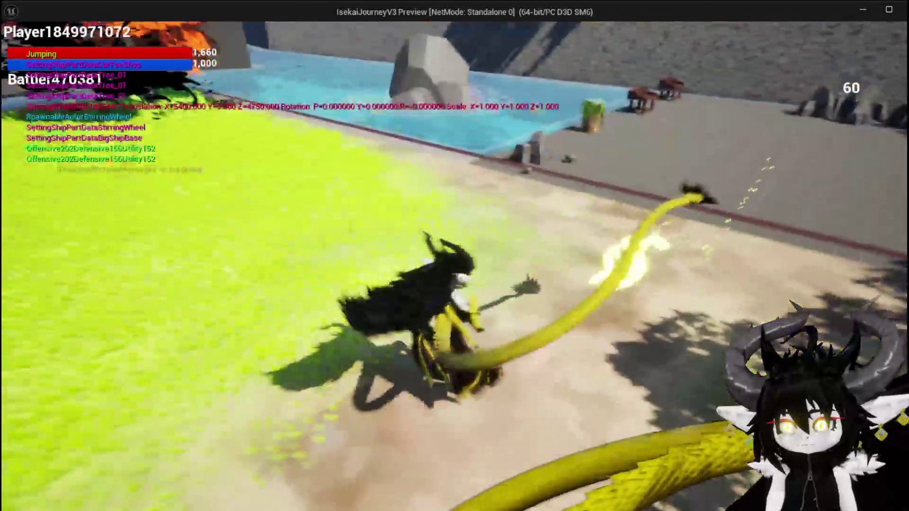
{"action": "key", "text": "space"}
{"action": "key", "text": "space"}
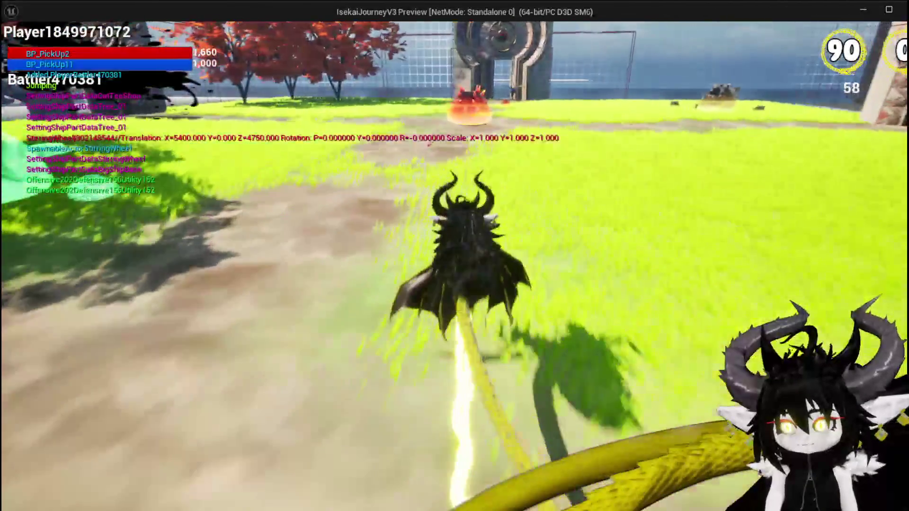
{"action": "key", "text": "w"}
{"action": "key", "text": "space"}
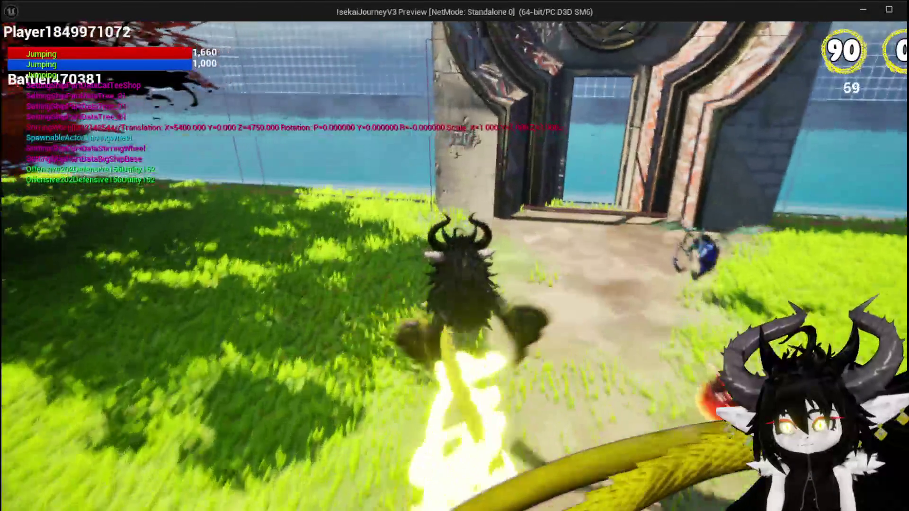
{"action": "key", "text": "w"}
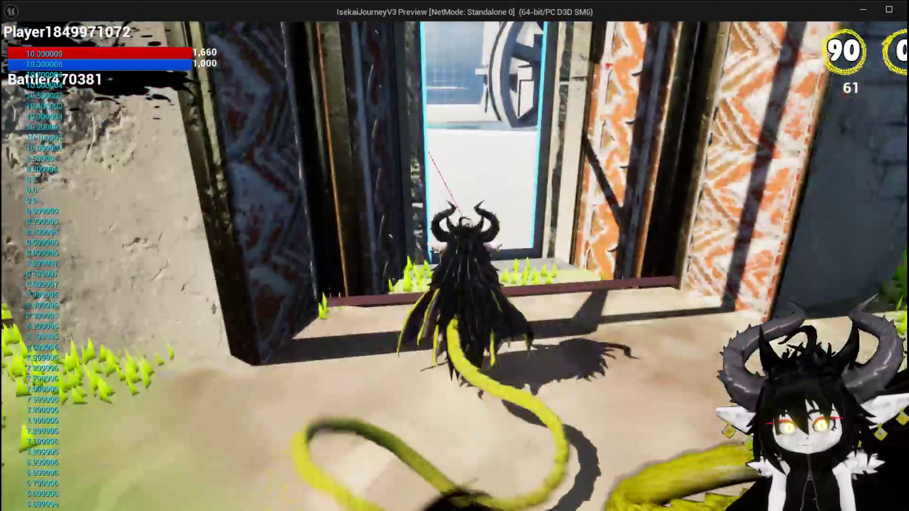
{"action": "key", "text": "w"}
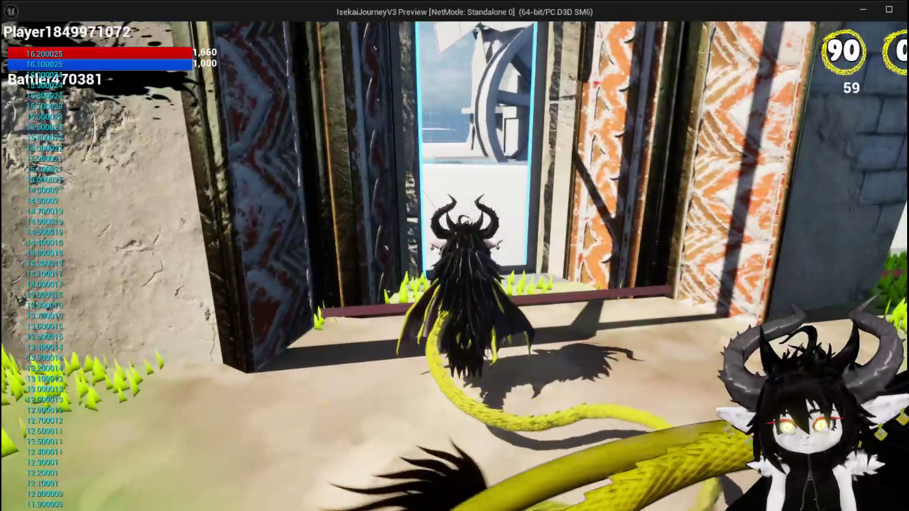
{"action": "key", "text": "w"}
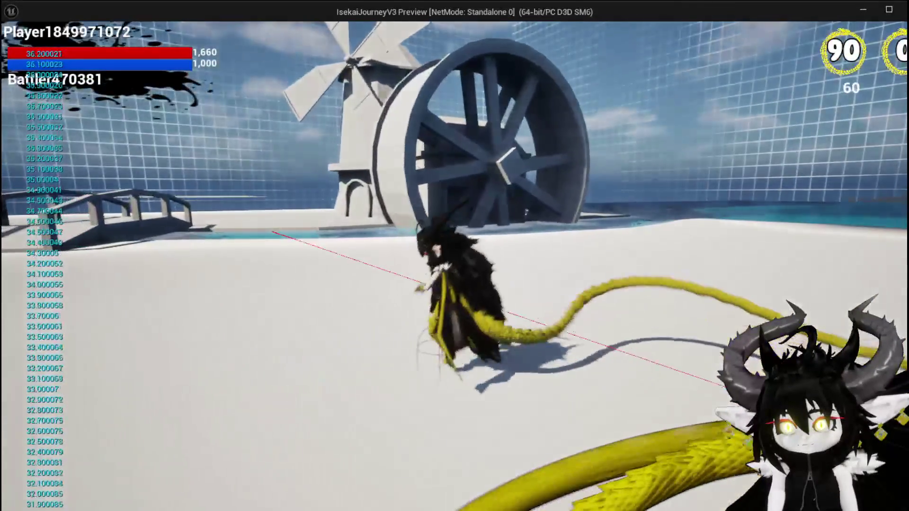
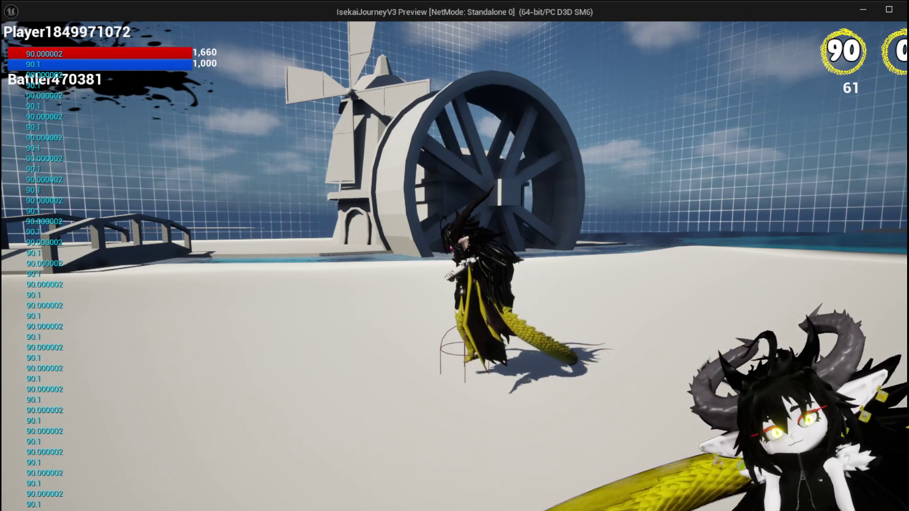
Run the character left, then back toward the water wheel, end the play-test and save all
{"action": "key", "text": "a"}
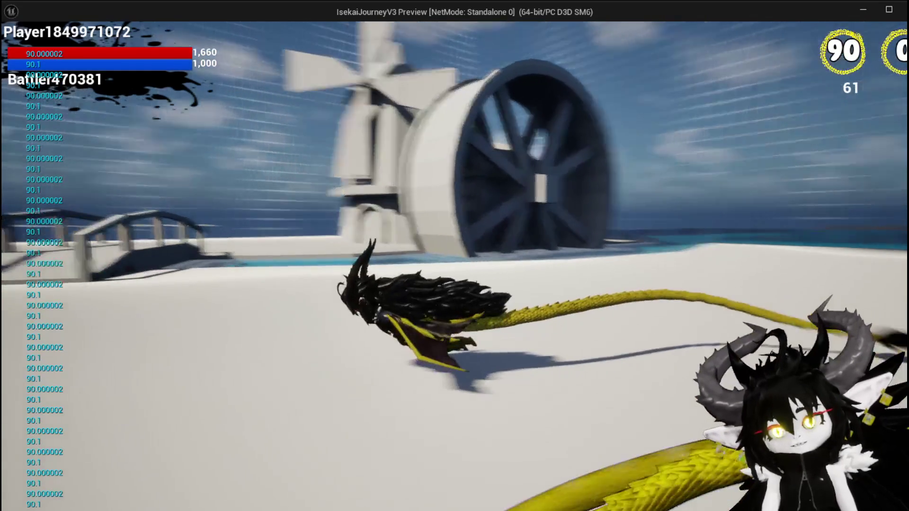
{"action": "key", "text": "d"}
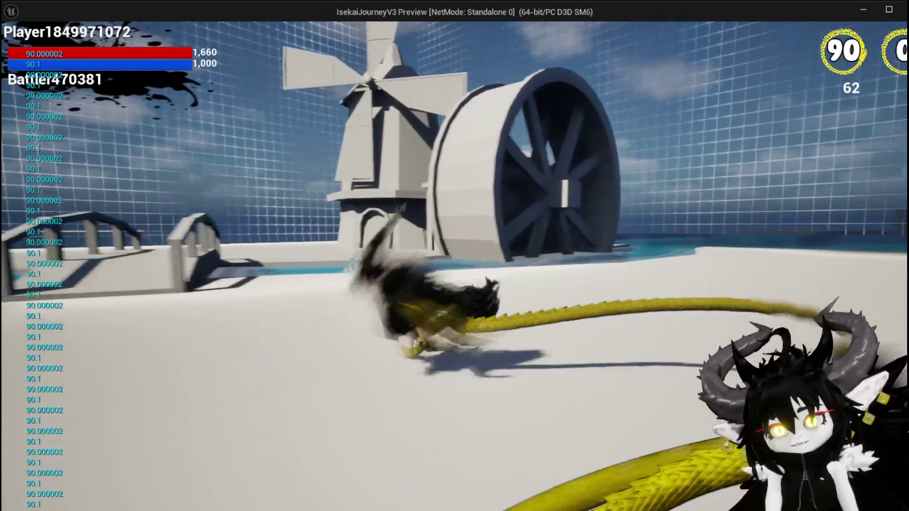
{"action": "key", "text": "w"}
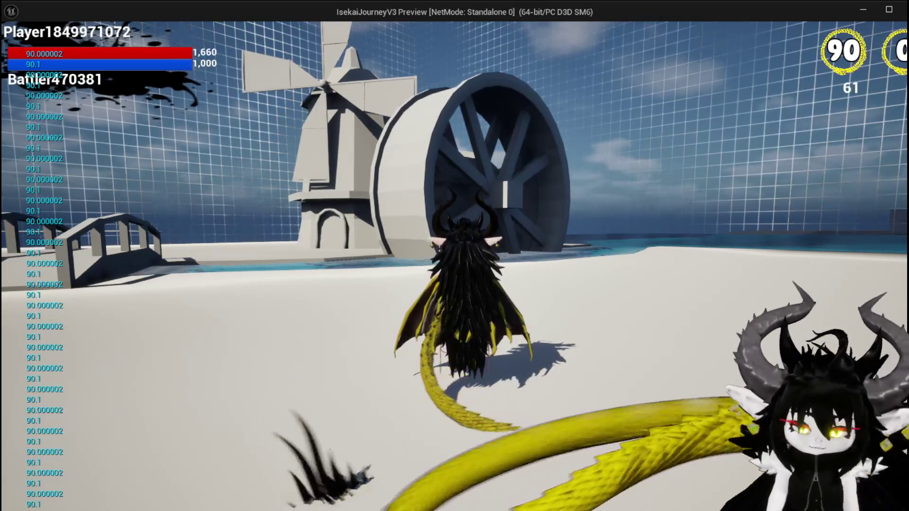
{"action": "key", "text": "Escape"}
{"action": "key", "text": "ctrl+s"}
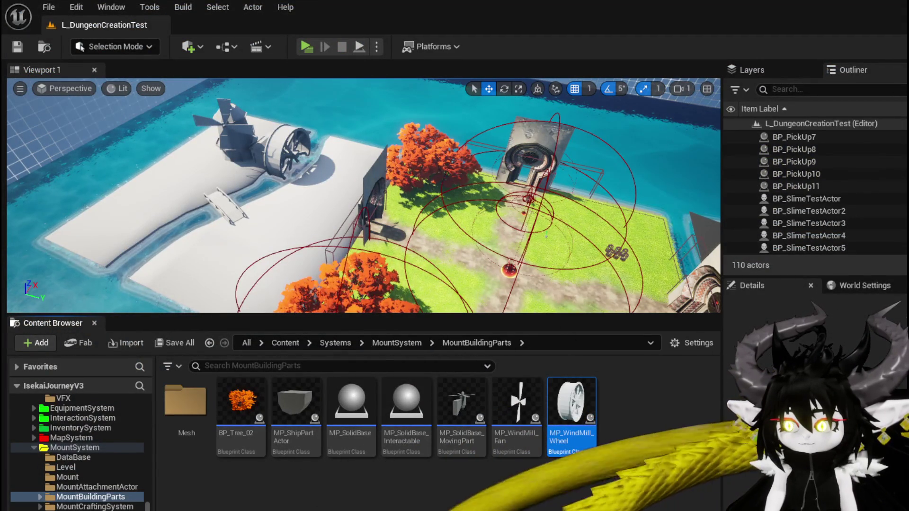
In MP_WindMill_Wheel, wire Static Mesh's Get Relative Rotation into Break Rotator's Rotation input
{"action": "key", "text": "alt+Tab"}
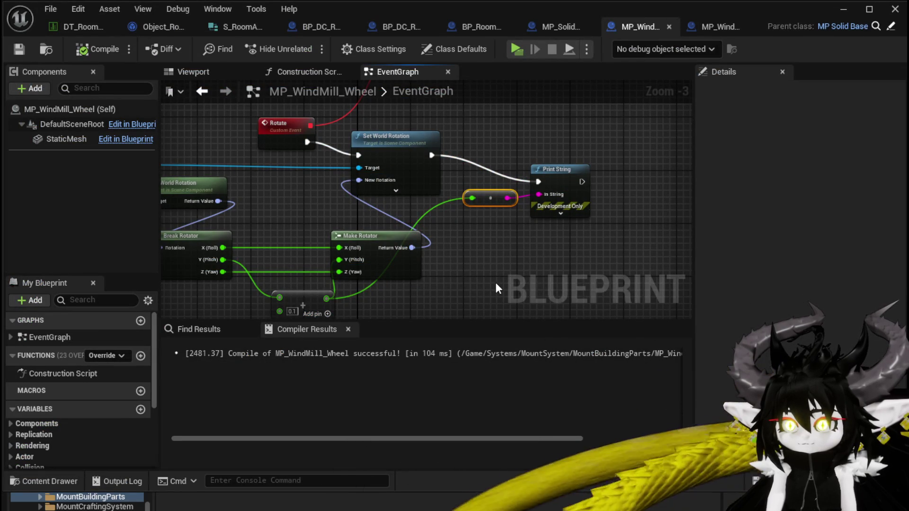
{"action": "mouse_move", "coordinate": [369, 243]}
{"action": "left_mouse_down"}
{"action": "mouse_move", "coordinate": [347, 244]}
{"action": "mouse_move", "coordinate": [401, 240]}
{"action": "left_mouse_up"}
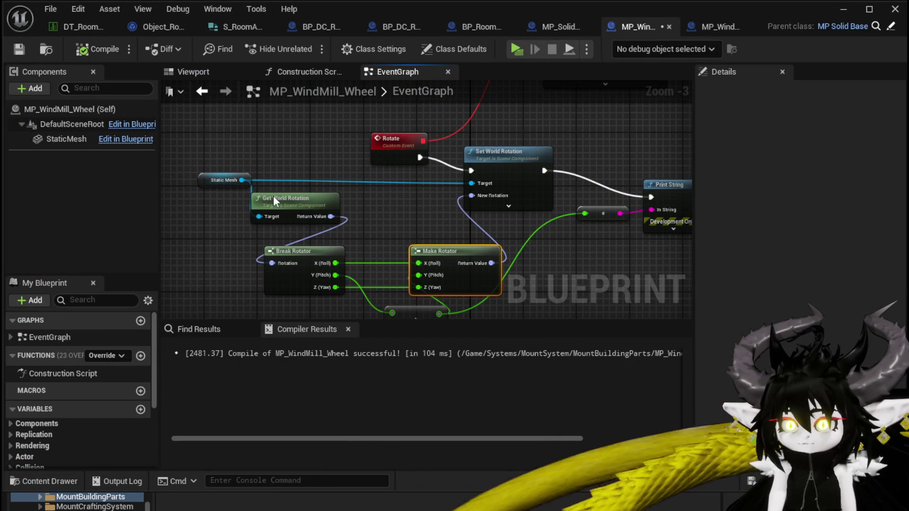
{"action": "left_click_drag", "start_coordinate": [293, 198], "coordinate": [226, 210]}
{"action": "left_click_drag", "start_coordinate": [242, 180], "coordinate": [320, 190]}
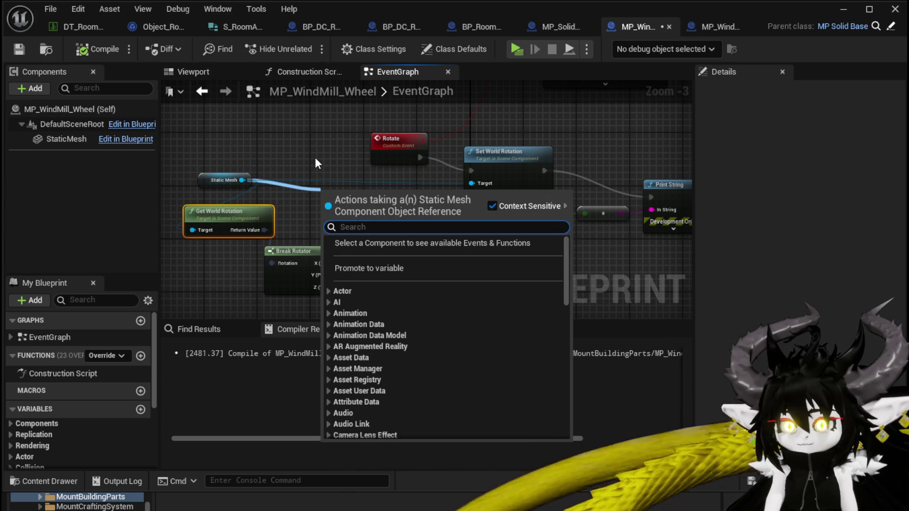
{"action": "type", "text": "get Re"}
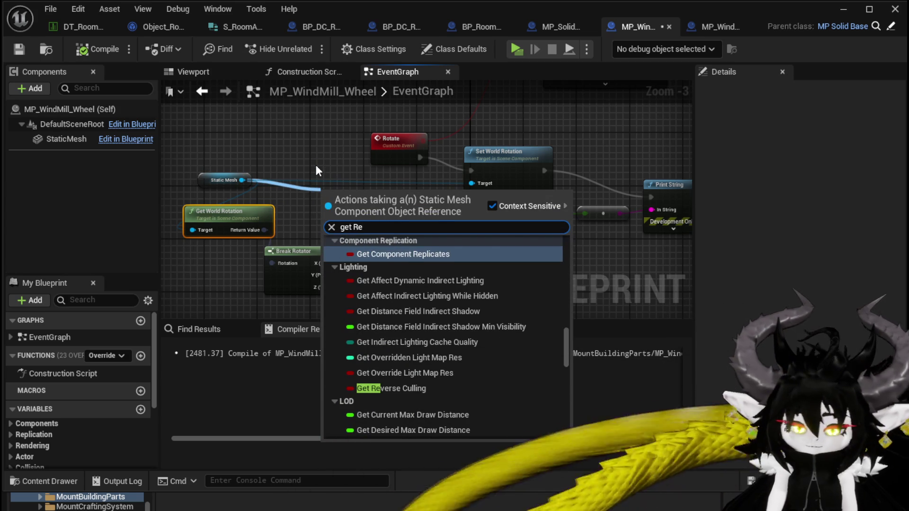
{"action": "type", "text": "lat"}
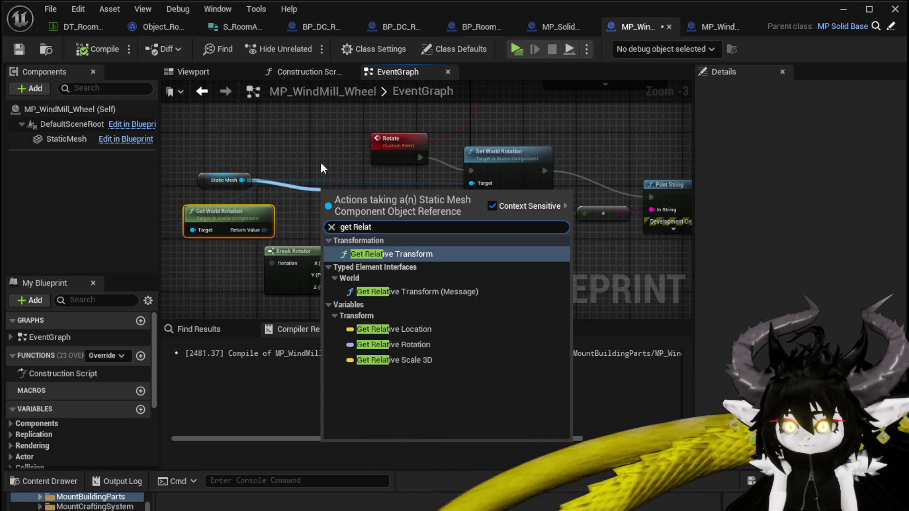
{"action": "left_click", "coordinate": [393, 342]}
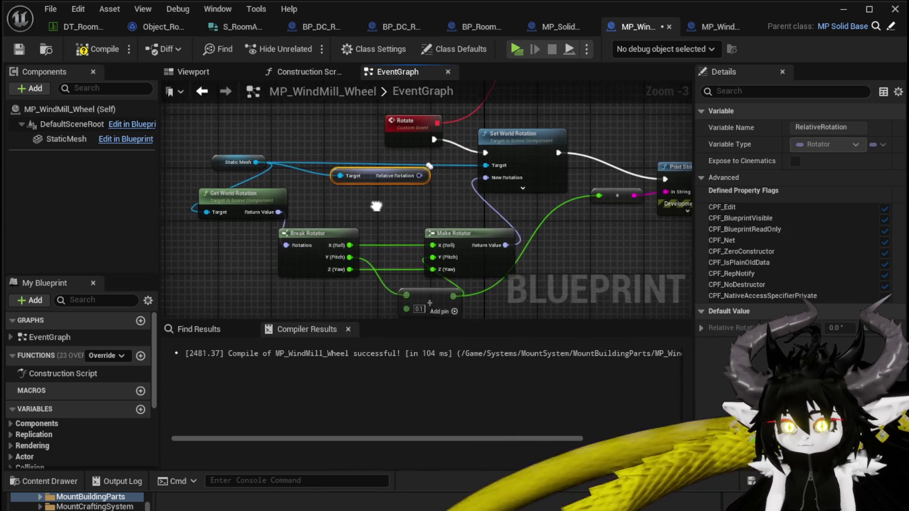
{"action": "left_click_drag", "start_coordinate": [422, 180], "coordinate": [290, 250]}
{"action": "left_click_drag", "start_coordinate": [374, 177], "coordinate": [334, 211]}
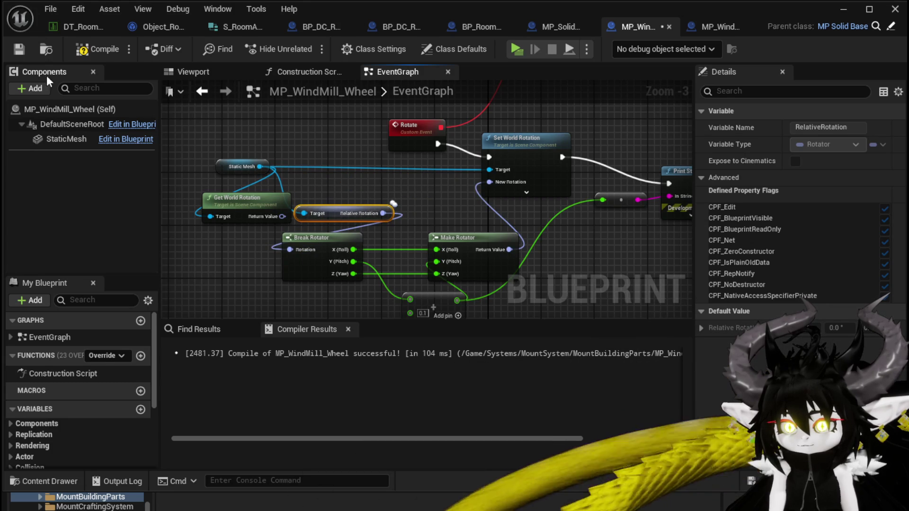
{"action": "left_click", "coordinate": [842, 10]}
Play the level, walk through the gates past the pool, travel to TownSquare, then stop
{"action": "left_click", "coordinate": [313, 46]}
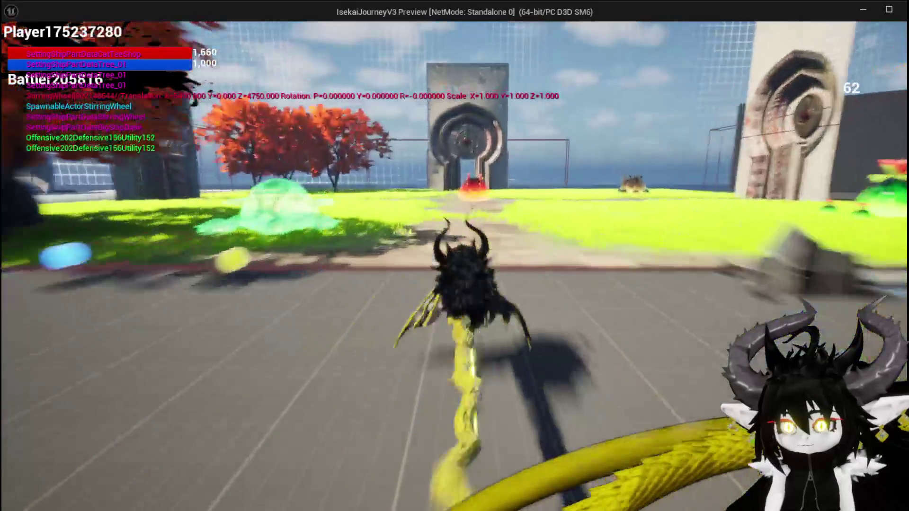
{"action": "key", "text": "w"}
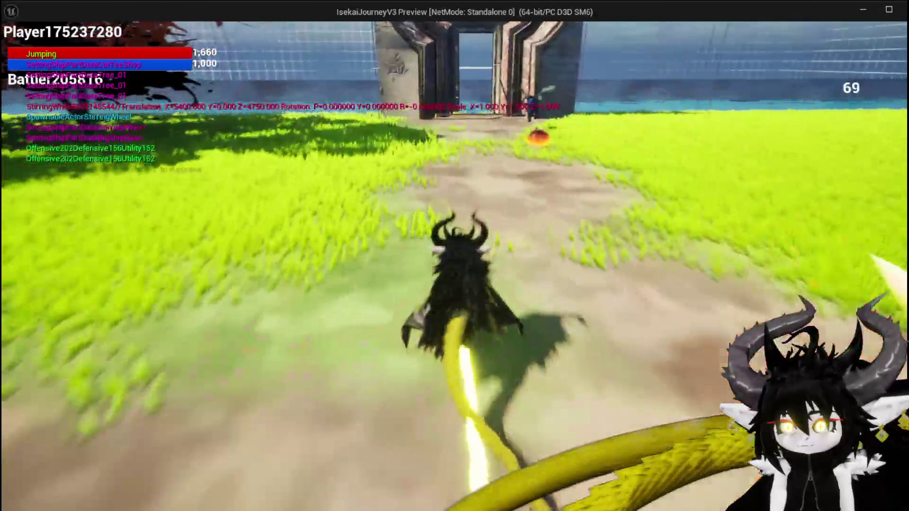
{"action": "key", "text": "w"}
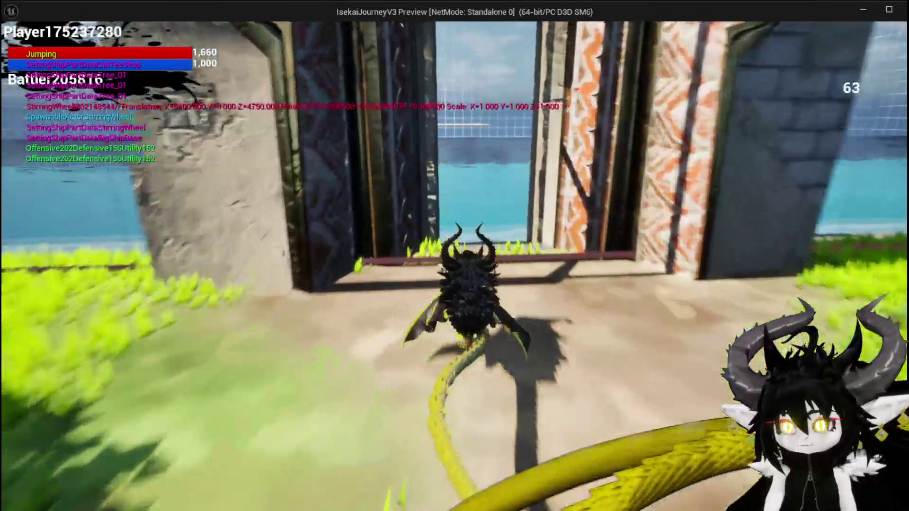
{"action": "key", "text": "w"}
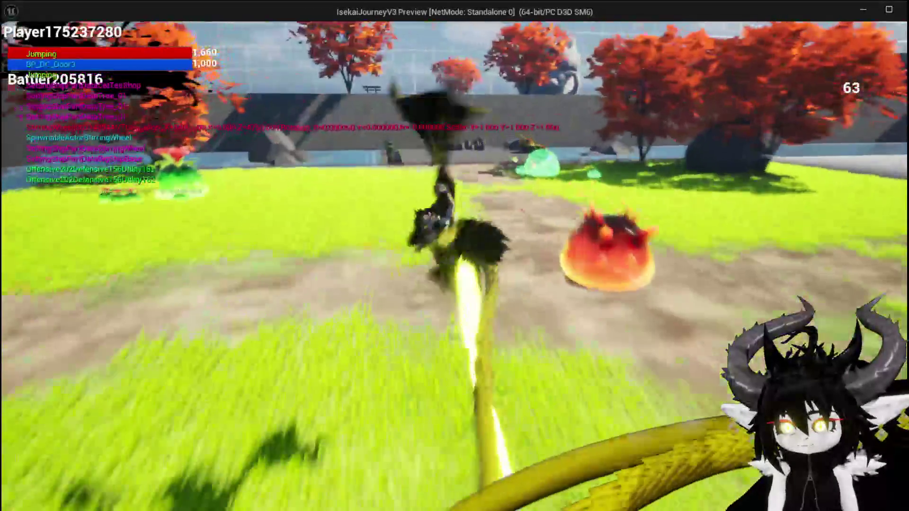
{"action": "key", "text": "w"}
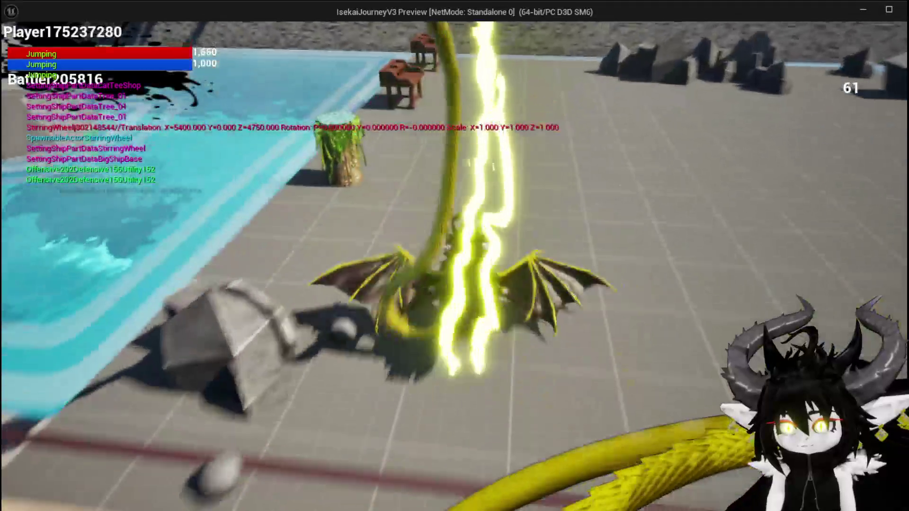
{"action": "key", "text": "w"}
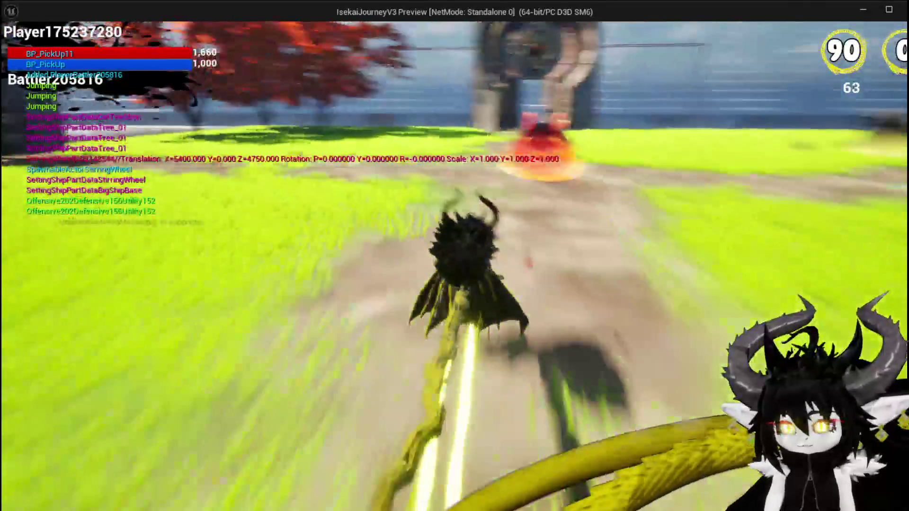
{"action": "key", "text": "w"}
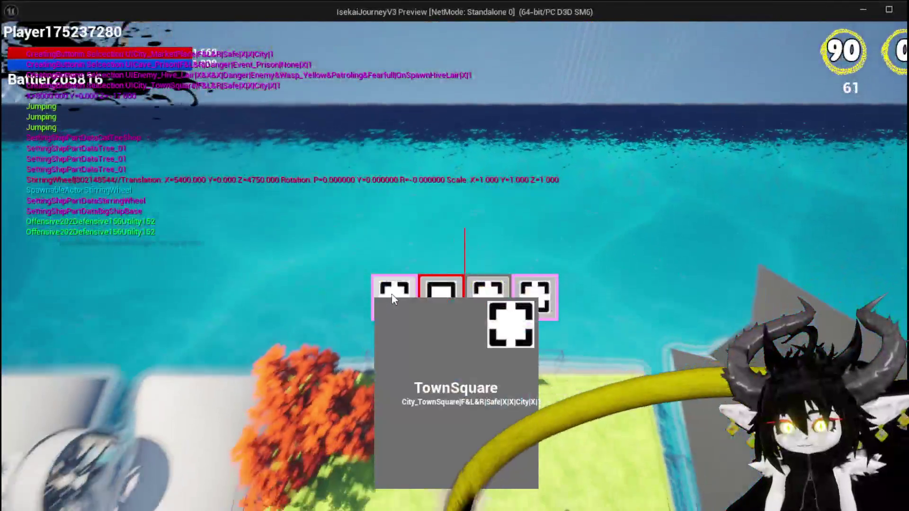
{"action": "left_click", "coordinate": [392, 298]}
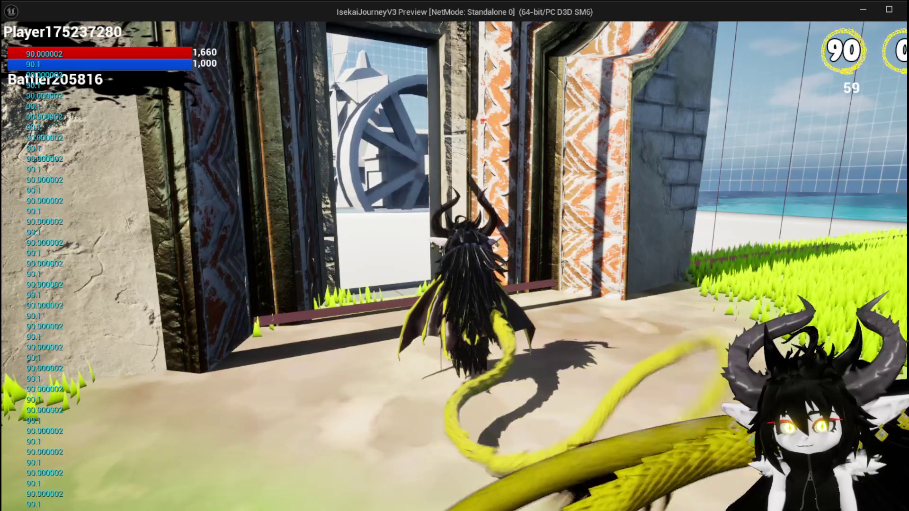
{"action": "key", "text": "Escape"}
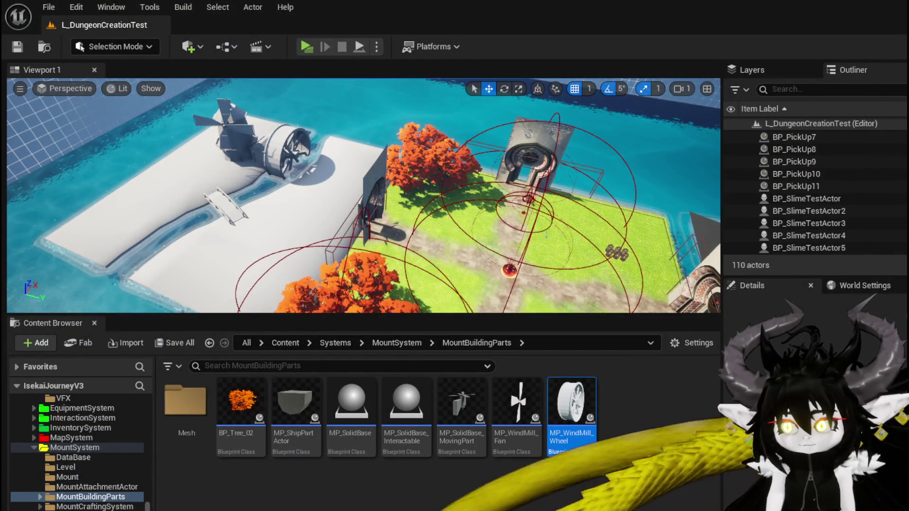
Delete Get Relative Rotation and reconnect Get World Rotation's Return Value to Break Rotator
{"action": "key", "text": "alt+Tab"}
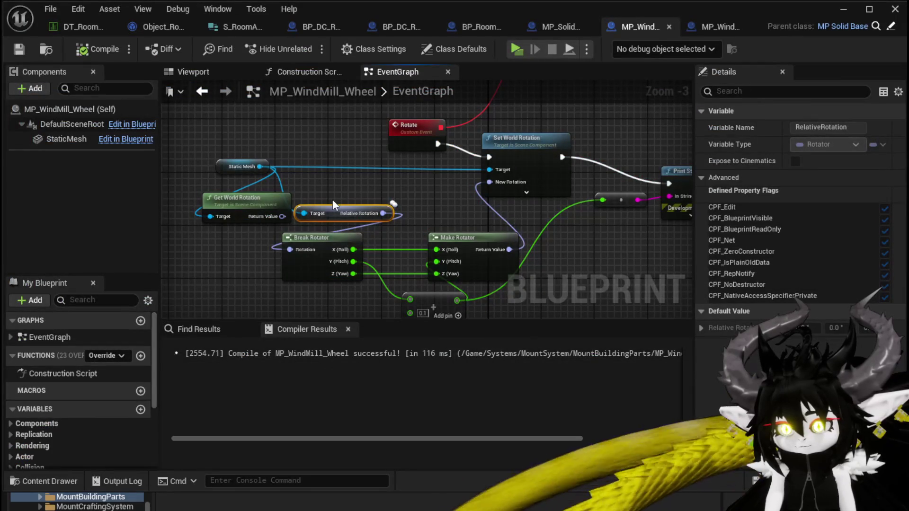
{"action": "key", "text": "Delete"}
{"action": "left_click_drag", "start_coordinate": [282, 216], "coordinate": [288, 253]}
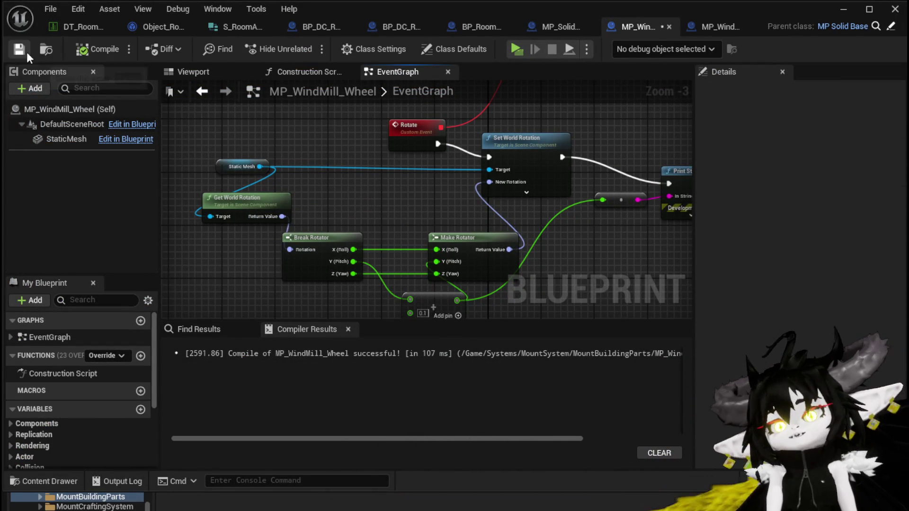
{"action": "mouse_move", "coordinate": [369, 150]}
{"action": "left_mouse_down"}
{"action": "mouse_move", "coordinate": [210, 176]}
{"action": "mouse_move", "coordinate": [210, 254]}
{"action": "mouse_move", "coordinate": [268, 153]}
{"action": "mouse_move", "coordinate": [356, 151]}
{"action": "mouse_move", "coordinate": [300, 256]}
{"action": "mouse_move", "coordinate": [305, 275]}
{"action": "left_mouse_up"}
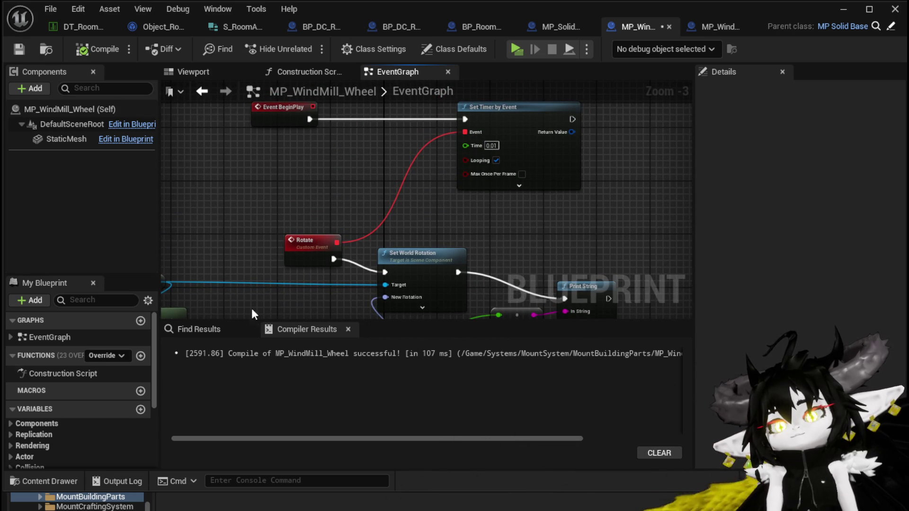
{"action": "scroll", "coordinate": [105, 358], "scroll_direction": "down", "scroll_amount": 4}
{"action": "scroll", "coordinate": [106, 358], "scroll_direction": "up", "scroll_amount": 4}
{"action": "mouse_move", "coordinate": [359, 213]}
{"action": "left_mouse_down"}
{"action": "mouse_move", "coordinate": [452, 292]}
{"action": "mouse_move", "coordinate": [347, 189]}
{"action": "left_mouse_up"}
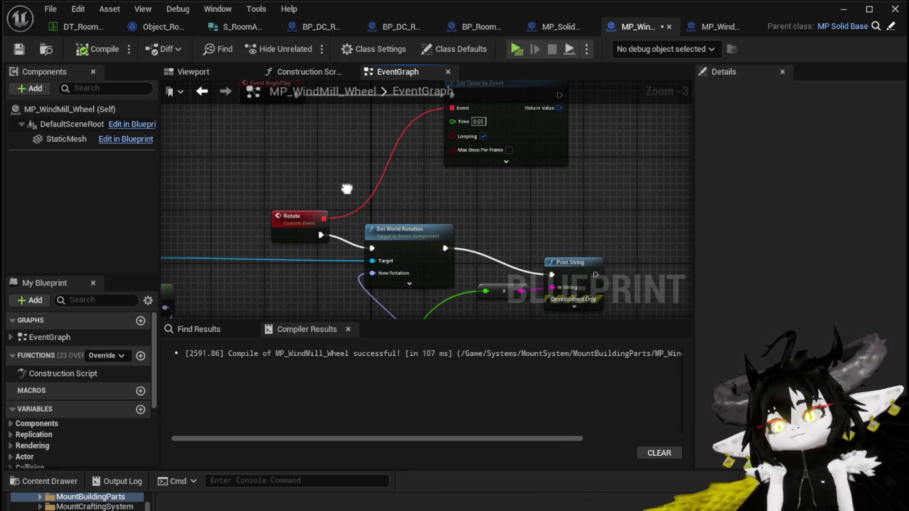
Save the MP_WindMill_Wheel blueprint and move the Rotate event node up-left
{"action": "left_click", "coordinate": [752, 482]}
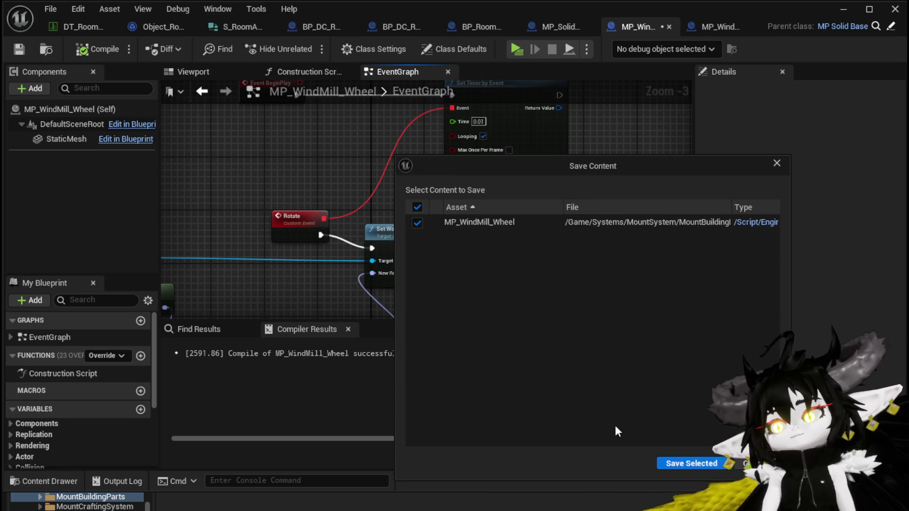
{"action": "left_click", "coordinate": [677, 463]}
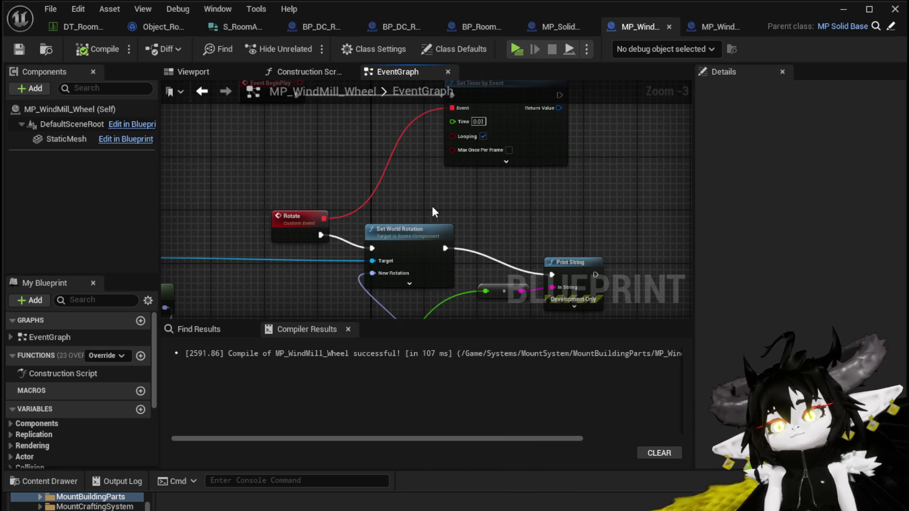
{"action": "left_click_drag", "start_coordinate": [285, 212], "coordinate": [235, 176]}
{"action": "scroll", "coordinate": [369, 198], "scroll_direction": "down", "scroll_amount": 2}
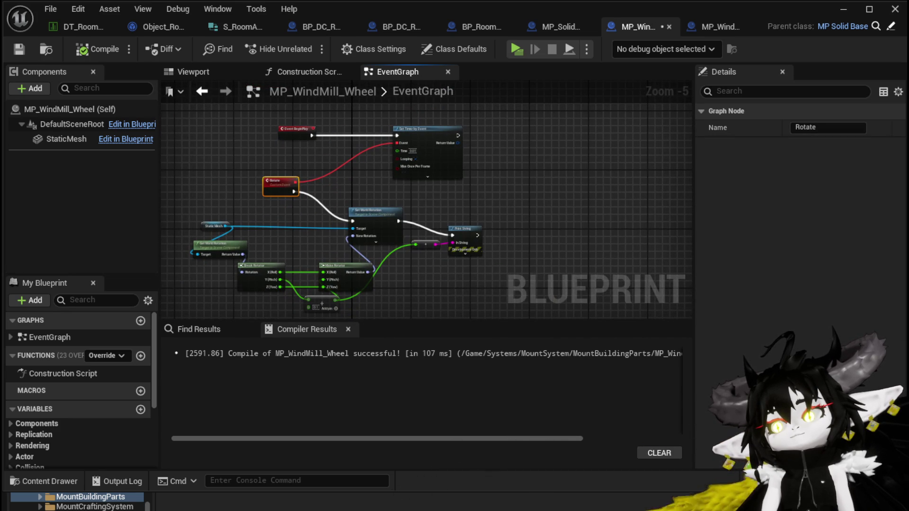
{"action": "left_click", "coordinate": [751, 482]}
{"action": "left_click", "coordinate": [677, 463]}
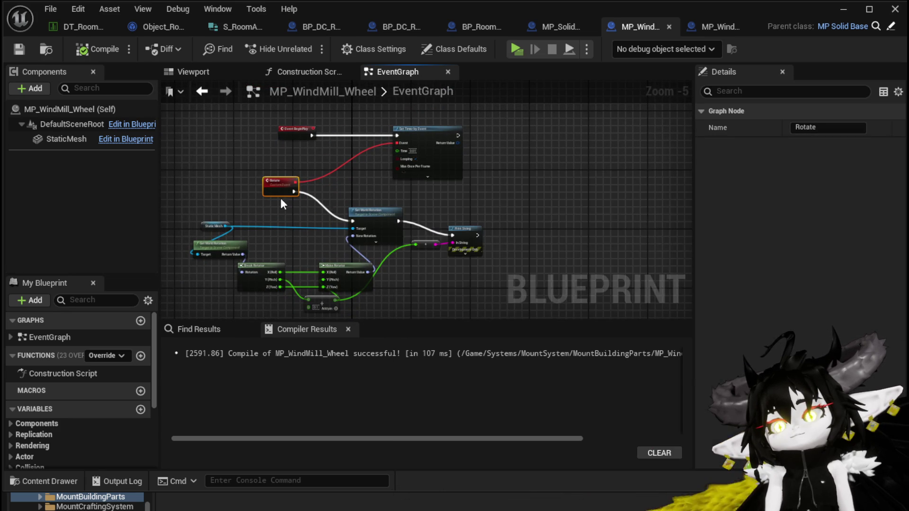
{"action": "scroll", "coordinate": [282, 198], "scroll_direction": "up", "scroll_amount": 3}
{"action": "right_click", "coordinate": [269, 161]}
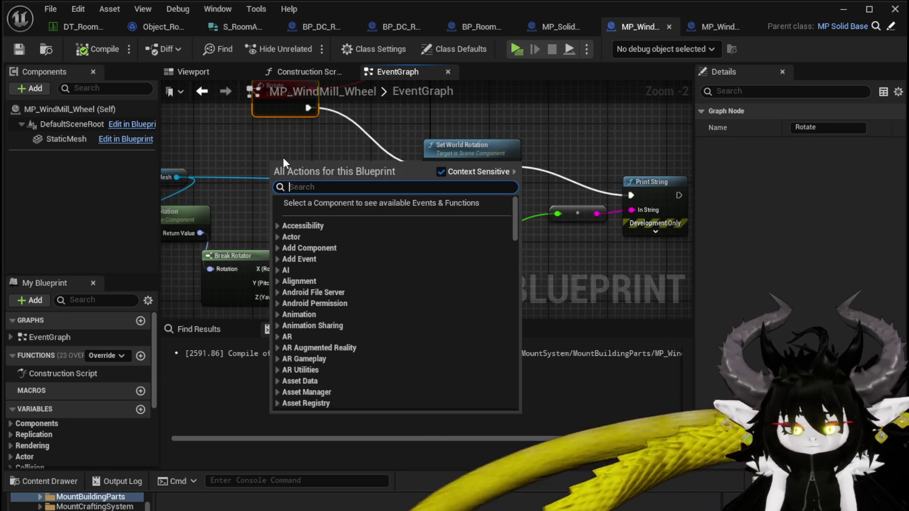
Add a Timeline node and arrange it beside Event BeginPlay, with Rotate moved next to Set Timer
{"action": "type", "text": "Timeline"}
{"action": "key", "text": "Return"}
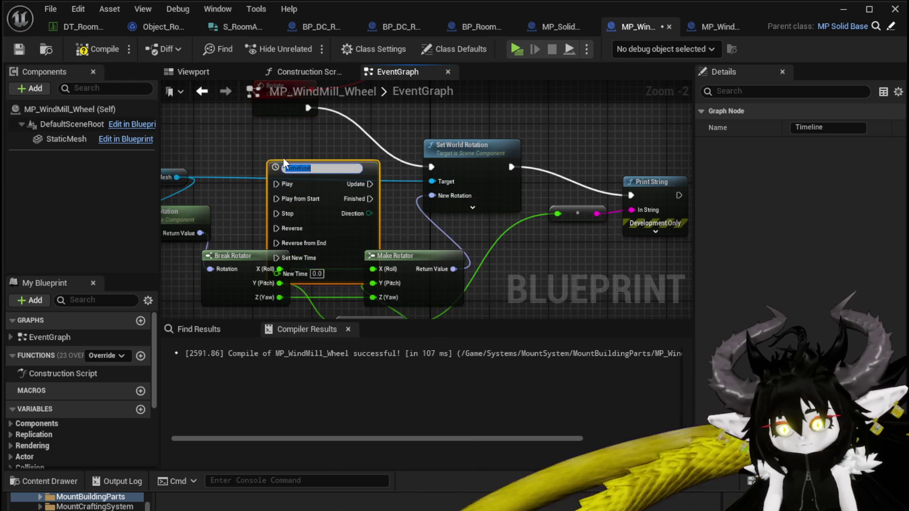
{"action": "left_click", "coordinate": [334, 128]}
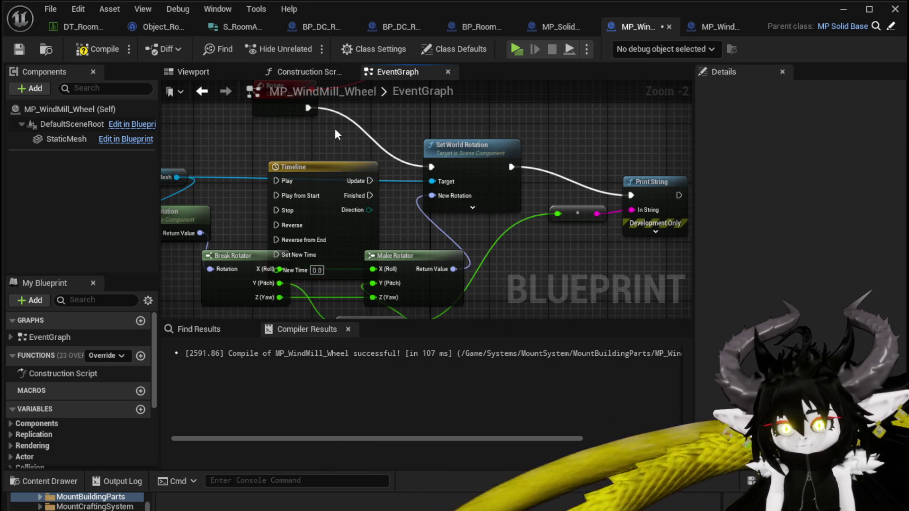
{"action": "scroll", "coordinate": [334, 127], "scroll_direction": "down", "scroll_amount": 1}
{"action": "mouse_move", "coordinate": [362, 135]}
{"action": "left_mouse_down"}
{"action": "mouse_move", "coordinate": [358, 254]}
{"action": "mouse_move", "coordinate": [333, 281]}
{"action": "left_mouse_up"}
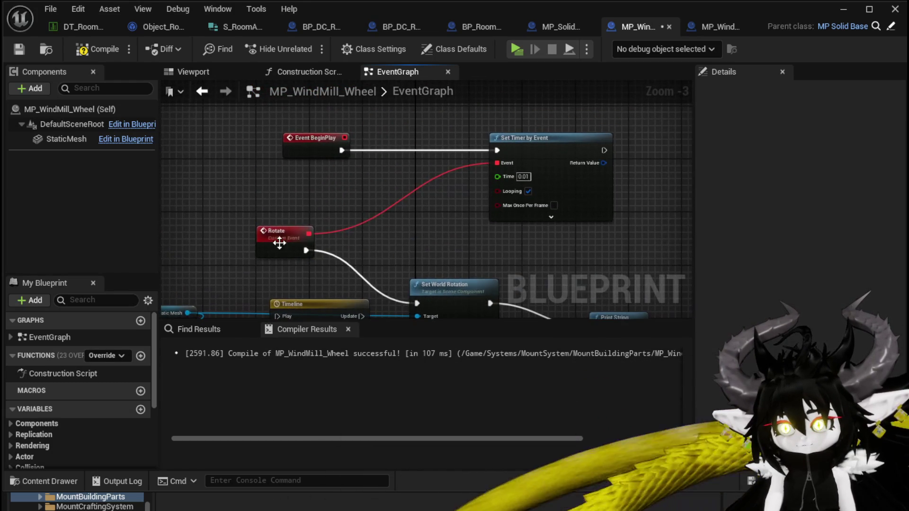
{"action": "left_click_drag", "start_coordinate": [265, 235], "coordinate": [494, 246]}
{"action": "mouse_move", "coordinate": [314, 156]}
{"action": "left_mouse_down"}
{"action": "mouse_move", "coordinate": [189, 173]}
{"action": "mouse_move", "coordinate": [256, 118]}
{"action": "left_mouse_up"}
{"action": "mouse_move", "coordinate": [382, 251]}
{"action": "left_mouse_down"}
{"action": "mouse_move", "coordinate": [334, 66]}
{"action": "mouse_move", "coordinate": [319, 163]}
{"action": "mouse_move", "coordinate": [333, 175]}
{"action": "left_mouse_up"}
Wire Event BeginPlay into the Timeline's Play and its Update into Set World Rotation
{"action": "mouse_move", "coordinate": [271, 179]}
{"action": "left_mouse_down"}
{"action": "mouse_move", "coordinate": [303, 177]}
{"action": "mouse_move", "coordinate": [198, 182]}
{"action": "mouse_move", "coordinate": [384, 161]}
{"action": "left_mouse_up"}
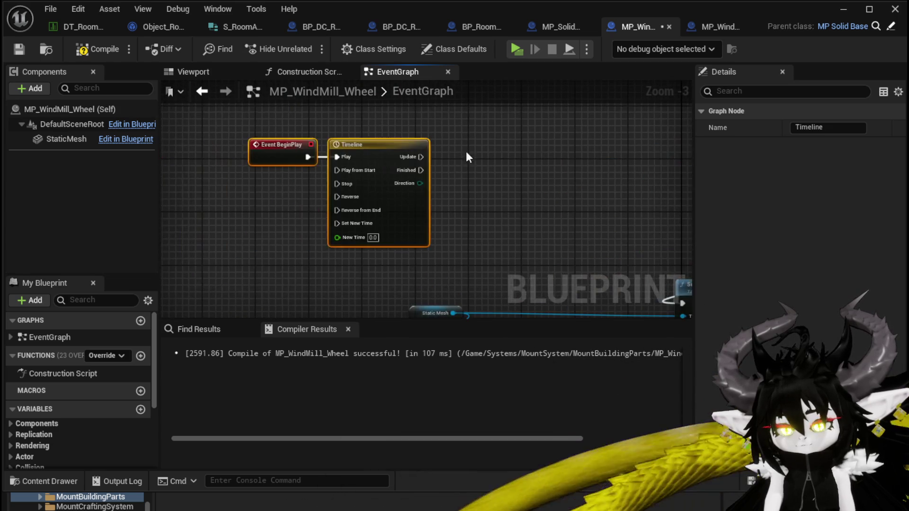
{"action": "left_click", "coordinate": [283, 165]}
{"action": "mouse_move", "coordinate": [282, 165]}
{"action": "left_mouse_down"}
{"action": "mouse_move", "coordinate": [399, 160]}
{"action": "mouse_move", "coordinate": [452, 183]}
{"action": "mouse_move", "coordinate": [407, 212]}
{"action": "left_mouse_up"}
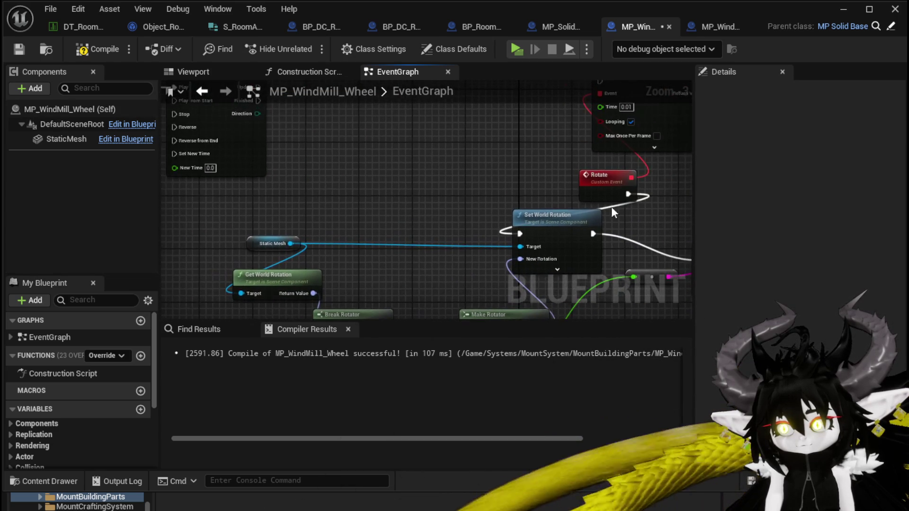
{"action": "mouse_move", "coordinate": [261, 91]}
{"action": "left_mouse_down"}
{"action": "mouse_move", "coordinate": [285, 129]}
{"action": "mouse_move", "coordinate": [540, 274]}
{"action": "mouse_move", "coordinate": [450, 150]}
{"action": "mouse_move", "coordinate": [456, 118]}
{"action": "left_mouse_up"}
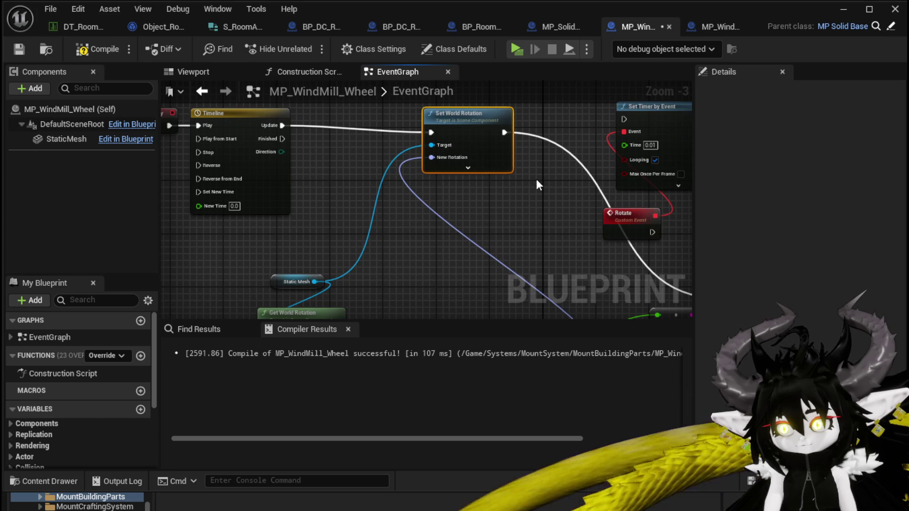
{"action": "left_click_drag", "start_coordinate": [467, 128], "coordinate": [487, 121]}
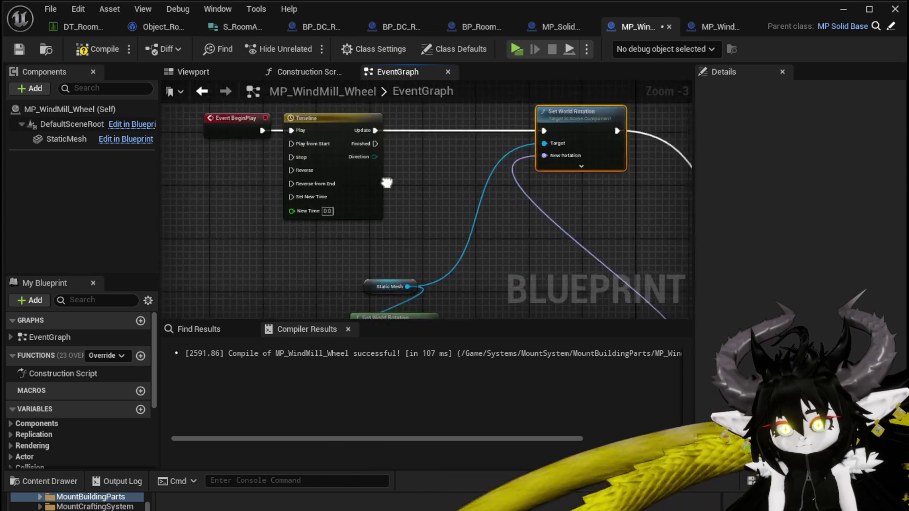
{"action": "double_click", "coordinate": [357, 206]}
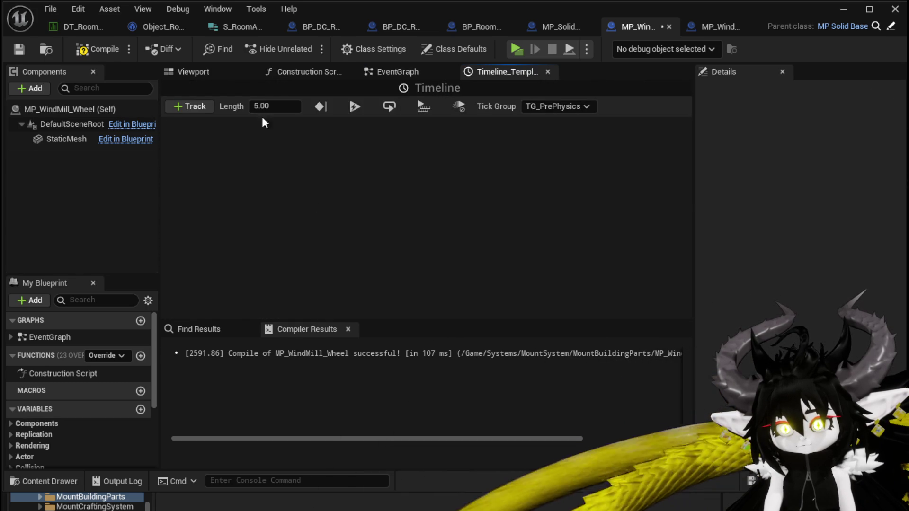
Set the Timeline length to 30 and add a float track keyed 0 at 0s and 360 at 30s
{"action": "type", "text": "30"}
{"action": "key", "text": "Return"}
{"action": "left_click", "coordinate": [204, 109]}
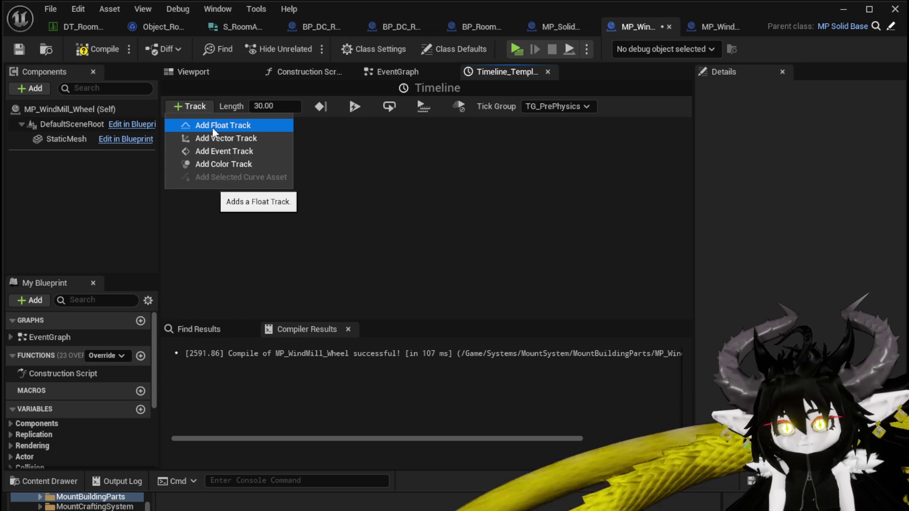
{"action": "left_click", "coordinate": [212, 126]}
{"action": "right_click", "coordinate": [265, 225]}
{"action": "left_click", "coordinate": [288, 244]}
{"action": "key", "text": "Return"}
{"action": "right_click", "coordinate": [471, 223]}
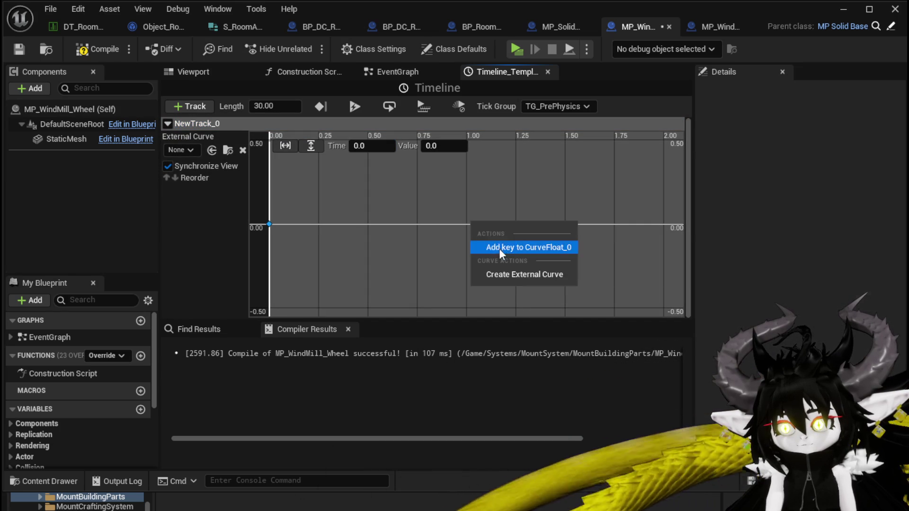
{"action": "left_click", "coordinate": [498, 248]}
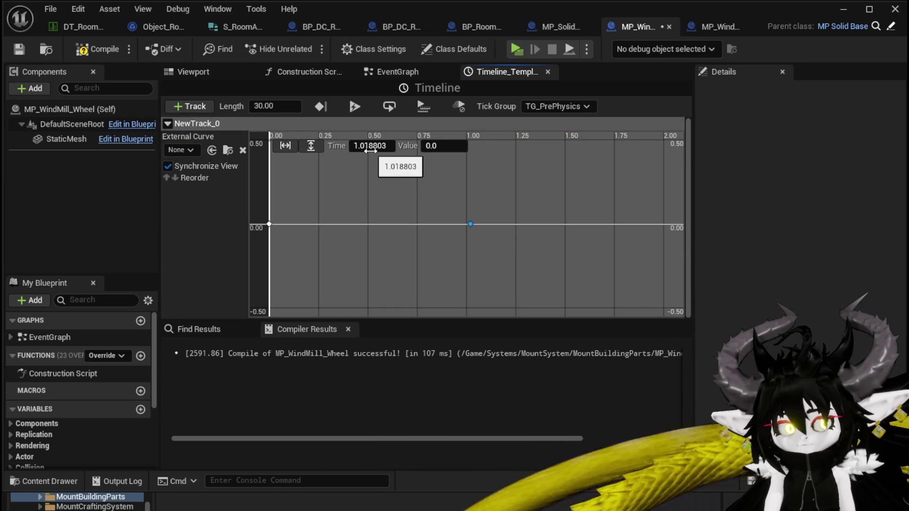
{"action": "type", "text": "360"}
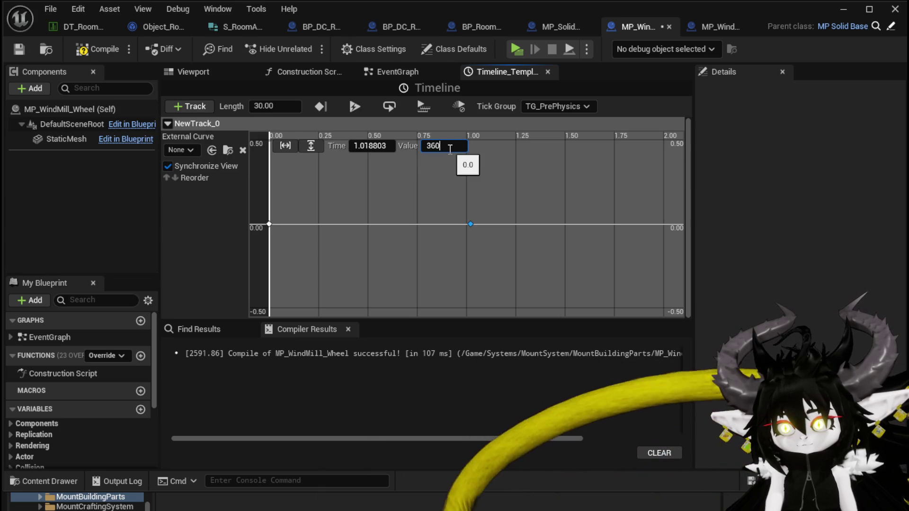
{"action": "key", "text": "Return"}
{"action": "type", "text": "30"}
{"action": "key", "text": "Return"}
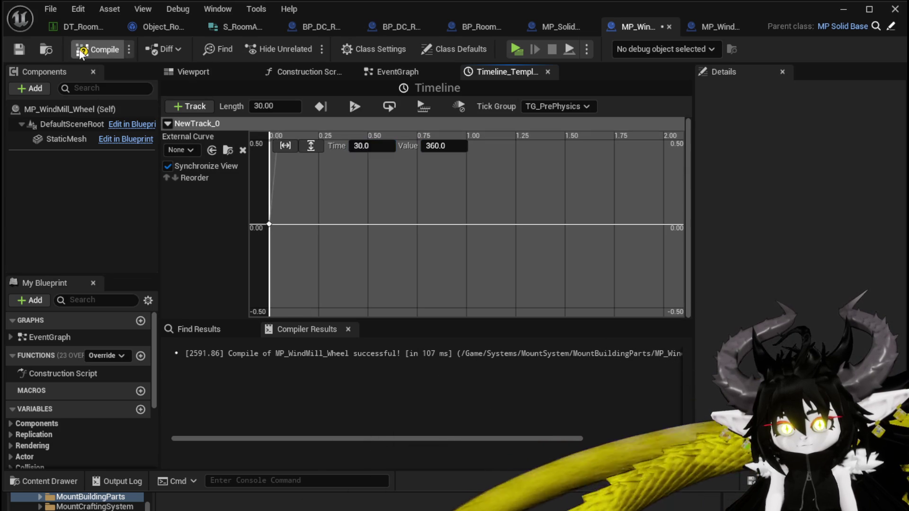
Compile the blueprint and move the rotation-calculation nodes below the Timeline in the EventGraph
{"action": "left_click", "coordinate": [19, 49]}
{"action": "scroll", "coordinate": [436, 186], "scroll_direction": "down", "scroll_amount": 1}
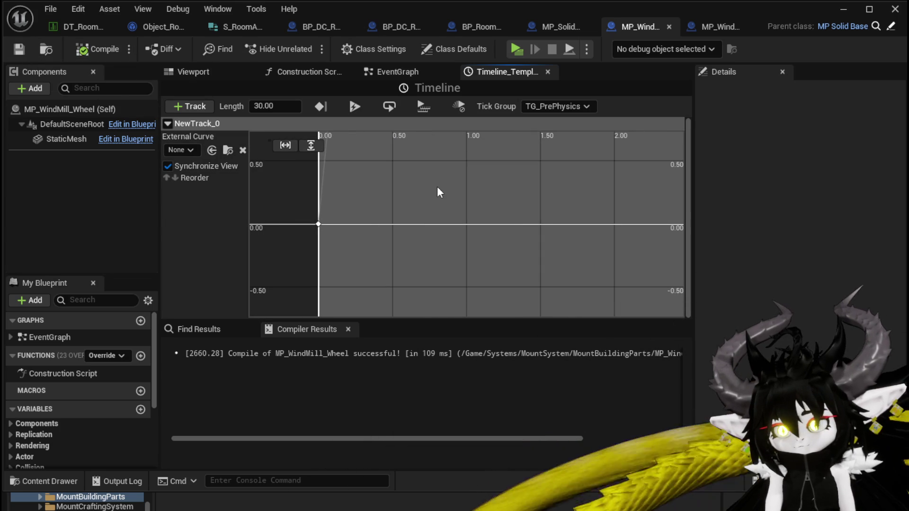
{"action": "scroll", "coordinate": [473, 189], "scroll_direction": "down", "scroll_amount": 2}
{"action": "key", "text": "f"}
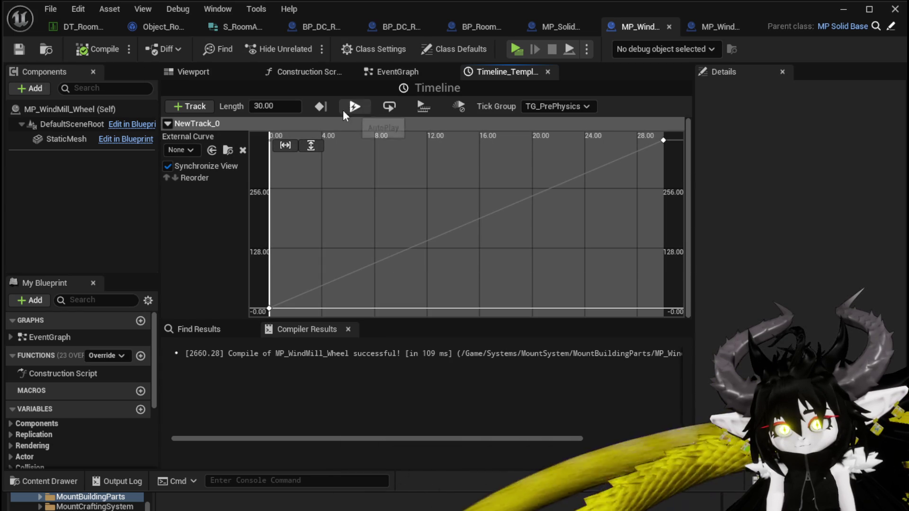
{"action": "left_click", "coordinate": [381, 76]}
{"action": "left_click_drag", "start_coordinate": [401, 204], "coordinate": [380, 103]}
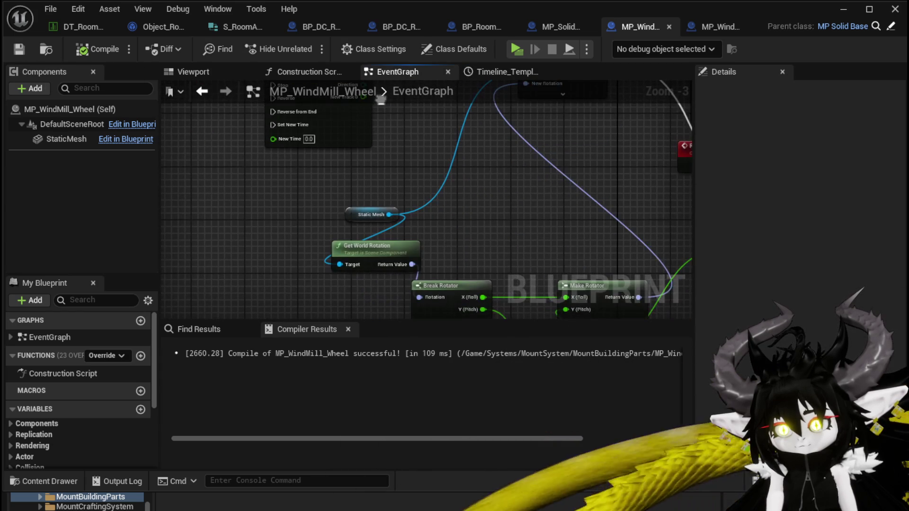
{"action": "scroll", "coordinate": [342, 161], "scroll_direction": "down", "scroll_amount": 2}
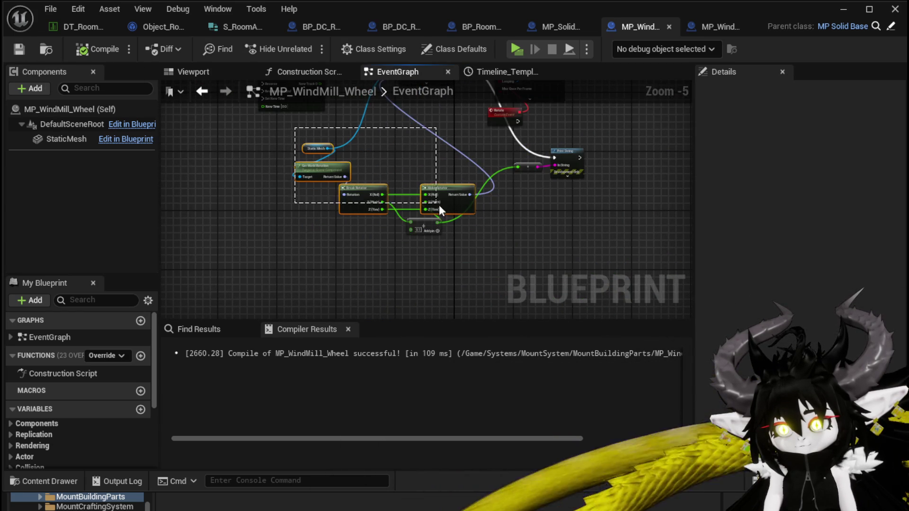
{"action": "left_click_drag", "start_coordinate": [424, 175], "coordinate": [418, 184]}
{"action": "left_click_drag", "start_coordinate": [312, 133], "coordinate": [317, 211]}
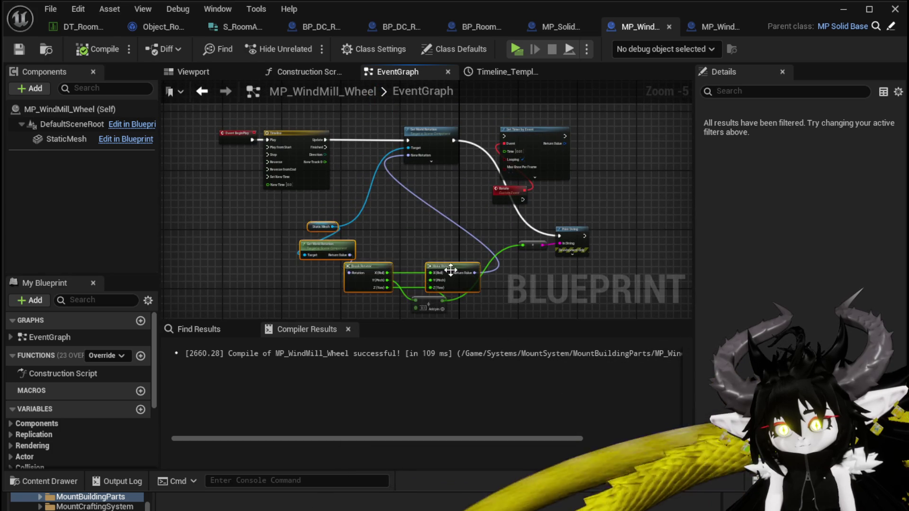
Connect the Timeline's New Track 0 float output into Make Rotator
{"action": "scroll", "coordinate": [399, 240], "scroll_direction": "up", "scroll_amount": 3}
{"action": "mouse_move", "coordinate": [310, 148]}
{"action": "left_mouse_down"}
{"action": "mouse_move", "coordinate": [327, 156]}
{"action": "mouse_move", "coordinate": [376, 246]}
{"action": "mouse_move", "coordinate": [433, 223]}
{"action": "left_mouse_up"}
{"action": "scroll", "coordinate": [462, 144], "scroll_direction": "down", "scroll_amount": 1}
{"action": "mouse_move", "coordinate": [461, 144]}
{"action": "left_mouse_down"}
{"action": "mouse_move", "coordinate": [473, 277]}
{"action": "mouse_move", "coordinate": [507, 261]}
{"action": "mouse_move", "coordinate": [405, 248]}
{"action": "mouse_move", "coordinate": [463, 260]}
{"action": "left_mouse_up"}
Loop the Timeline's Finished back into Play from Start via reroute knots, then compile
{"action": "mouse_move", "coordinate": [383, 155]}
{"action": "left_mouse_down"}
{"action": "mouse_move", "coordinate": [416, 157]}
{"action": "mouse_move", "coordinate": [279, 159]}
{"action": "mouse_move", "coordinate": [414, 160]}
{"action": "mouse_move", "coordinate": [387, 155]}
{"action": "mouse_move", "coordinate": [373, 176]}
{"action": "left_mouse_up"}
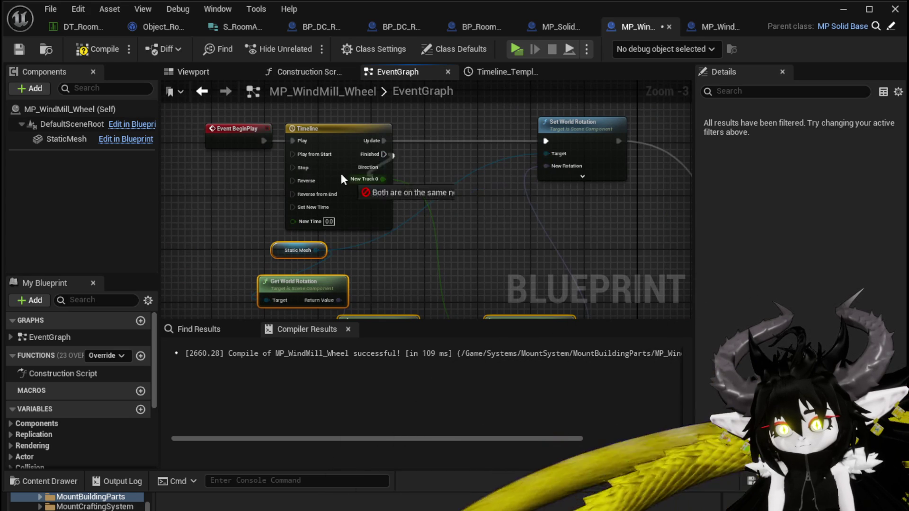
{"action": "mouse_move", "coordinate": [448, 198]}
{"action": "left_mouse_down"}
{"action": "mouse_move", "coordinate": [392, 269]}
{"action": "mouse_move", "coordinate": [521, 205]}
{"action": "mouse_move", "coordinate": [489, 222]}
{"action": "left_mouse_up"}
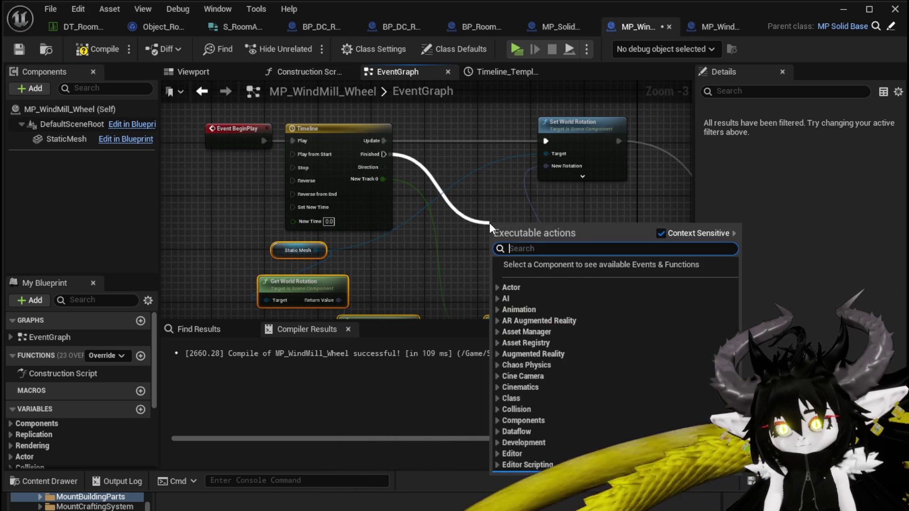
{"action": "left_click_drag", "start_coordinate": [384, 154], "coordinate": [445, 221]}
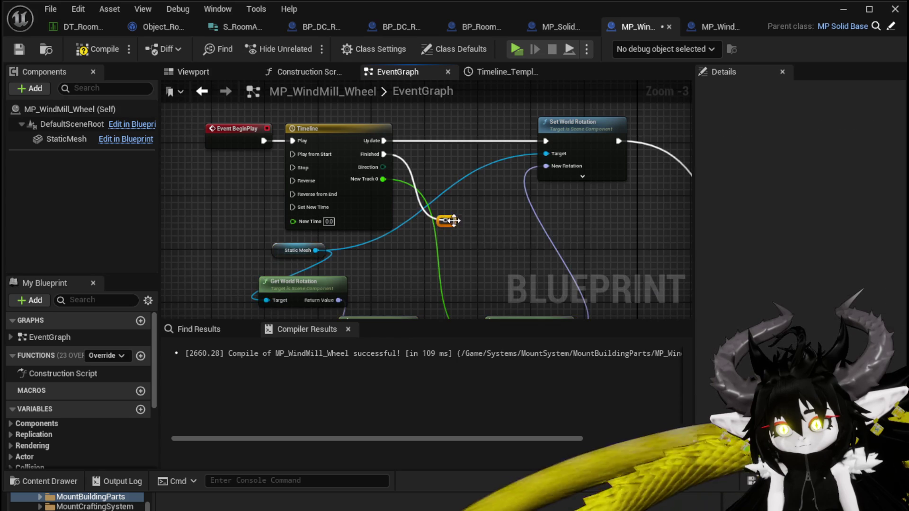
{"action": "left_click_drag", "start_coordinate": [302, 153], "coordinate": [298, 155]}
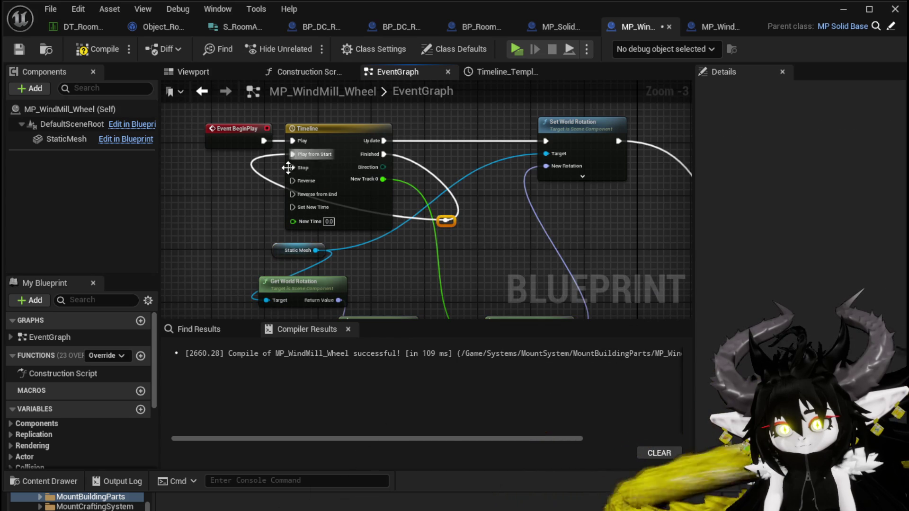
{"action": "double_click", "coordinate": [410, 216]}
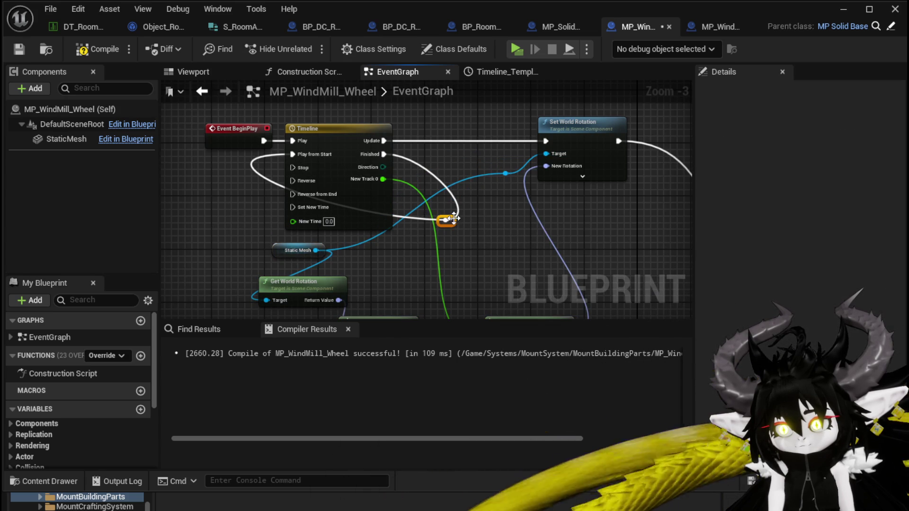
{"action": "left_click", "coordinate": [471, 271]}
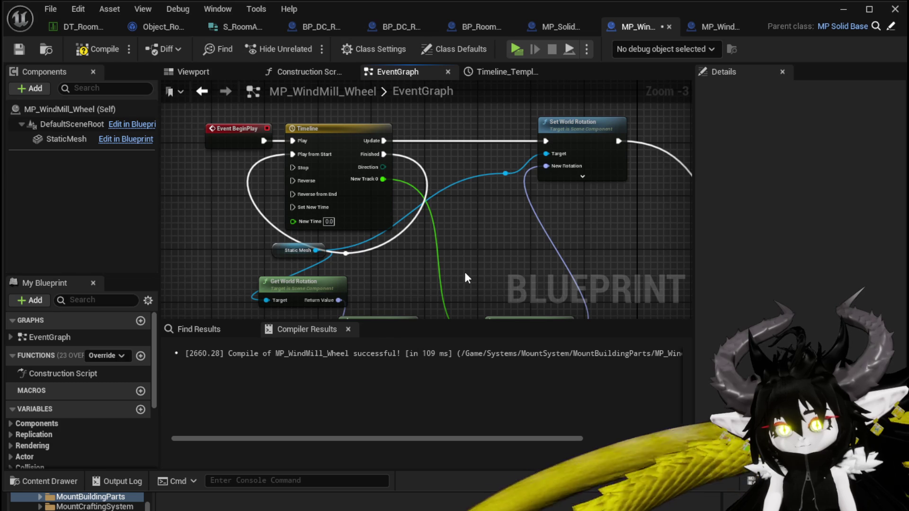
{"action": "left_click", "coordinate": [25, 53]}
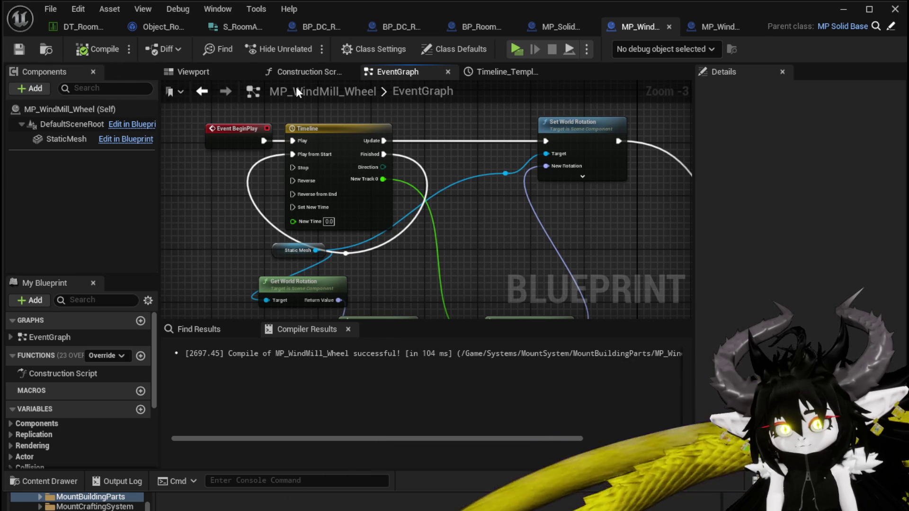
{"action": "left_click", "coordinate": [844, 11]}
{"action": "left_click", "coordinate": [308, 46]}
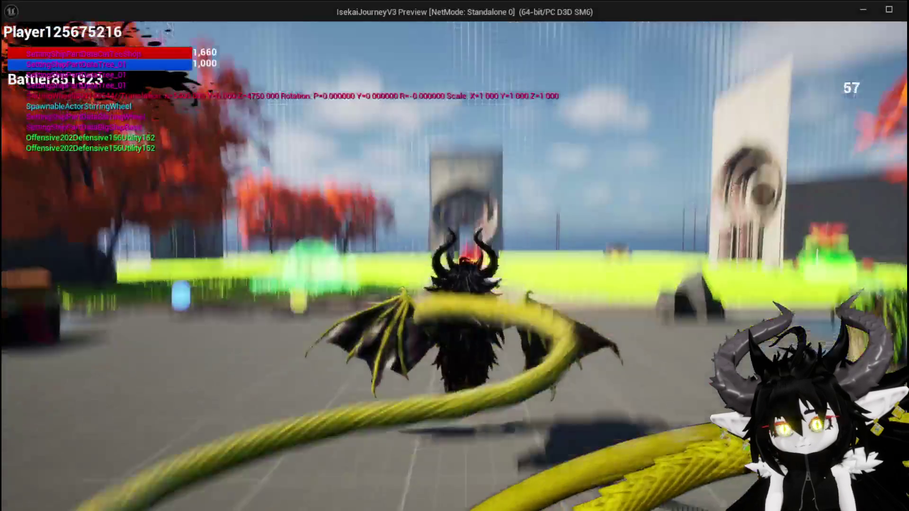
{"action": "key", "text": "w"}
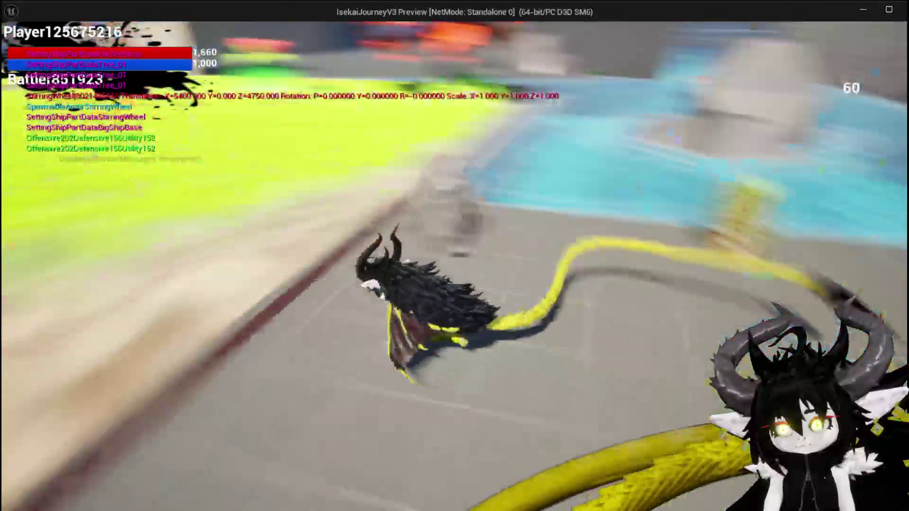
{"action": "key", "text": "space"}
{"action": "key", "text": "w"}
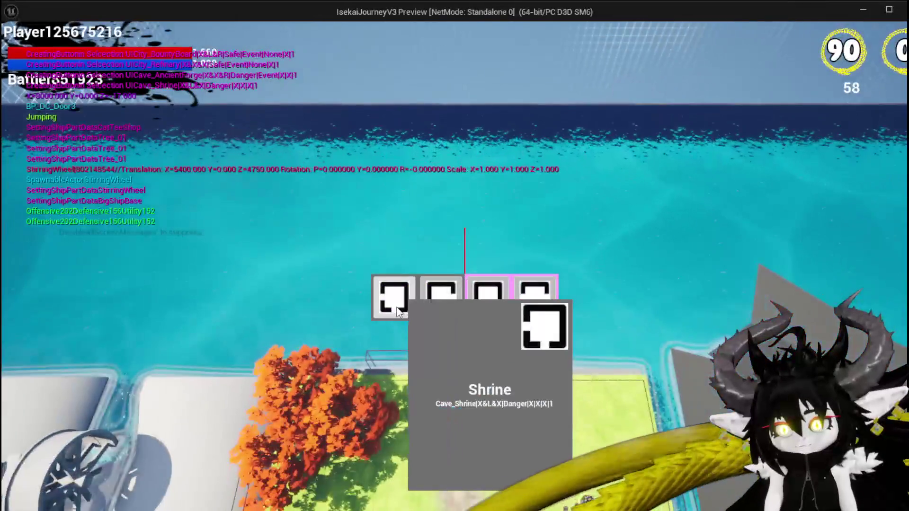
{"action": "left_click", "coordinate": [534, 298]}
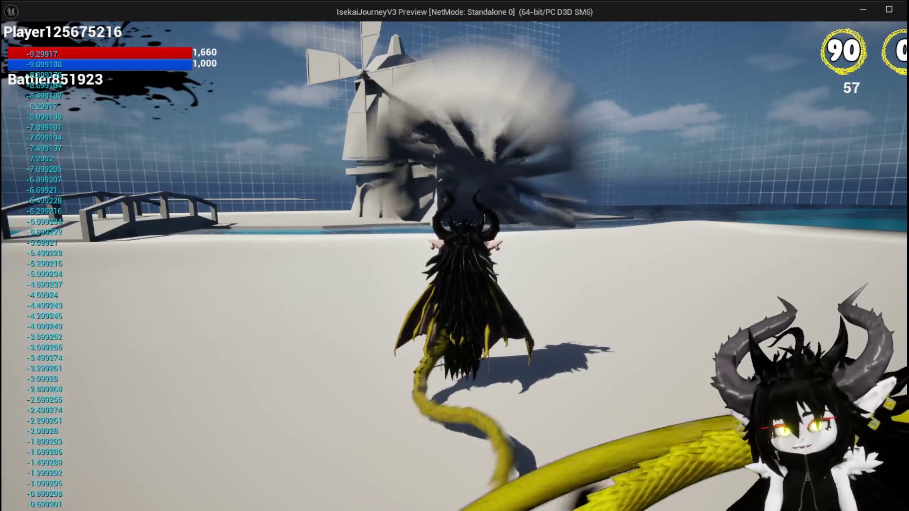
{"action": "key", "text": "Escape"}
{"action": "left_click", "coordinate": [17, 46]}
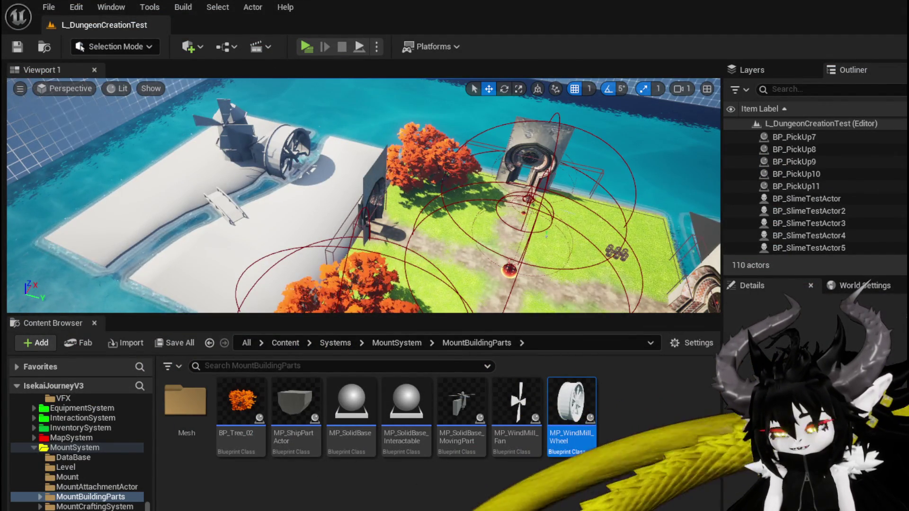
{"action": "key", "text": "Return"}
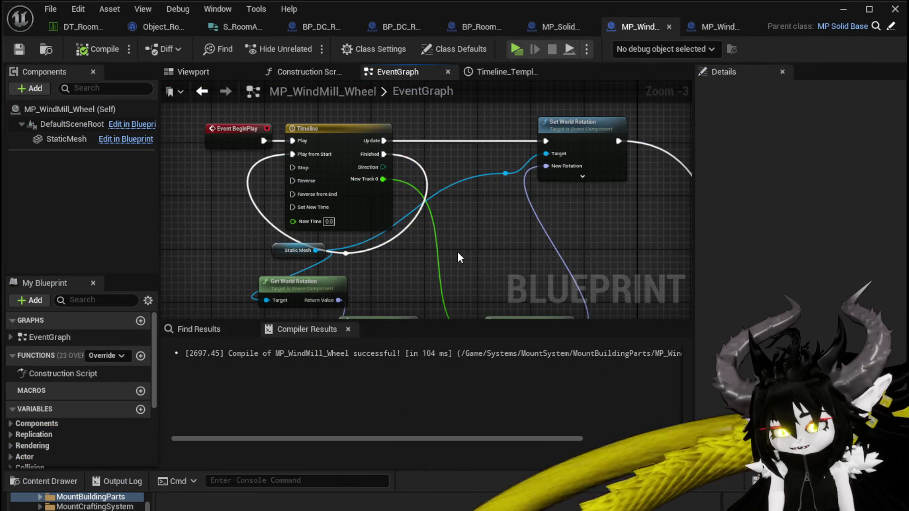
Delete the Timeline node along with its leftover reroute and loop wire
{"action": "mouse_move", "coordinate": [457, 257]}
{"action": "left_mouse_down"}
{"action": "mouse_move", "coordinate": [472, 171]}
{"action": "mouse_move", "coordinate": [449, 234]}
{"action": "left_mouse_up"}
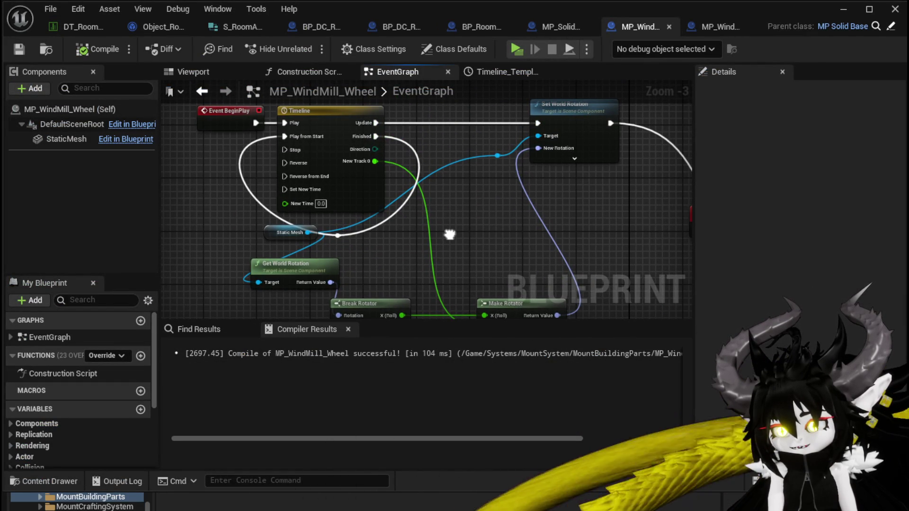
{"action": "left_click_drag", "start_coordinate": [290, 233], "coordinate": [219, 246]}
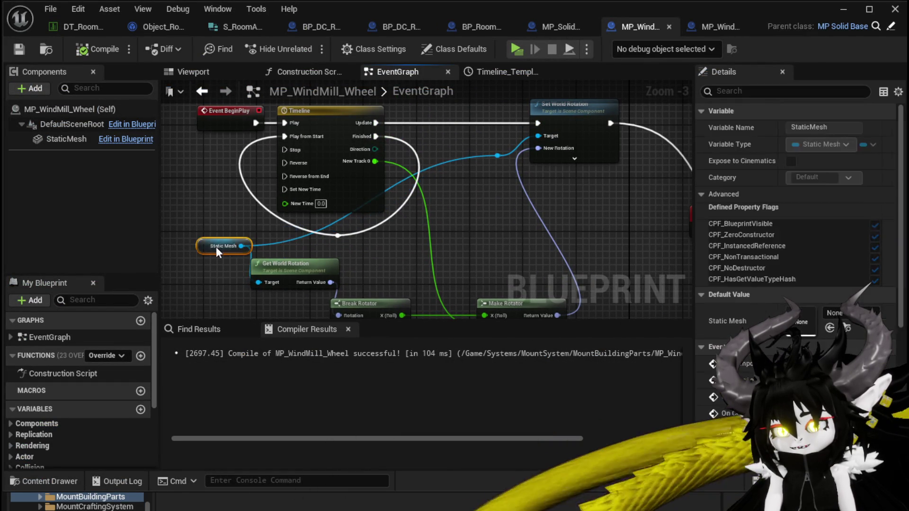
{"action": "left_click", "coordinate": [338, 235]}
{"action": "key", "text": "Delete"}
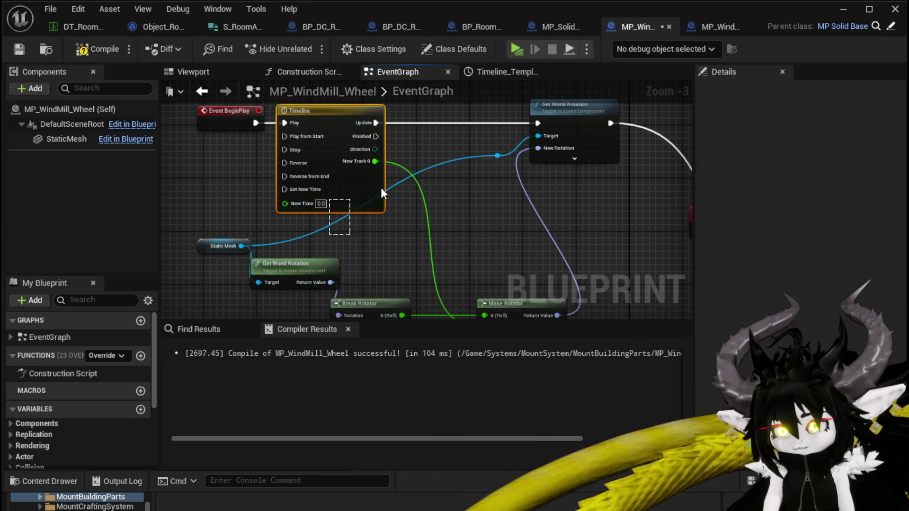
{"action": "left_click", "coordinate": [343, 203]}
{"action": "key", "text": "Delete"}
{"action": "scroll", "coordinate": [356, 169], "scroll_direction": "down", "scroll_amount": 2}
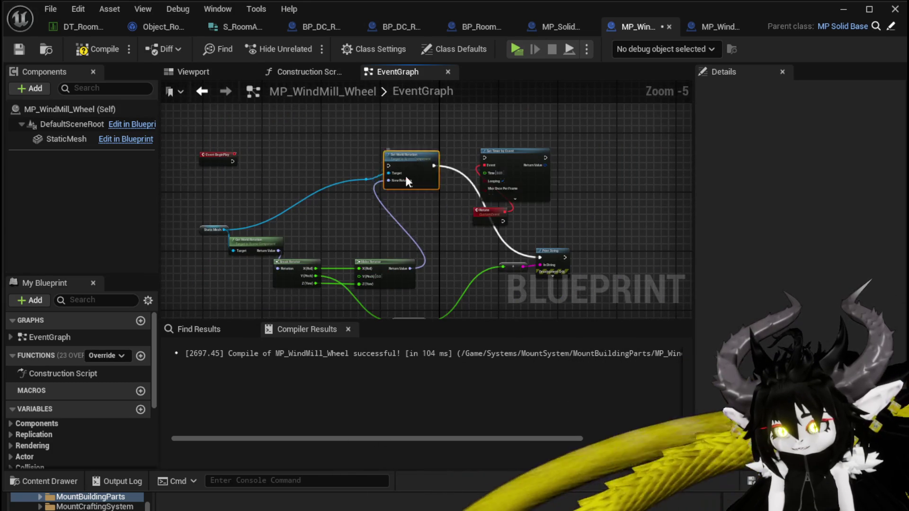
Wire Rotate into Set World Rotation and Event BeginPlay into Set Timer by Event, then save
{"action": "left_click", "coordinate": [341, 206]}
{"action": "mouse_move", "coordinate": [342, 211]}
{"action": "left_mouse_down"}
{"action": "mouse_move", "coordinate": [332, 207]}
{"action": "mouse_move", "coordinate": [381, 214]}
{"action": "left_mouse_up"}
{"action": "left_click", "coordinate": [359, 188]}
{"action": "double_click", "coordinate": [367, 180]}
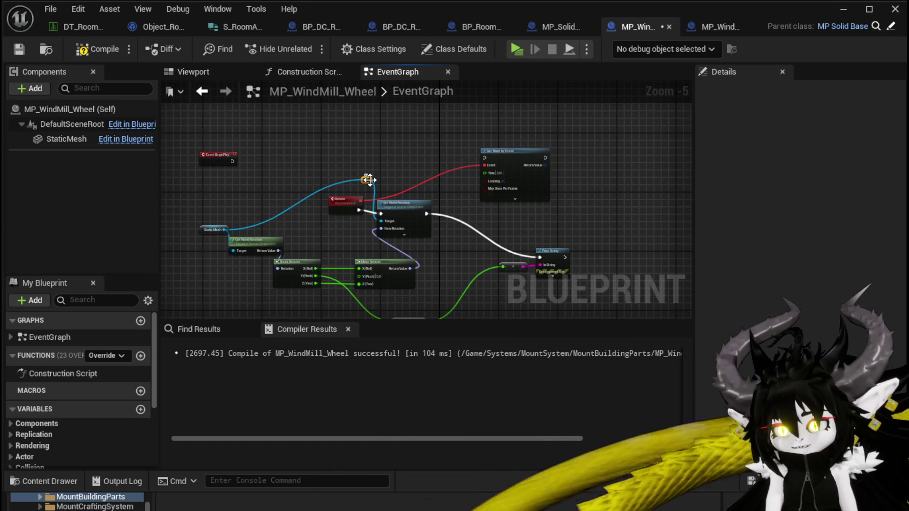
{"action": "left_click_drag", "start_coordinate": [484, 161], "coordinate": [489, 157]}
{"action": "left_click_drag", "start_coordinate": [232, 161], "coordinate": [325, 160]}
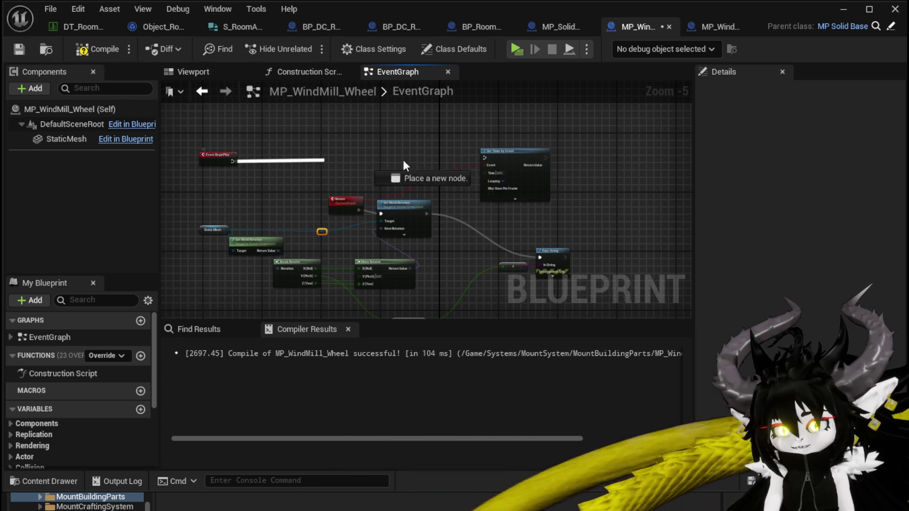
{"action": "left_click_drag", "start_coordinate": [486, 159], "coordinate": [487, 159]}
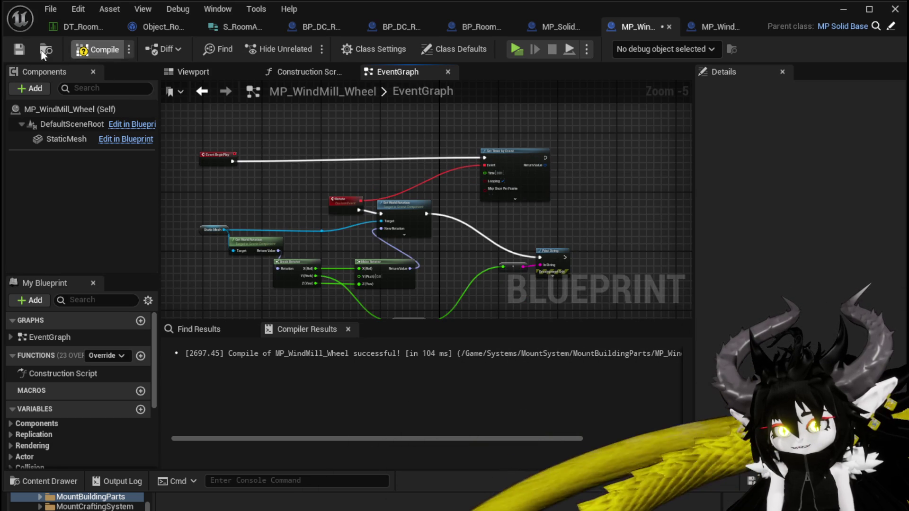
{"action": "left_click", "coordinate": [28, 57]}
Feed the pitch Add result into Make Rotator's Y (Pitch) and compile the blueprint
{"action": "scroll", "coordinate": [333, 230], "scroll_direction": "up", "scroll_amount": 3}
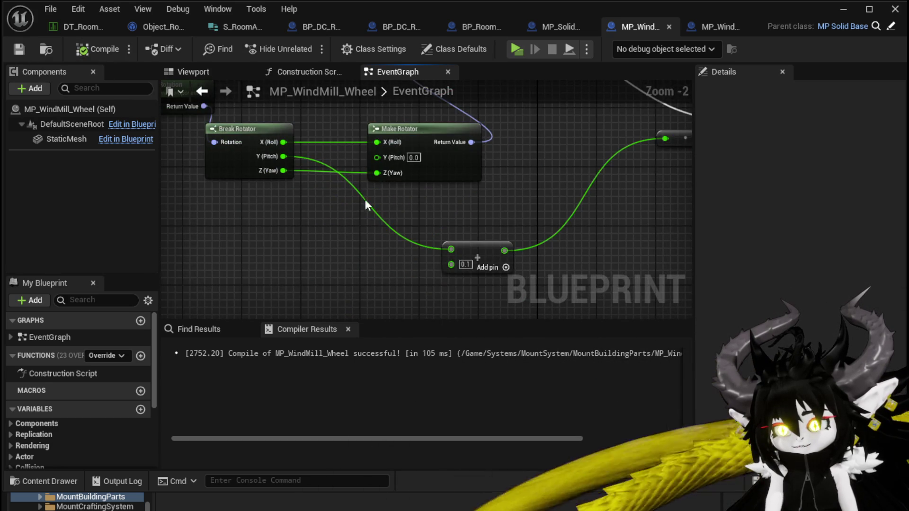
{"action": "left_click_drag", "start_coordinate": [343, 206], "coordinate": [374, 269]}
{"action": "left_click_drag", "start_coordinate": [258, 225], "coordinate": [320, 234]}
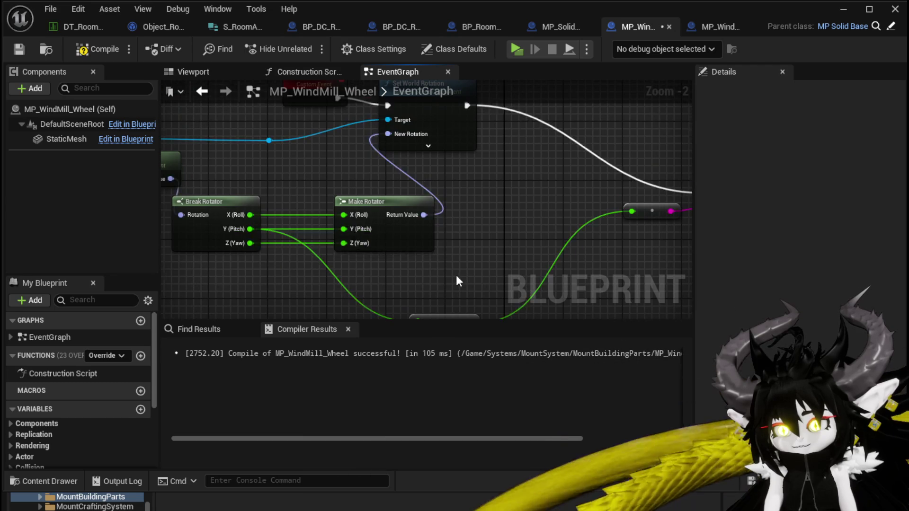
{"action": "scroll", "coordinate": [451, 282], "scroll_direction": "down", "scroll_amount": 2}
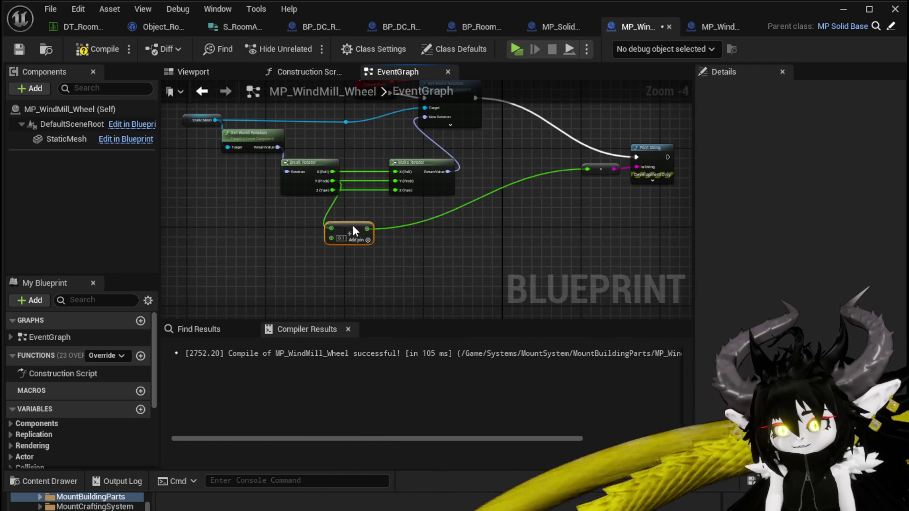
{"action": "left_click_drag", "start_coordinate": [367, 233], "coordinate": [396, 180]}
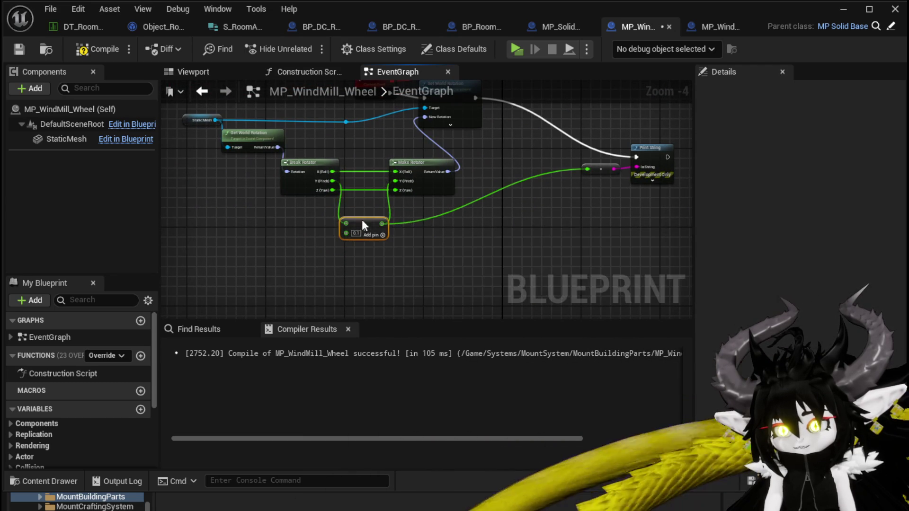
{"action": "left_click_drag", "start_coordinate": [453, 213], "coordinate": [463, 276]}
{"action": "left_click", "coordinate": [77, 46]}
{"action": "left_click", "coordinate": [214, 70]}
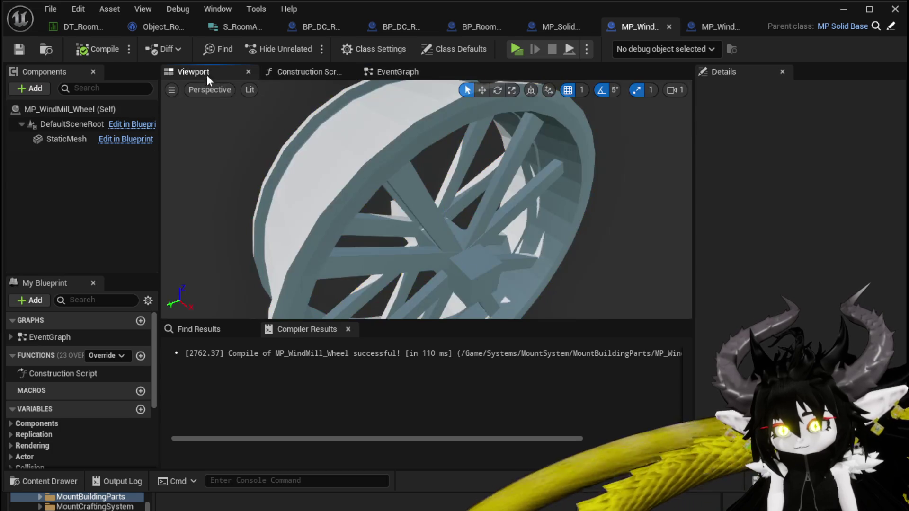
{"action": "left_click", "coordinate": [561, 188]}
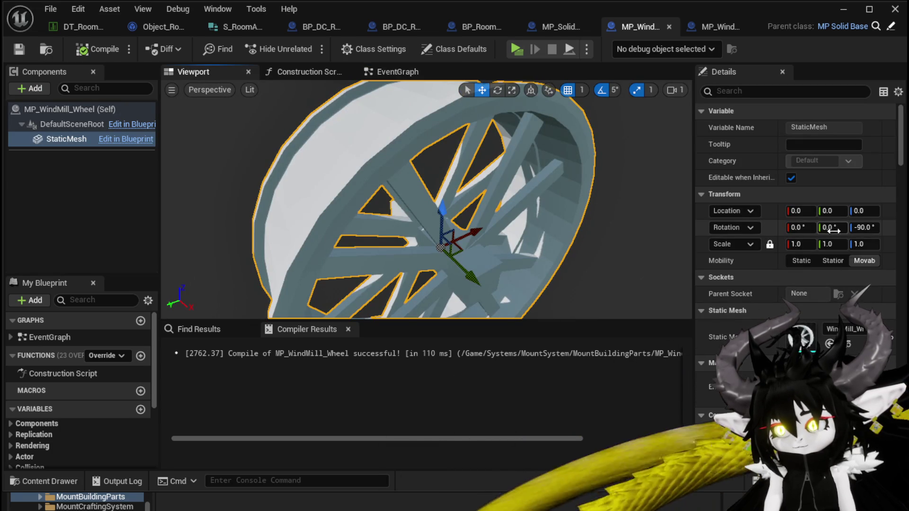
{"action": "mouse_move", "coordinate": [837, 229]}
{"action": "left_mouse_down"}
{"action": "mouse_move", "coordinate": [884, 227]}
{"action": "mouse_move", "coordinate": [839, 227]}
{"action": "mouse_move", "coordinate": [860, 227]}
{"action": "left_mouse_up"}
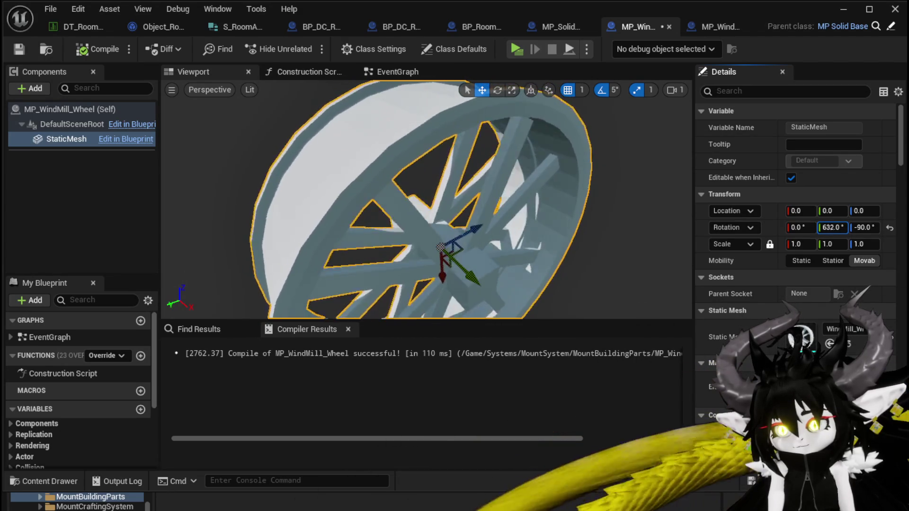
{"action": "mouse_move", "coordinate": [833, 227]}
{"action": "left_mouse_down"}
{"action": "mouse_move", "coordinate": [889, 227]}
{"action": "mouse_move", "coordinate": [843, 232]}
{"action": "left_mouse_up"}
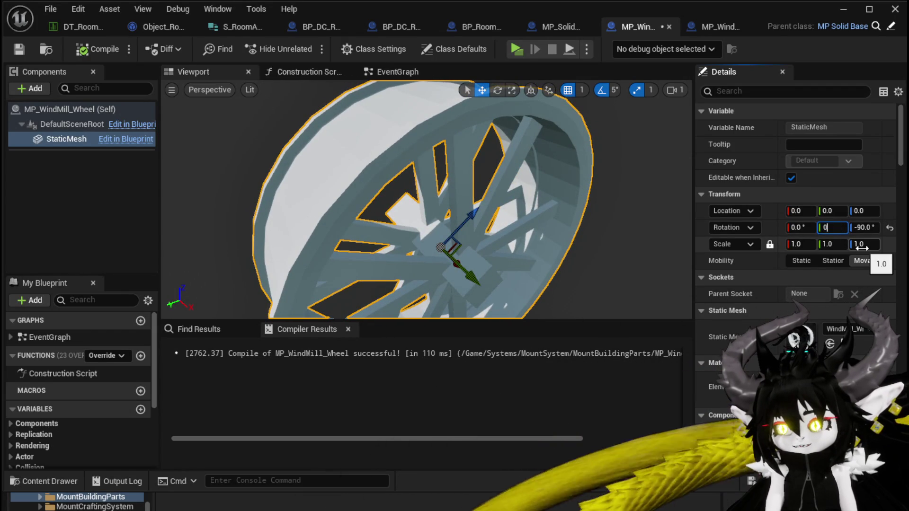
{"action": "key", "text": "Return"}
{"action": "left_click", "coordinate": [85, 51]}
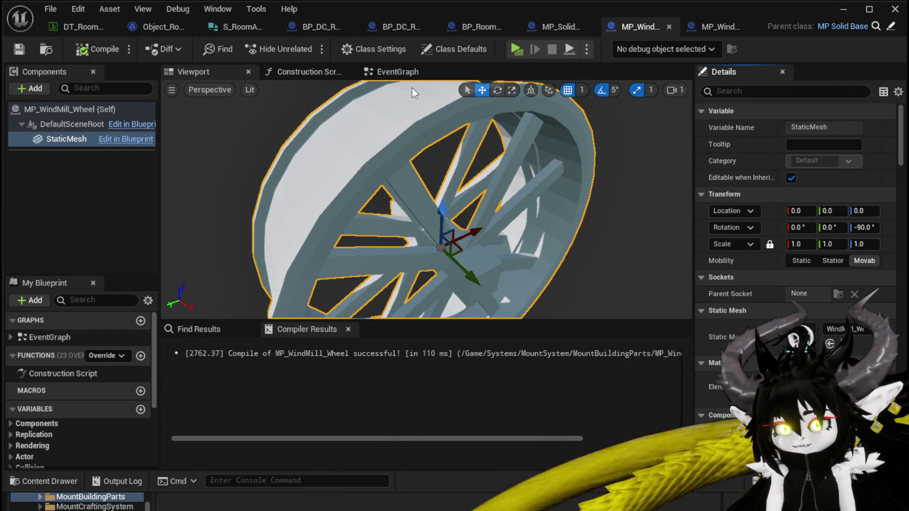
{"action": "left_click", "coordinate": [407, 72]}
{"action": "left_click_drag", "start_coordinate": [369, 220], "coordinate": [330, 196]}
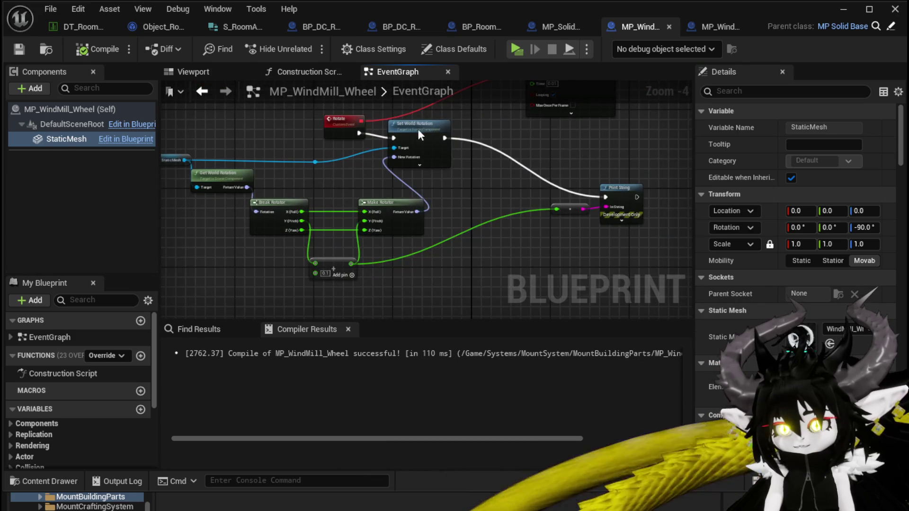
Insert a Branch after the Rotate event, conditioned on the Add output being >= 90
{"action": "left_click", "coordinate": [492, 152]}
{"action": "scroll", "coordinate": [343, 161], "scroll_direction": "up", "scroll_amount": 2}
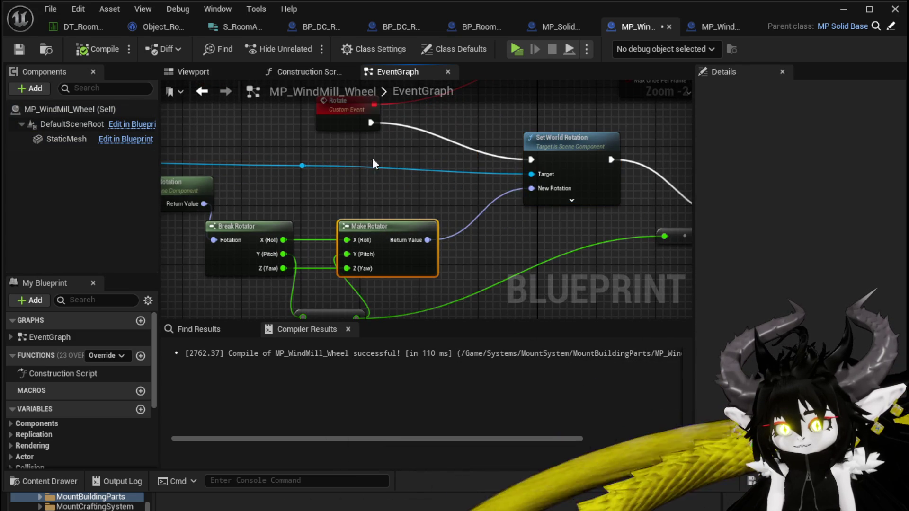
{"action": "left_click_drag", "start_coordinate": [371, 122], "coordinate": [399, 153]}
{"action": "left_click", "coordinate": [451, 232]}
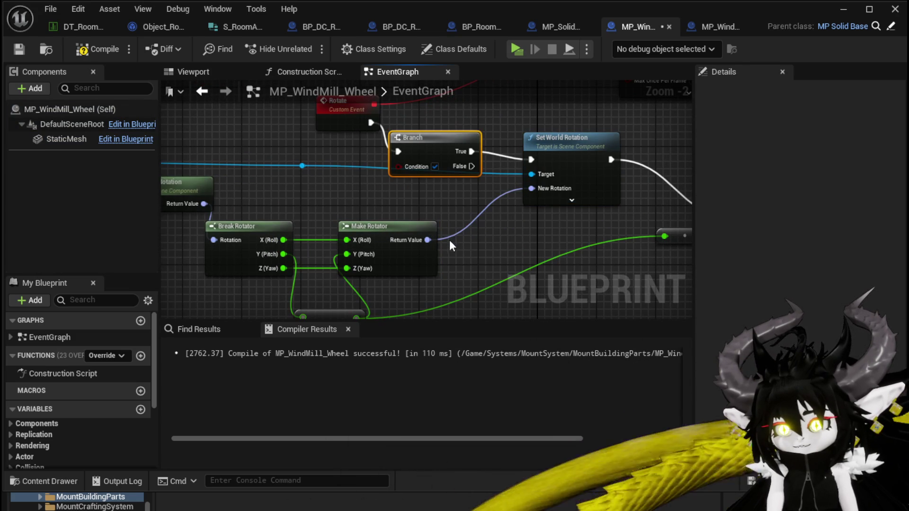
{"action": "left_click_drag", "start_coordinate": [351, 241], "coordinate": [367, 181]}
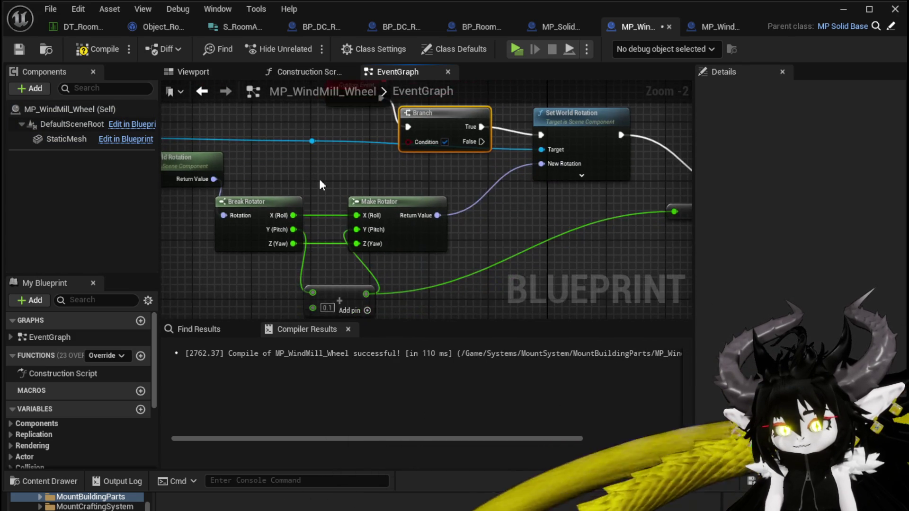
{"action": "left_click_drag", "start_coordinate": [366, 294], "coordinate": [475, 248]}
{"action": "type", "text": "greater"}
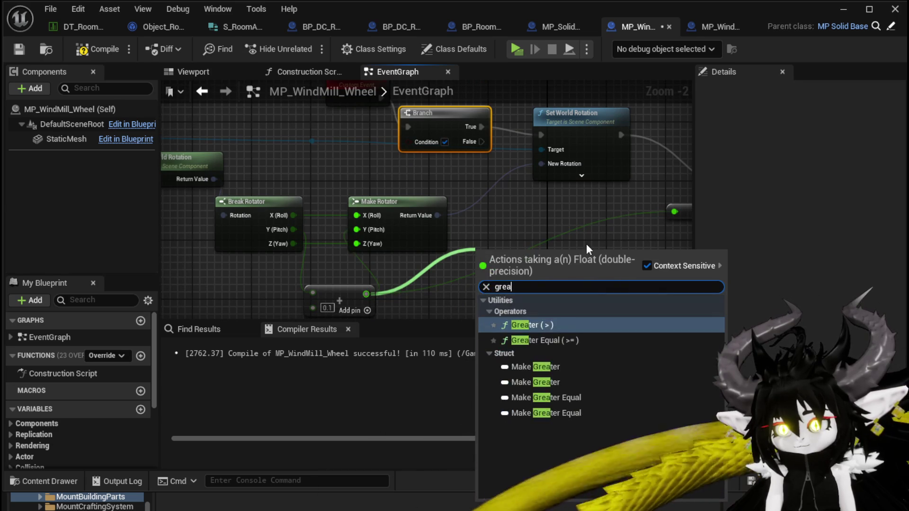
{"action": "left_click", "coordinate": [568, 339]}
{"action": "type", "text": "90"}
{"action": "left_click_drag", "start_coordinate": [549, 264], "coordinate": [427, 144]}
Route Branch False into Set World Rotation and place Print String beside it
{"action": "mouse_move", "coordinate": [506, 203]}
{"action": "left_mouse_down"}
{"action": "mouse_move", "coordinate": [415, 167]}
{"action": "mouse_move", "coordinate": [428, 154]}
{"action": "mouse_move", "coordinate": [446, 156]}
{"action": "left_mouse_up"}
{"action": "mouse_move", "coordinate": [492, 135]}
{"action": "left_mouse_down"}
{"action": "mouse_move", "coordinate": [507, 142]}
{"action": "mouse_move", "coordinate": [527, 194]}
{"action": "left_mouse_up"}
{"action": "left_click_drag", "start_coordinate": [483, 216], "coordinate": [382, 148]}
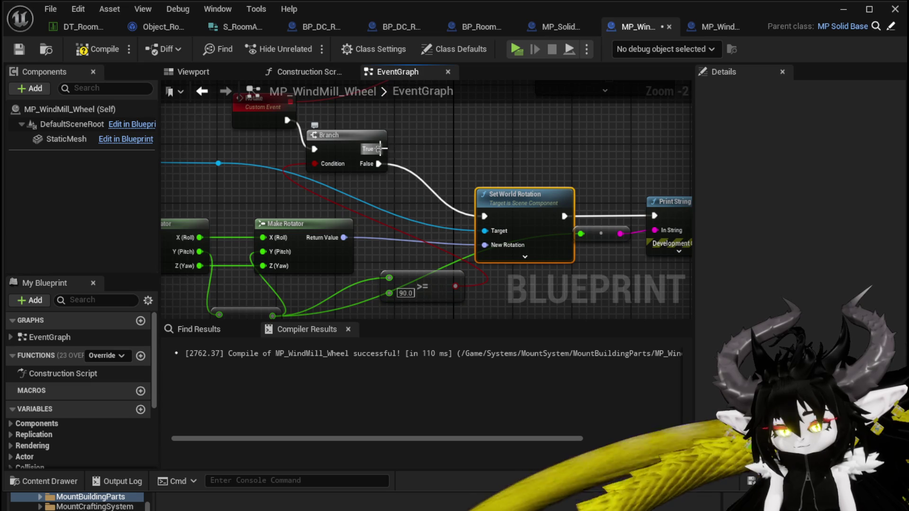
{"action": "left_click_drag", "start_coordinate": [483, 213], "coordinate": [361, 193]}
{"action": "left_click_drag", "start_coordinate": [495, 161], "coordinate": [468, 223]}
{"action": "left_click_drag", "start_coordinate": [517, 179], "coordinate": [595, 223]}
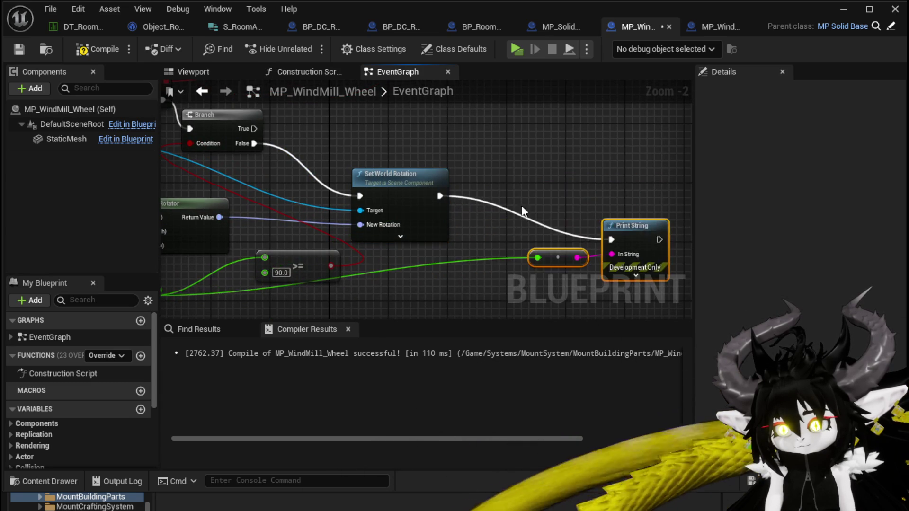
{"action": "left_click_drag", "start_coordinate": [369, 156], "coordinate": [449, 209]}
Duplicate Set World Rotation and drive the copy from Branch True
{"action": "left_click", "coordinate": [454, 227]}
{"action": "key", "text": "ctrl+c"}
{"action": "key", "text": "ctrl+v"}
{"action": "mouse_move", "coordinate": [334, 182]}
{"action": "left_mouse_down"}
{"action": "mouse_move", "coordinate": [448, 167]}
{"action": "mouse_move", "coordinate": [443, 220]}
{"action": "mouse_move", "coordinate": [391, 198]}
{"action": "mouse_move", "coordinate": [390, 222]}
{"action": "left_mouse_up"}
{"action": "type", "text": "brea"}
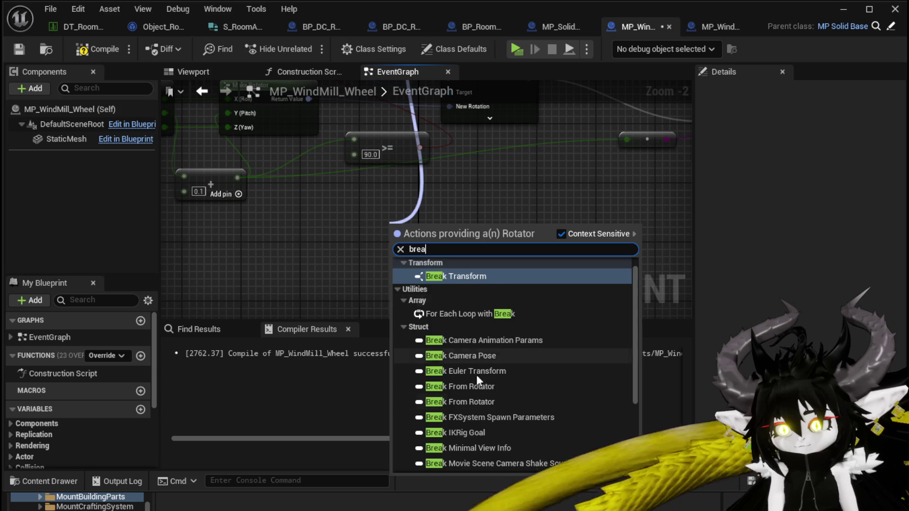
{"action": "scroll", "coordinate": [480, 430], "scroll_direction": "down", "scroll_amount": 5}
{"action": "left_click", "coordinate": [473, 445]}
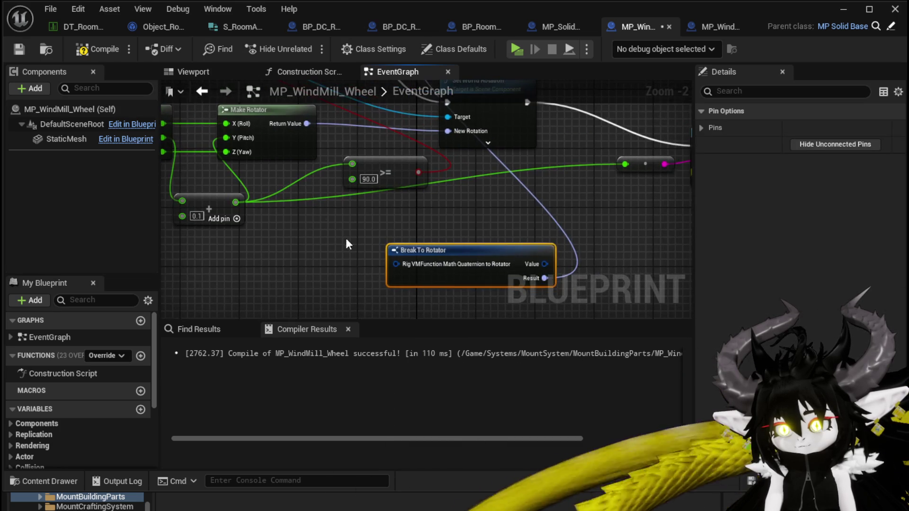
{"action": "key", "text": "Delete"}
{"action": "scroll", "coordinate": [450, 225], "scroll_direction": "down", "scroll_amount": 2}
Feed a Make Rotator into the copy's New Rotation, wiring in the Roll and Yaw values
{"action": "mouse_move", "coordinate": [452, 134]}
{"action": "left_mouse_down"}
{"action": "mouse_move", "coordinate": [438, 181]}
{"action": "mouse_move", "coordinate": [441, 274]}
{"action": "left_mouse_up"}
{"action": "type", "text": "brea"}
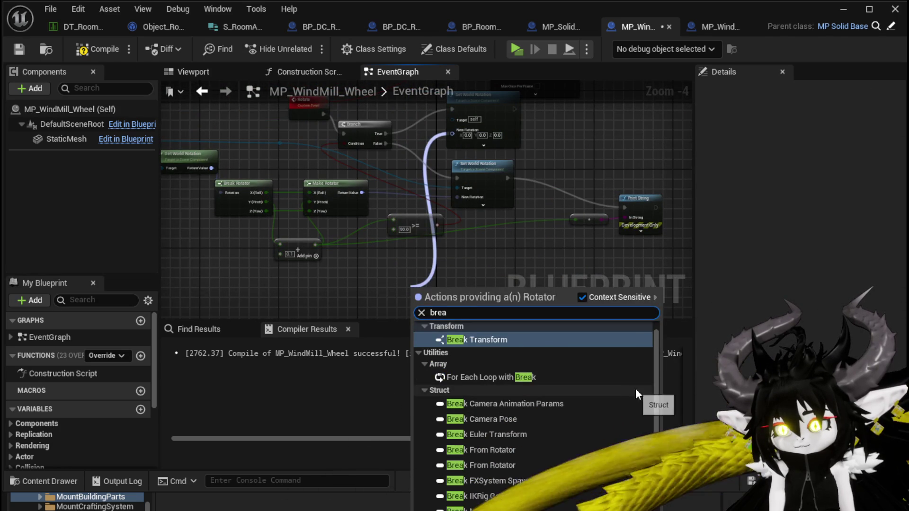
{"action": "scroll", "coordinate": [634, 393], "scroll_direction": "down", "scroll_amount": 3}
{"action": "scroll", "coordinate": [655, 378], "scroll_direction": "up", "scroll_amount": 5}
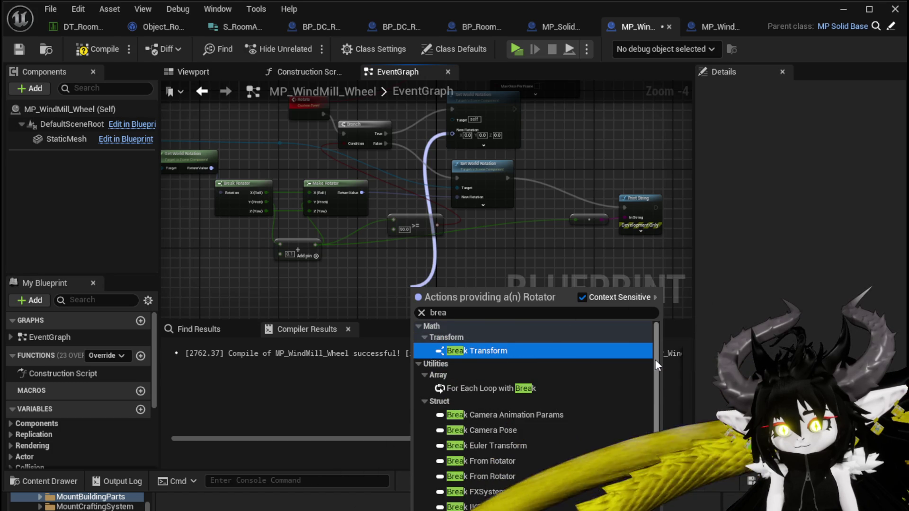
{"action": "left_click_drag", "start_coordinate": [455, 134], "coordinate": [379, 279]}
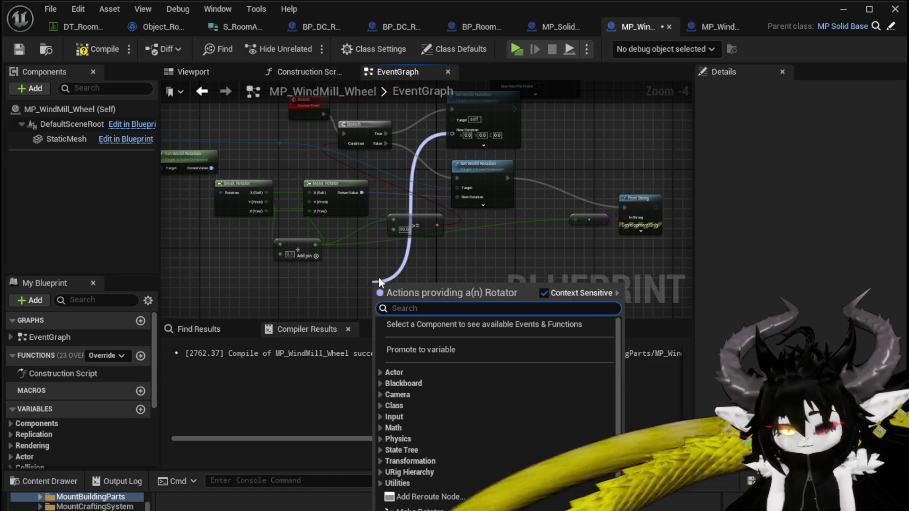
{"action": "type", "text": "make rot"}
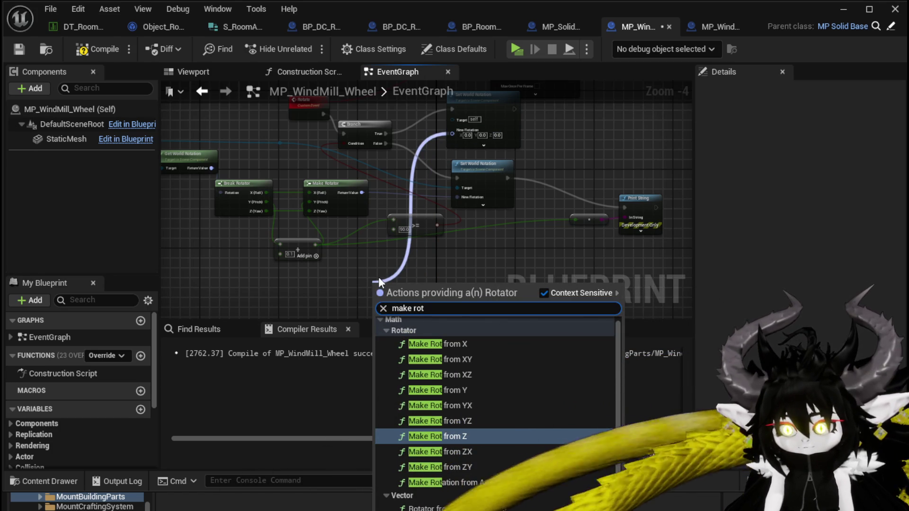
{"action": "type", "text": "ator"}
{"action": "key", "text": "Return"}
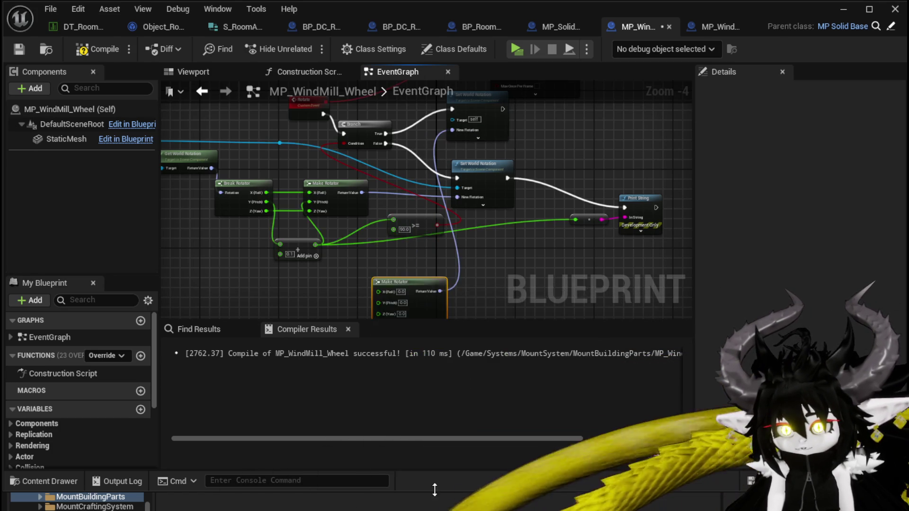
{"action": "scroll", "coordinate": [391, 233], "scroll_direction": "up", "scroll_amount": 2}
{"action": "left_click_drag", "start_coordinate": [483, 234], "coordinate": [461, 241]}
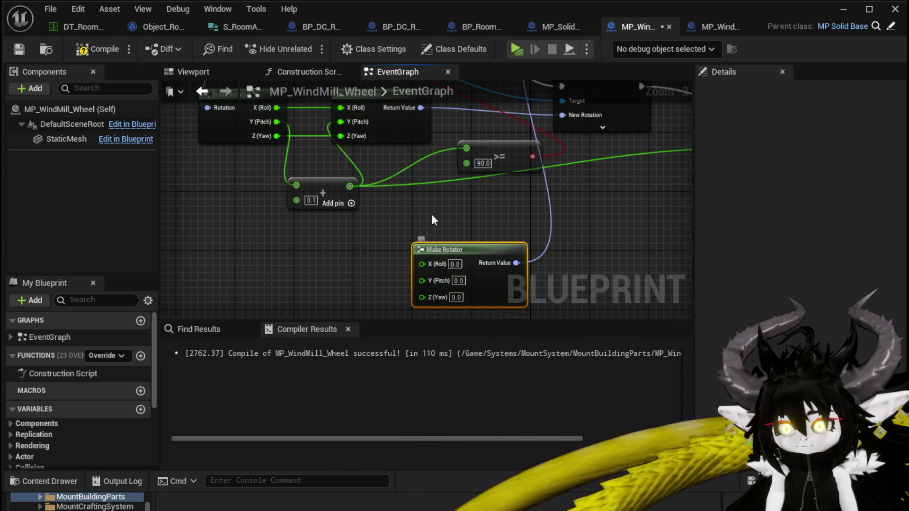
{"action": "left_click_drag", "start_coordinate": [298, 111], "coordinate": [385, 186]}
{"action": "left_click_drag", "start_coordinate": [435, 263], "coordinate": [435, 263]}
{"action": "mouse_move", "coordinate": [275, 136]}
{"action": "left_mouse_down"}
{"action": "mouse_move", "coordinate": [396, 311]}
{"action": "mouse_move", "coordinate": [422, 207]}
{"action": "left_mouse_up"}
Target the reset rotation node at StaticMesh, recompile, and start a play-test
{"action": "scroll", "coordinate": [326, 223], "scroll_direction": "down", "scroll_amount": 1}
{"action": "mouse_move", "coordinate": [326, 223]}
{"action": "left_mouse_down"}
{"action": "mouse_move", "coordinate": [320, 298]}
{"action": "mouse_move", "coordinate": [400, 271]}
{"action": "mouse_move", "coordinate": [376, 270]}
{"action": "left_mouse_up"}
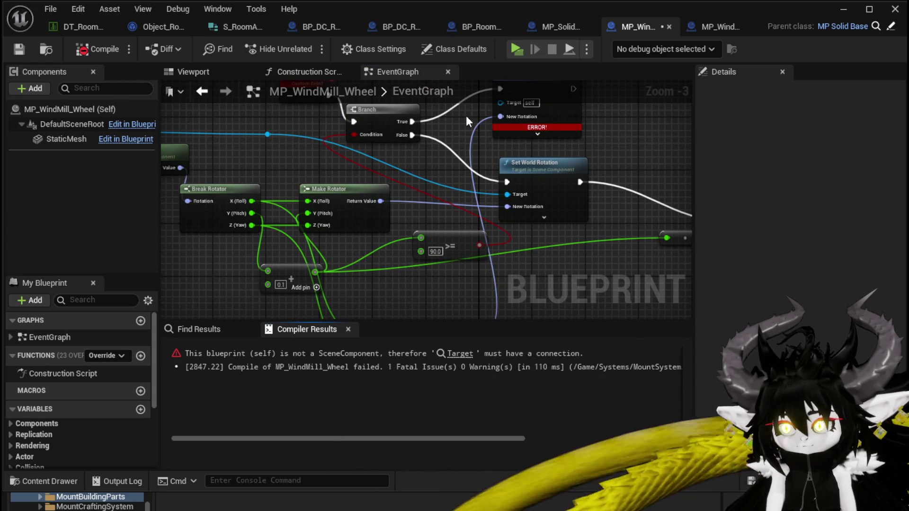
{"action": "left_click_drag", "start_coordinate": [466, 115], "coordinate": [463, 173]}
{"action": "left_click_drag", "start_coordinate": [515, 254], "coordinate": [499, 157]}
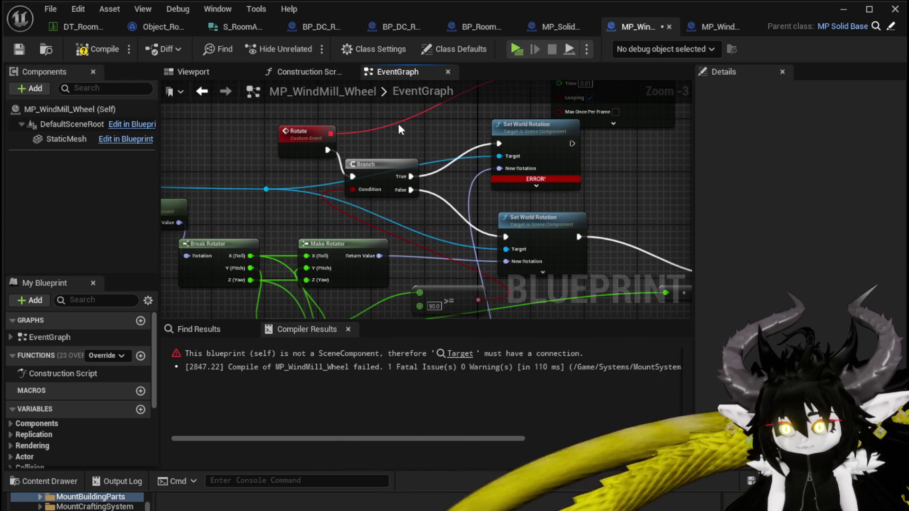
{"action": "left_click", "coordinate": [84, 51]}
{"action": "left_click", "coordinate": [841, 14]}
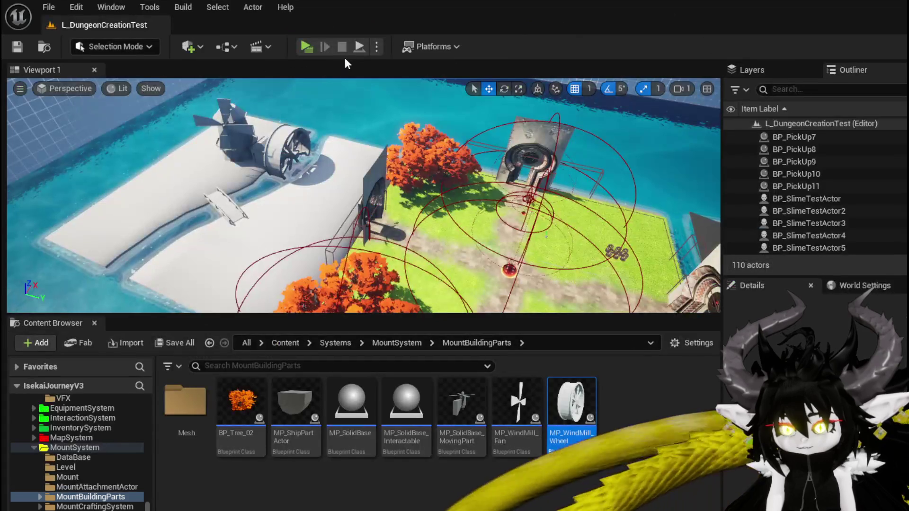
{"action": "left_click", "coordinate": [313, 44]}
{"action": "key", "text": "w"}
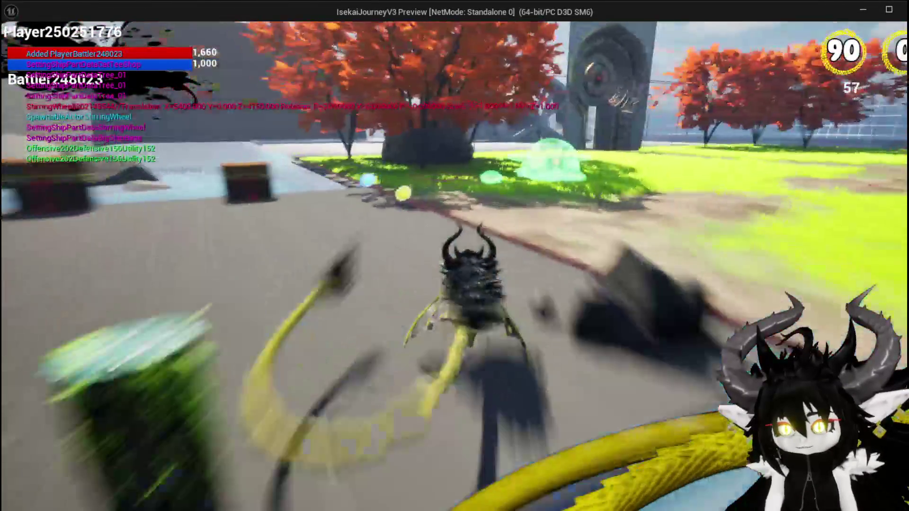
{"action": "key", "text": "space"}
{"action": "key", "text": "w"}
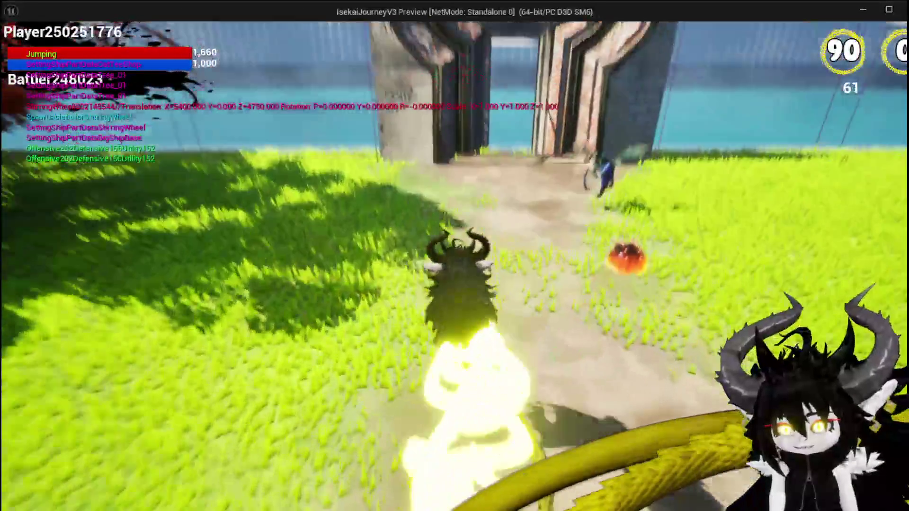
{"action": "key", "text": "w"}
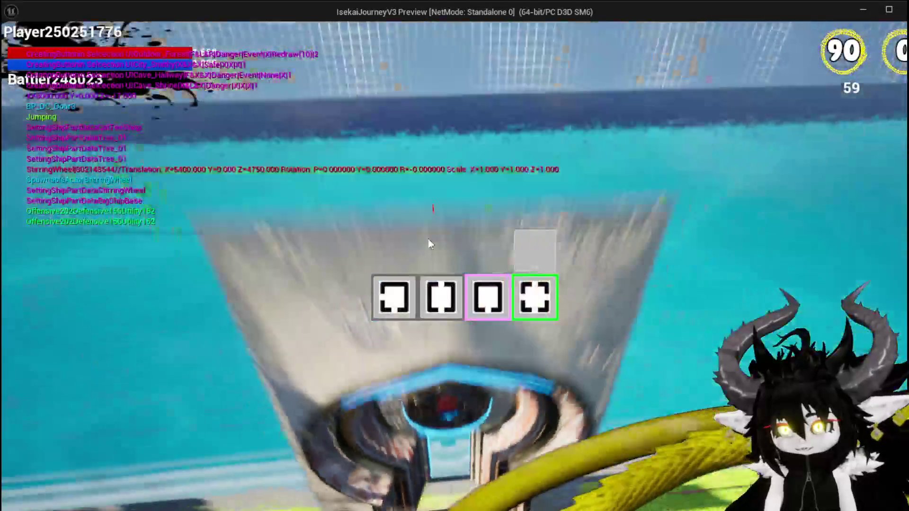
{"action": "key", "text": "w"}
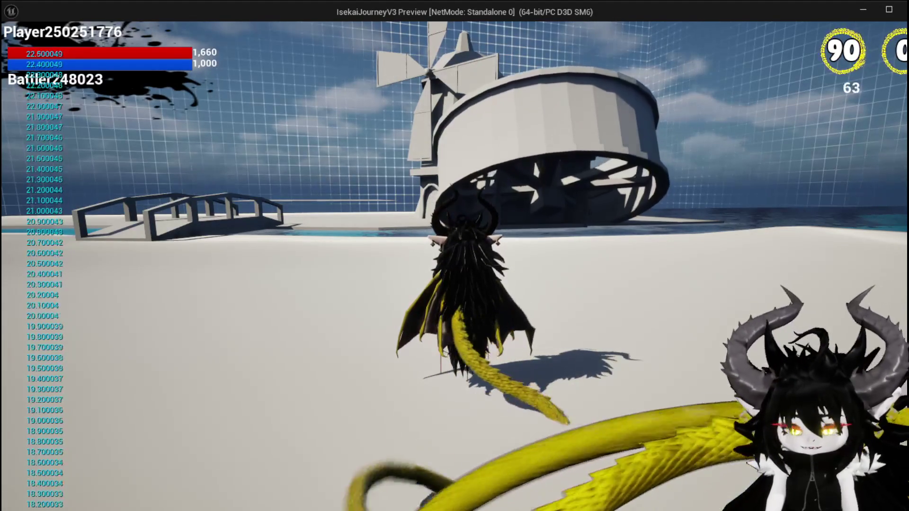
{"action": "key", "text": "Escape"}
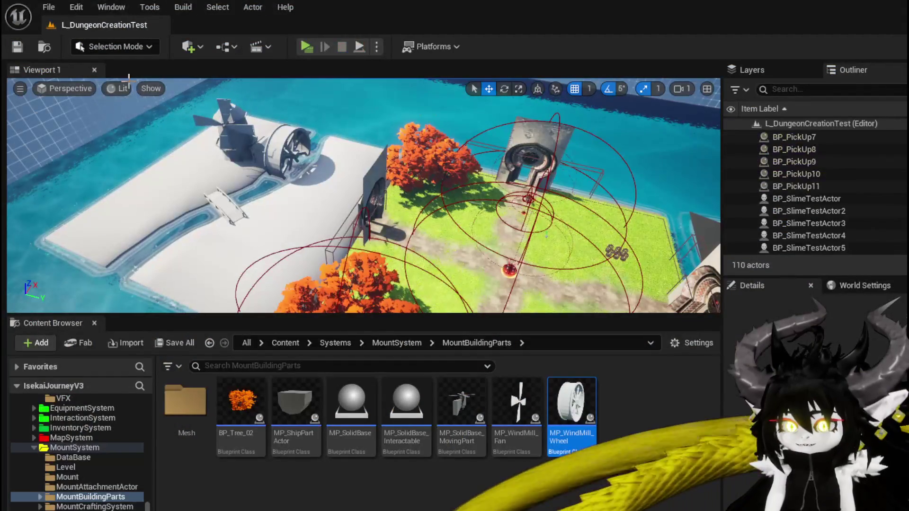
In MP_WindMill_Wheel, break the Make Rotator's Roll wire, rewire Rotate into Set World Rotation, and save
{"action": "key", "text": "ctrl+s"}
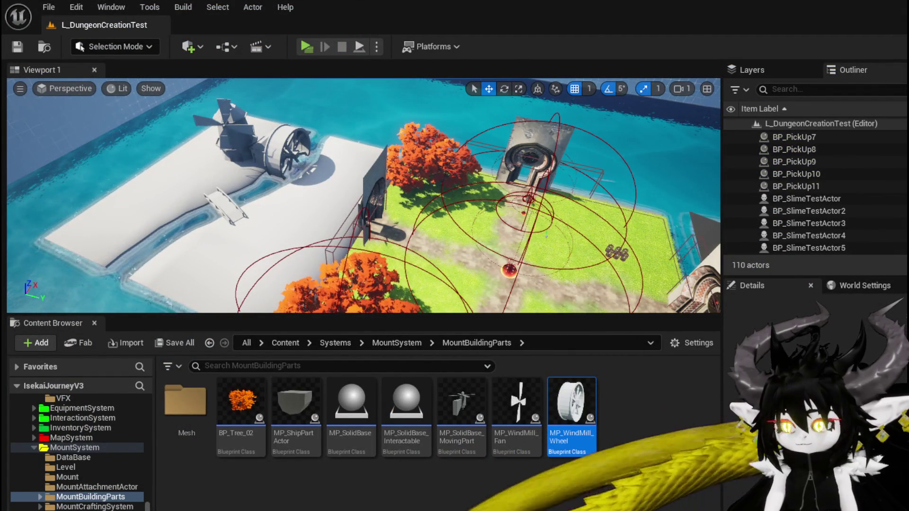
{"action": "double_click", "coordinate": [572, 402]}
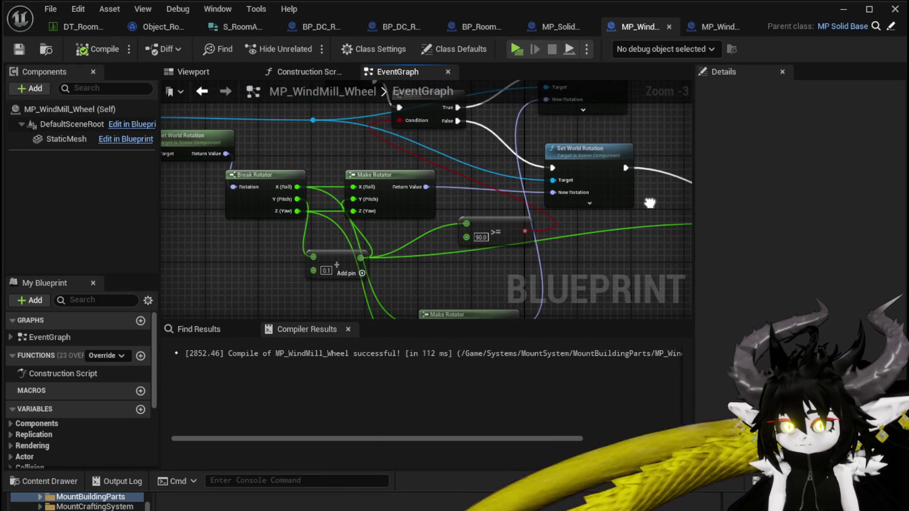
{"action": "left_click_drag", "start_coordinate": [649, 223], "coordinate": [606, 191]}
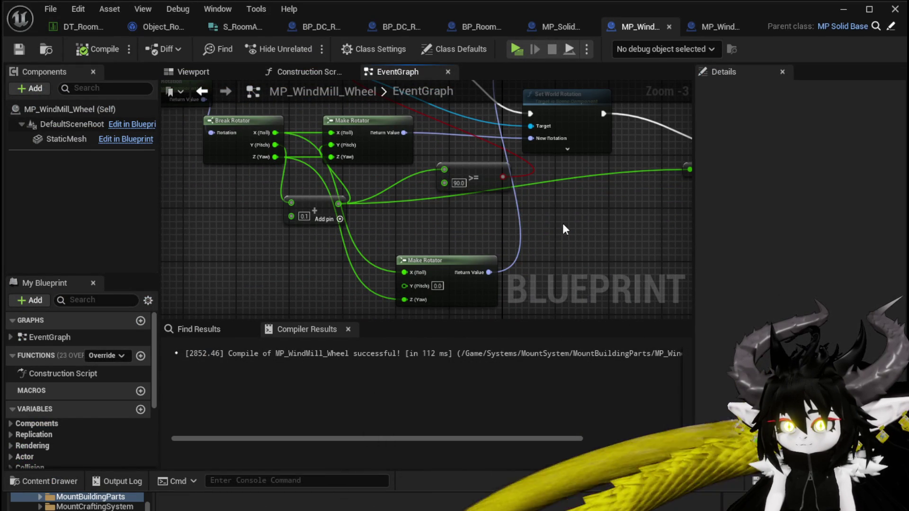
{"action": "left_click", "coordinate": [334, 132], "text": "alt"}
{"action": "left_click_drag", "start_coordinate": [335, 132], "coordinate": [390, 166]}
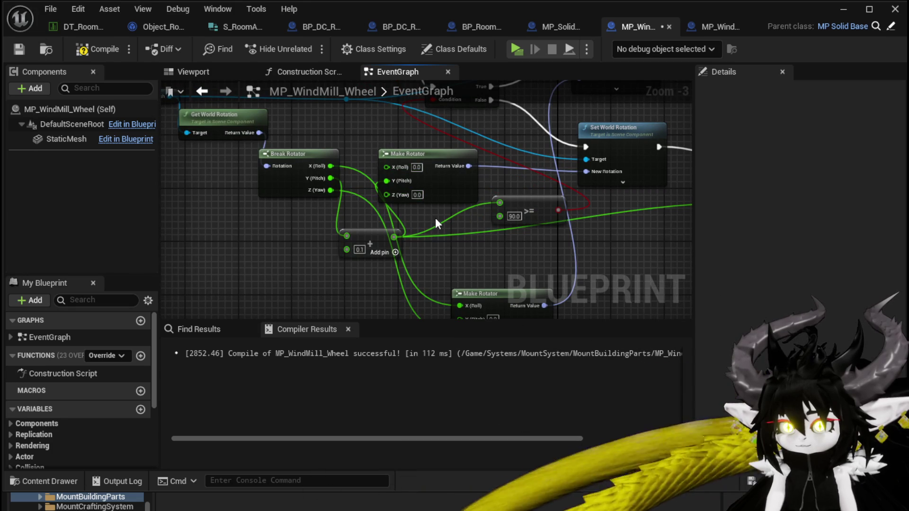
{"action": "left_click_drag", "start_coordinate": [437, 222], "coordinate": [409, 238]}
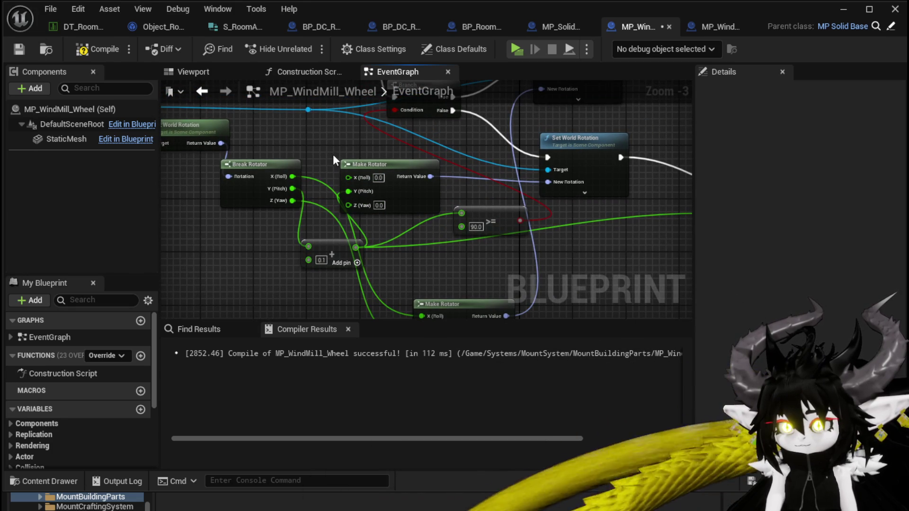
{"action": "left_click_drag", "start_coordinate": [393, 145], "coordinate": [365, 203]}
{"action": "mouse_move", "coordinate": [340, 128]}
{"action": "left_mouse_down"}
{"action": "mouse_move", "coordinate": [541, 220]}
{"action": "mouse_move", "coordinate": [520, 218]}
{"action": "left_mouse_up"}
{"action": "left_click", "coordinate": [27, 49]}
Enter -90 as the Make Rotator's Z (Yaw) value
{"action": "left_click_drag", "start_coordinate": [352, 266], "coordinate": [376, 224]}
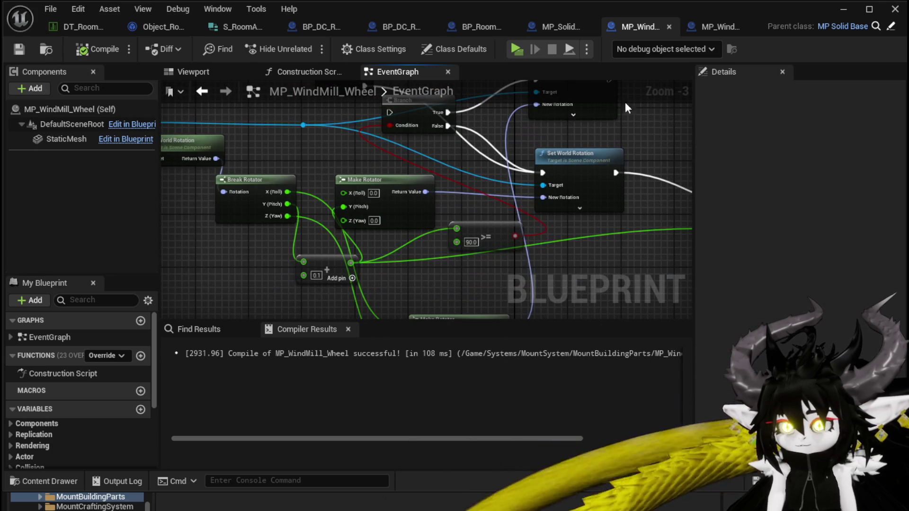
{"action": "left_click", "coordinate": [64, 139]}
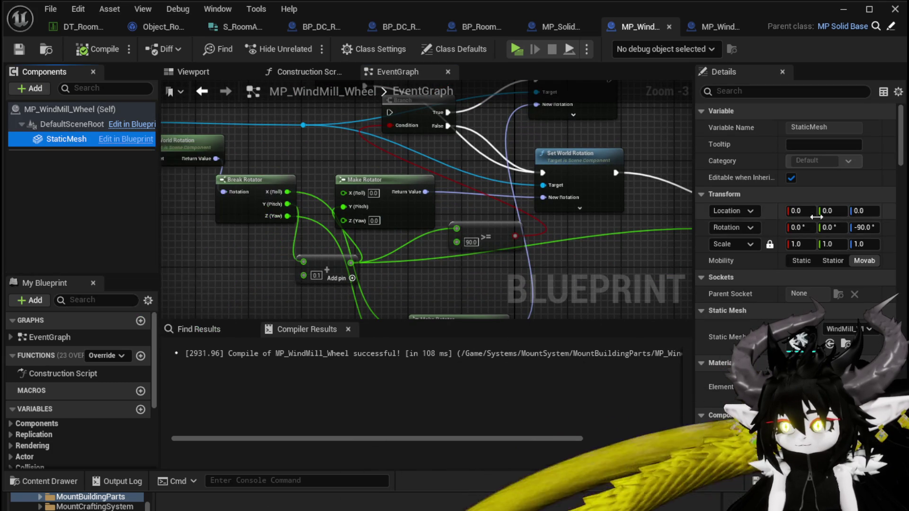
{"action": "type", "text": "-90"}
{"action": "mouse_move", "coordinate": [343, 145]}
{"action": "left_mouse_down"}
{"action": "mouse_move", "coordinate": [397, 166]}
{"action": "mouse_move", "coordinate": [359, 206]}
{"action": "left_mouse_up"}
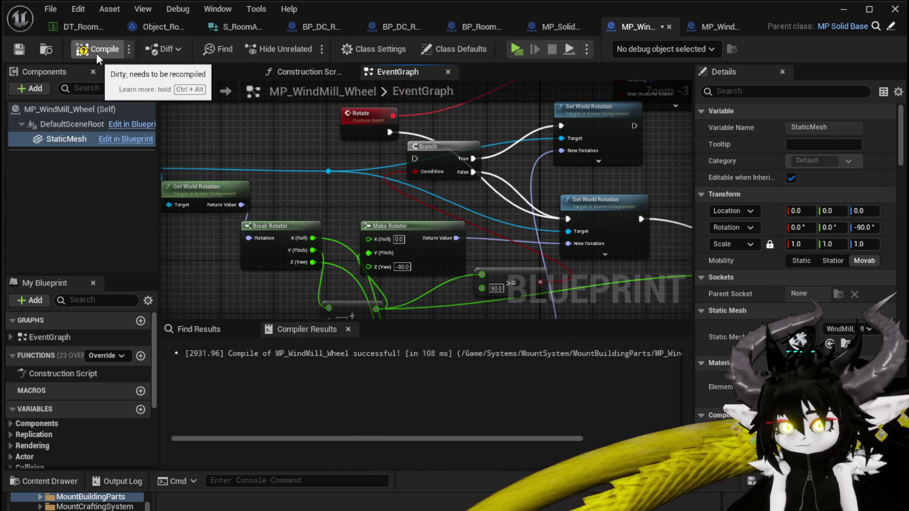
{"action": "left_click_drag", "start_coordinate": [284, 183], "coordinate": [368, 177]}
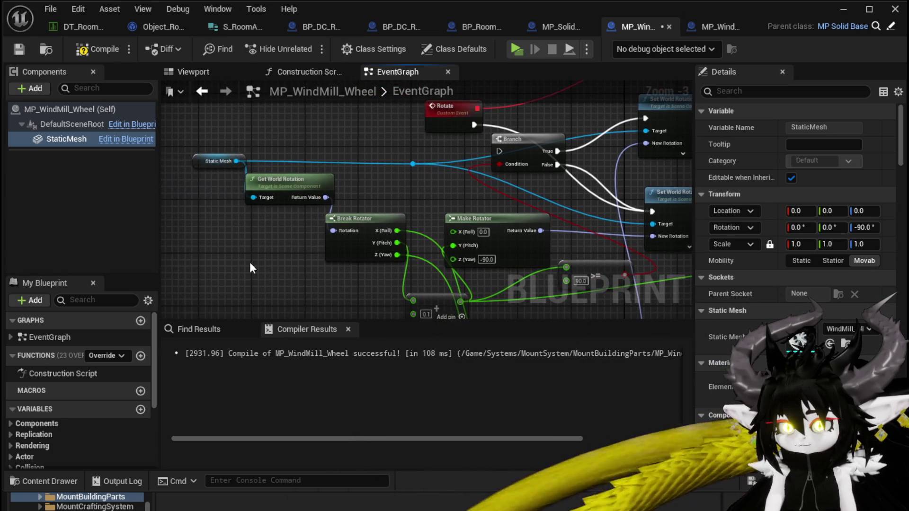
Move the rotation nodes aside and delete the Branch node
{"action": "left_click_drag", "start_coordinate": [244, 263], "coordinate": [422, 157]}
{"action": "left_click_drag", "start_coordinate": [402, 218], "coordinate": [303, 211]}
{"action": "left_click_drag", "start_coordinate": [462, 228], "coordinate": [415, 226]}
{"action": "mouse_move", "coordinate": [470, 193]}
{"action": "left_mouse_down"}
{"action": "mouse_move", "coordinate": [411, 194]}
{"action": "mouse_move", "coordinate": [474, 202]}
{"action": "mouse_move", "coordinate": [440, 217]}
{"action": "mouse_move", "coordinate": [329, 139]}
{"action": "left_mouse_up"}
{"action": "left_click", "coordinate": [330, 144]}
{"action": "key", "text": "Delete"}
{"action": "key", "text": "Delete"}
{"action": "mouse_move", "coordinate": [408, 148]}
{"action": "left_mouse_down"}
{"action": "mouse_move", "coordinate": [476, 265]}
{"action": "mouse_move", "coordinate": [427, 217]}
{"action": "left_mouse_up"}
Add a Set Relative Rotation on Static Mesh, fired by the Rotate event
{"action": "left_click", "coordinate": [461, 299]}
{"action": "mouse_move", "coordinate": [461, 299]}
{"action": "left_mouse_down"}
{"action": "mouse_move", "coordinate": [341, 248]}
{"action": "mouse_move", "coordinate": [544, 255]}
{"action": "mouse_move", "coordinate": [420, 192]}
{"action": "mouse_move", "coordinate": [486, 182]}
{"action": "mouse_move", "coordinate": [213, 166]}
{"action": "mouse_move", "coordinate": [446, 179]}
{"action": "left_mouse_up"}
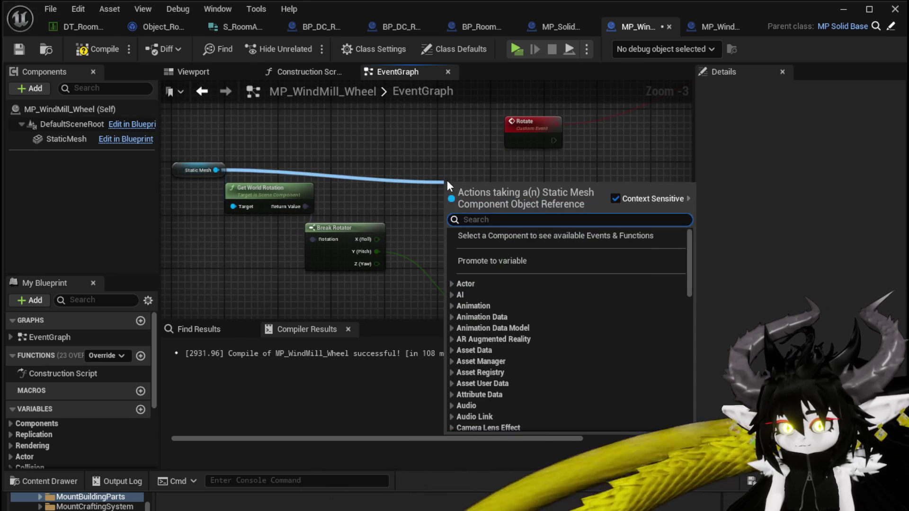
{"action": "type", "text": "Set"}
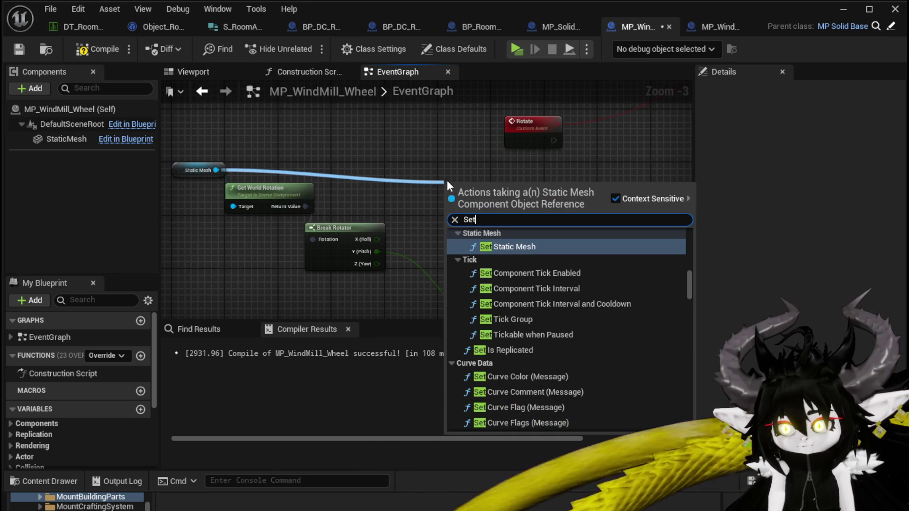
{"action": "type", "text": " Rel"}
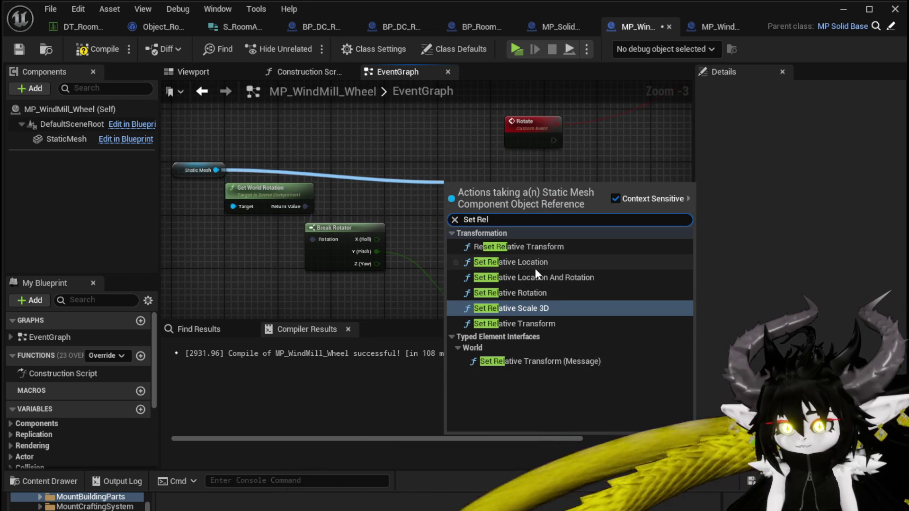
{"action": "left_click", "coordinate": [523, 293]}
{"action": "left_click_drag", "start_coordinate": [425, 195], "coordinate": [597, 174]}
{"action": "left_click_drag", "start_coordinate": [421, 153], "coordinate": [504, 194]}
{"action": "left_click_drag", "start_coordinate": [564, 188], "coordinate": [678, 175]}
Add a new Make Rotator from Set Relative Rotation's New Rotation input
{"action": "left_click_drag", "start_coordinate": [619, 211], "coordinate": [538, 216]}
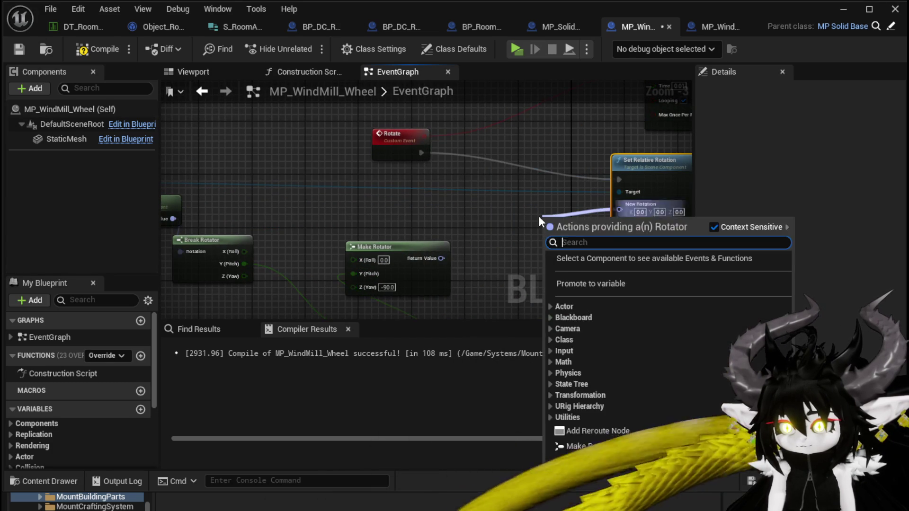
{"action": "type", "text": "Make"}
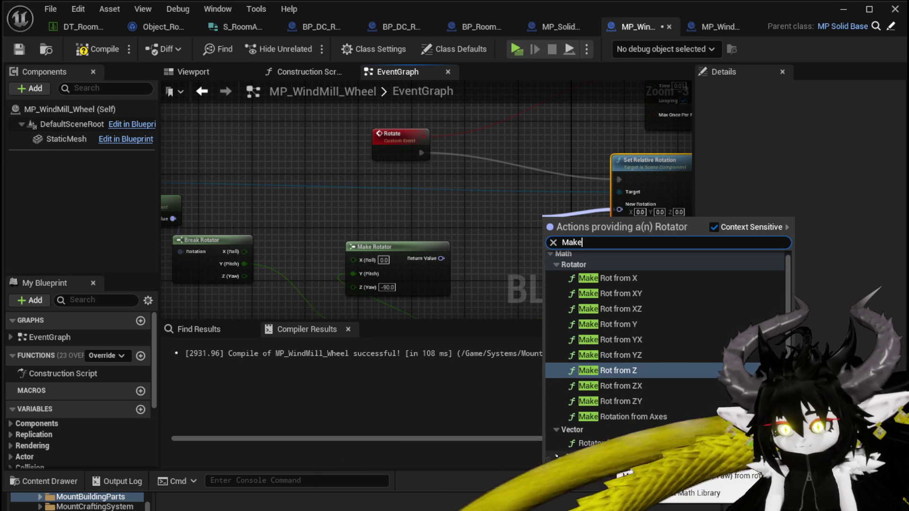
{"action": "scroll", "coordinate": [606, 417], "scroll_direction": "down", "scroll_amount": 2}
{"action": "left_click", "coordinate": [592, 455]}
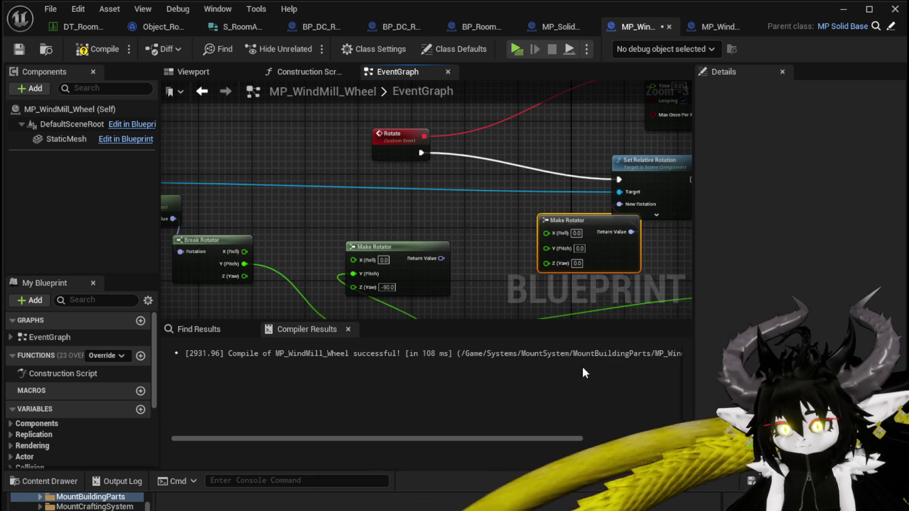
Wire the new Make Rotator into New Rotation with Add in Pitch, and delete the old rotator nodes
{"action": "left_click_drag", "start_coordinate": [631, 232], "coordinate": [619, 140]}
{"action": "left_click_drag", "start_coordinate": [564, 172], "coordinate": [544, 212]}
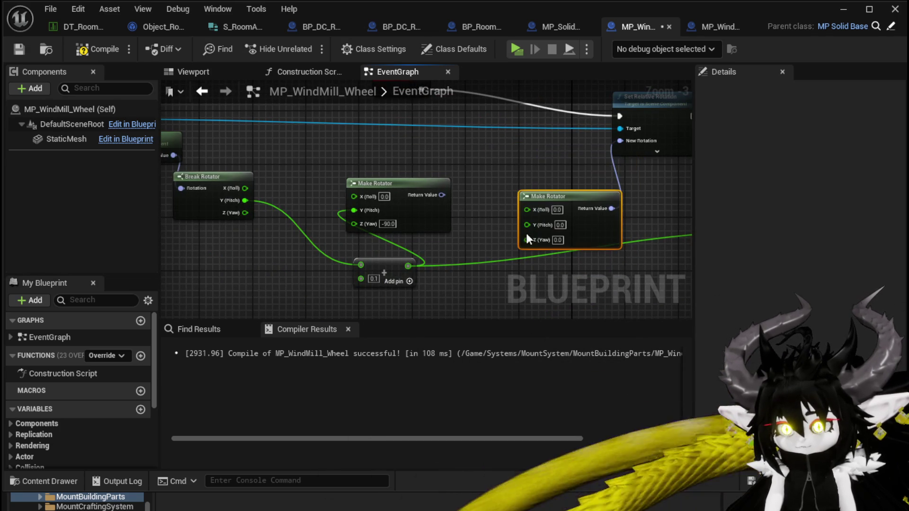
{"action": "mouse_move", "coordinate": [381, 265]}
{"action": "left_mouse_down"}
{"action": "mouse_move", "coordinate": [381, 279]}
{"action": "mouse_move", "coordinate": [620, 183]}
{"action": "left_mouse_up"}
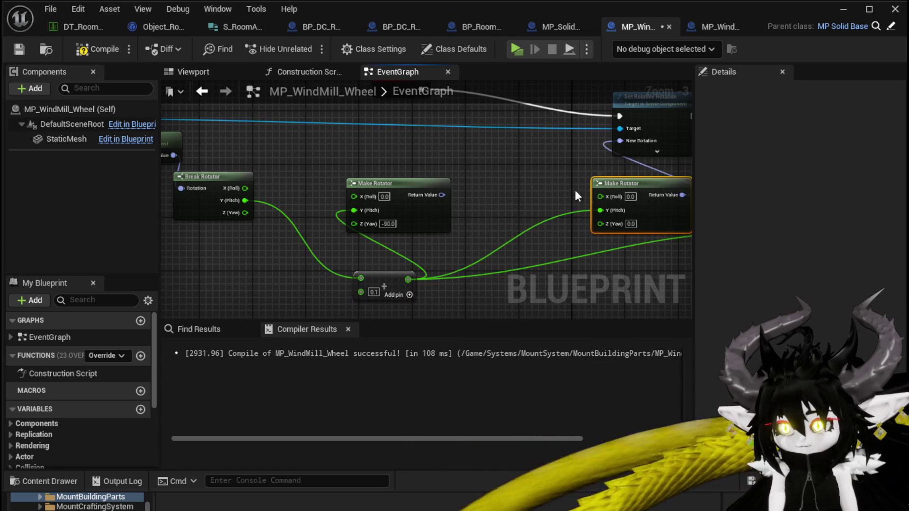
{"action": "left_click_drag", "start_coordinate": [447, 291], "coordinate": [564, 264]}
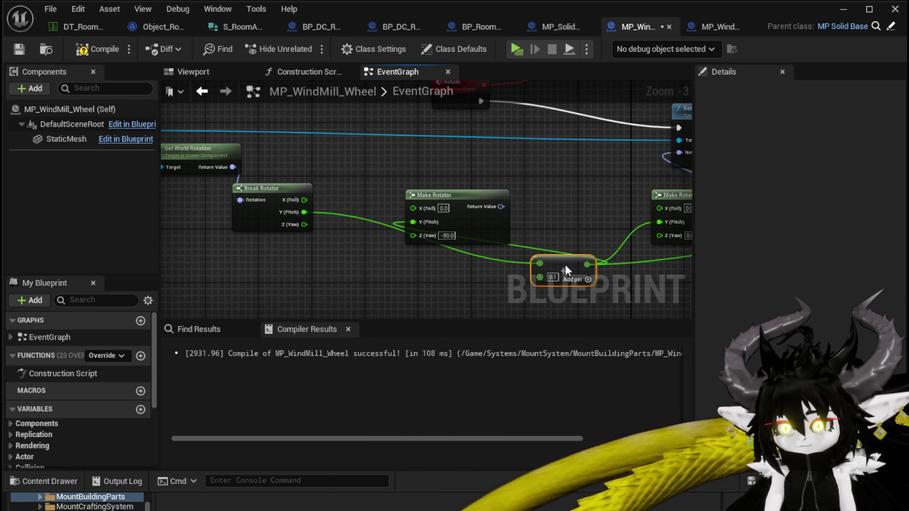
{"action": "left_click", "coordinate": [470, 217]}
{"action": "key", "text": "Delete"}
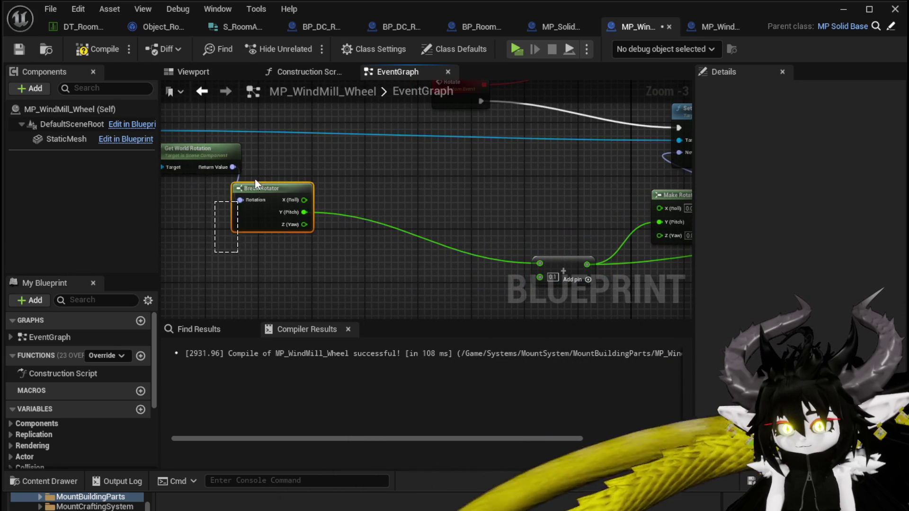
{"action": "left_click_drag", "start_coordinate": [225, 223], "coordinate": [246, 160]}
{"action": "key", "text": "Delete"}
Promote the Add node's input to a new variable named RotationAmount
{"action": "scroll", "coordinate": [359, 225], "scroll_direction": "up", "scroll_amount": 2}
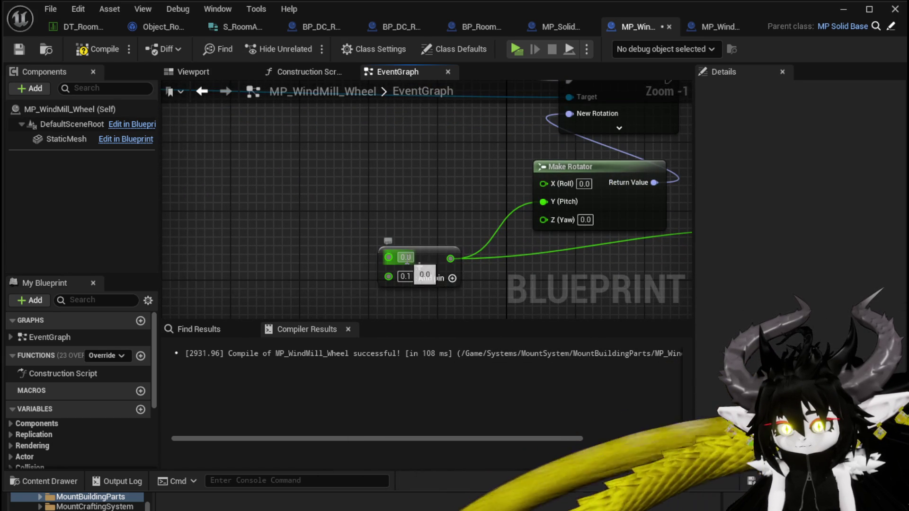
{"action": "scroll", "coordinate": [407, 228], "scroll_direction": "down", "scroll_amount": 2}
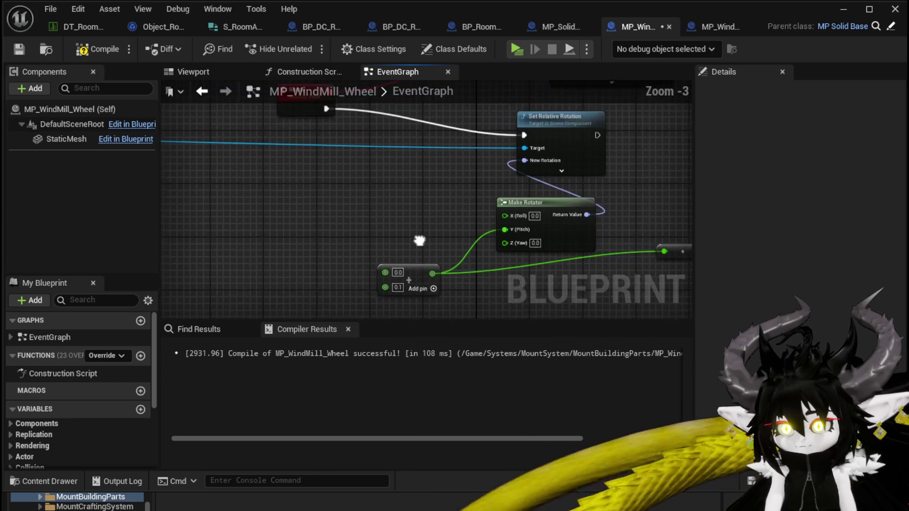
{"action": "left_click_drag", "start_coordinate": [304, 120], "coordinate": [258, 156]}
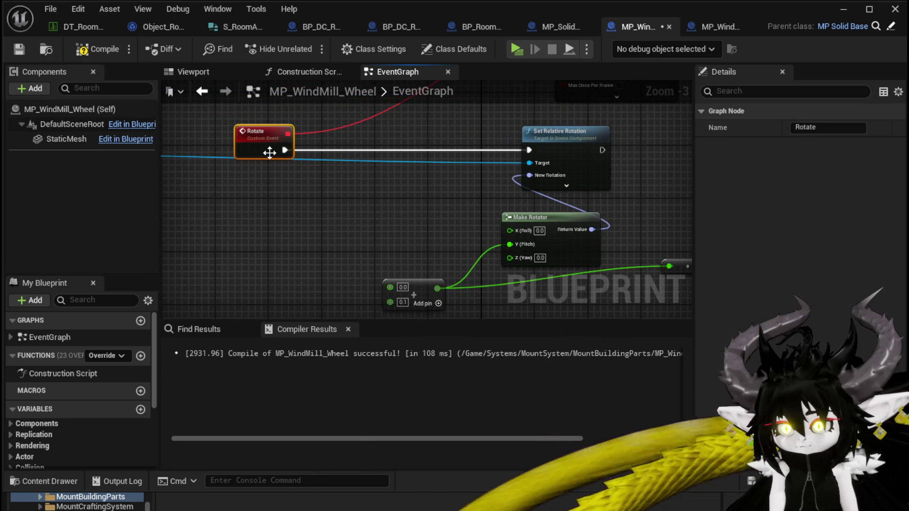
{"action": "left_click_drag", "start_coordinate": [386, 288], "coordinate": [394, 272]}
{"action": "right_click", "coordinate": [396, 274]}
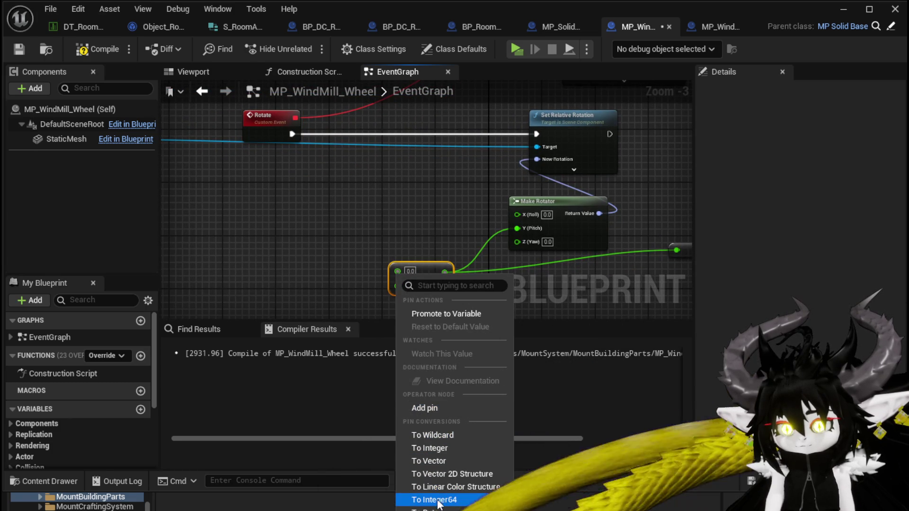
{"action": "left_click", "coordinate": [433, 313]}
{"action": "type", "text": "RotationAmount"}
{"action": "key", "text": "Return"}
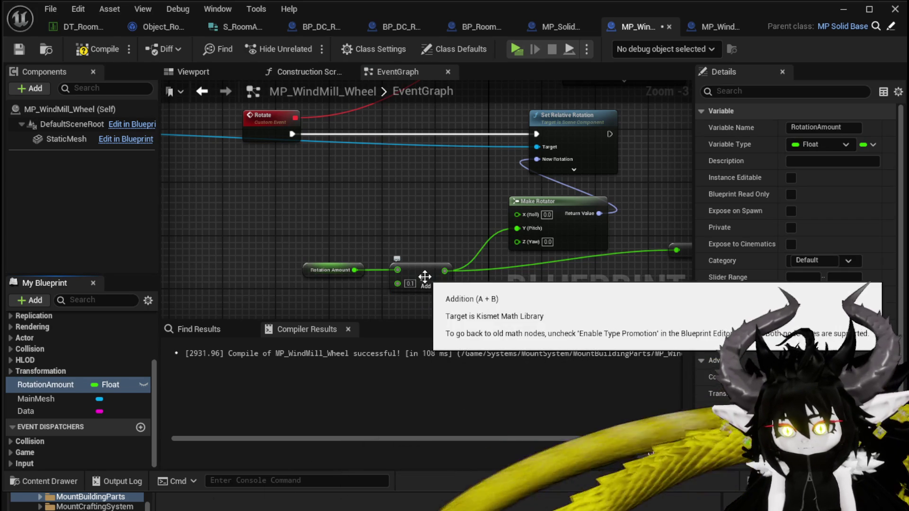
Insert a SET RotationAmount between Rotate and Set Relative Rotation, feeding Pitch
{"action": "mouse_move", "coordinate": [71, 384]}
{"action": "left_mouse_down"}
{"action": "mouse_move", "coordinate": [112, 349]}
{"action": "mouse_move", "coordinate": [394, 208]}
{"action": "left_mouse_up"}
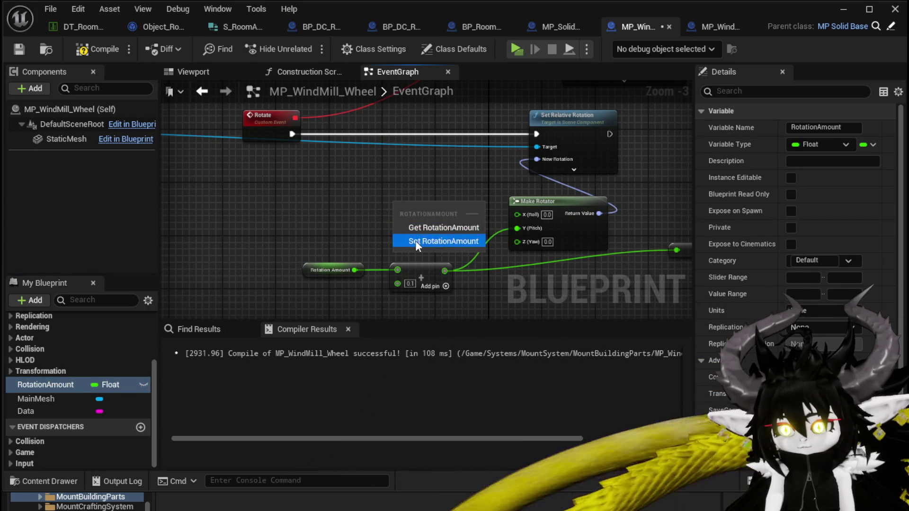
{"action": "left_click", "coordinate": [416, 240]}
{"action": "left_click_drag", "start_coordinate": [461, 219], "coordinate": [517, 228]}
{"action": "left_click_drag", "start_coordinate": [432, 203], "coordinate": [433, 127]}
{"action": "left_click_drag", "start_coordinate": [290, 134], "coordinate": [397, 134]}
{"action": "left_click_drag", "start_coordinate": [532, 137], "coordinate": [535, 135]}
{"action": "mouse_move", "coordinate": [323, 237]}
{"action": "left_mouse_down"}
{"action": "mouse_move", "coordinate": [393, 296]}
{"action": "mouse_move", "coordinate": [392, 257]}
{"action": "mouse_move", "coordinate": [313, 210]}
{"action": "left_mouse_up"}
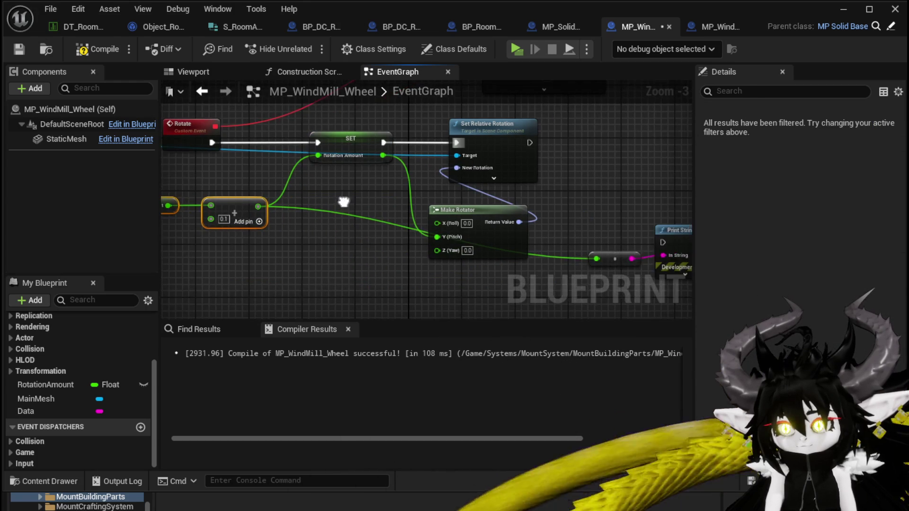
Branch on Rotation Amount >= 360
{"action": "left_click_drag", "start_coordinate": [382, 155], "coordinate": [353, 224]}
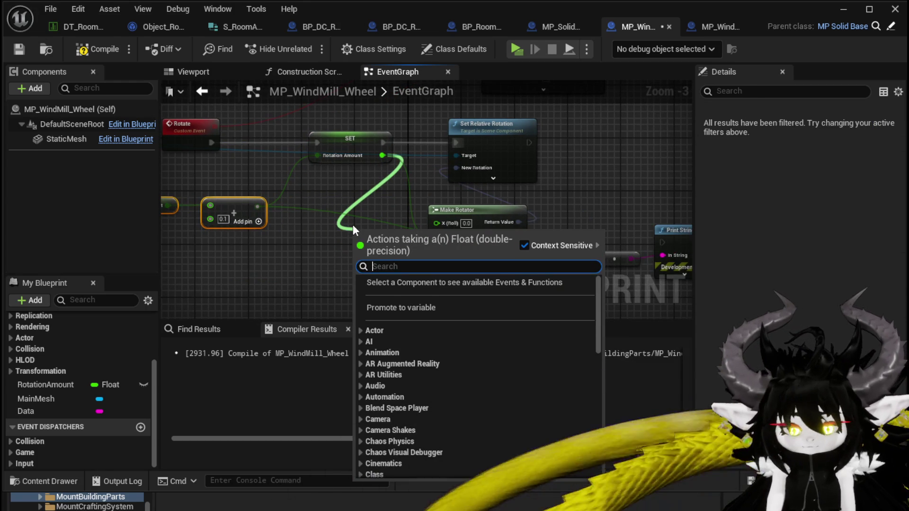
{"action": "type", "text": "=="}
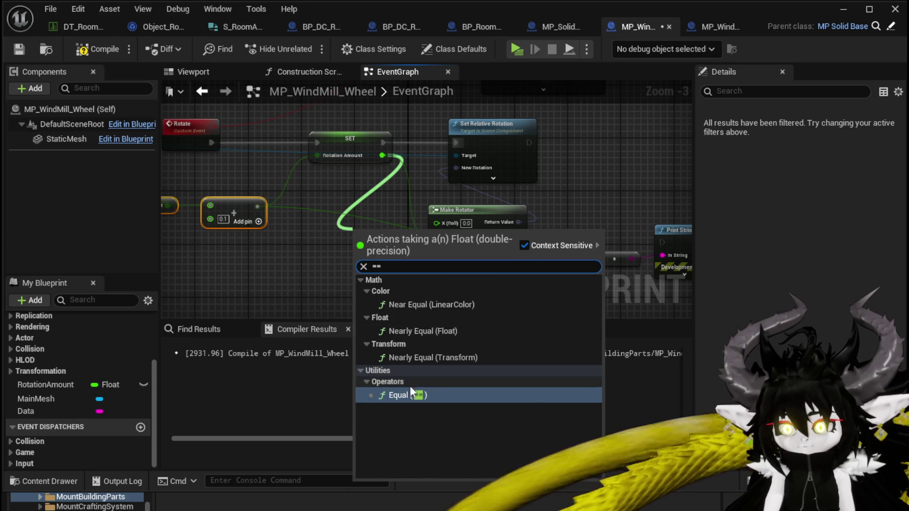
{"action": "left_click", "coordinate": [411, 389]}
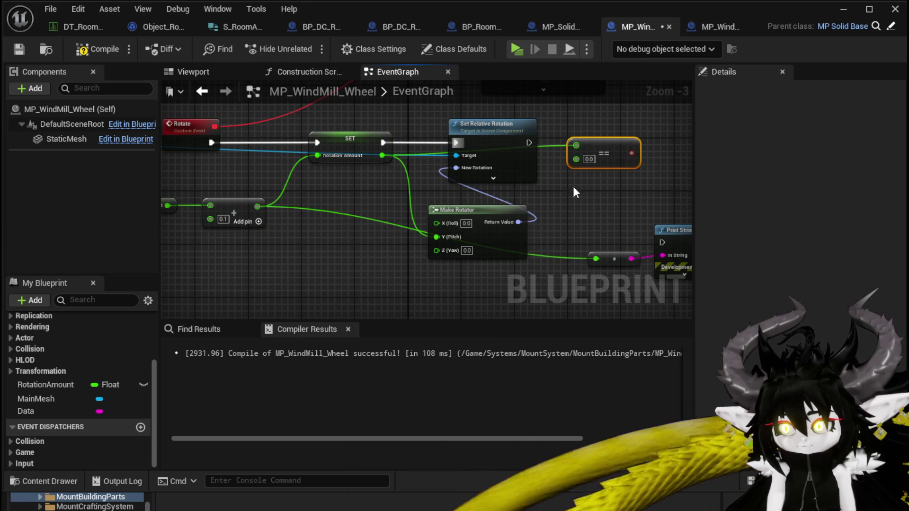
{"action": "left_click_drag", "start_coordinate": [382, 155], "coordinate": [345, 219]}
{"action": "type", "text": "greater"}
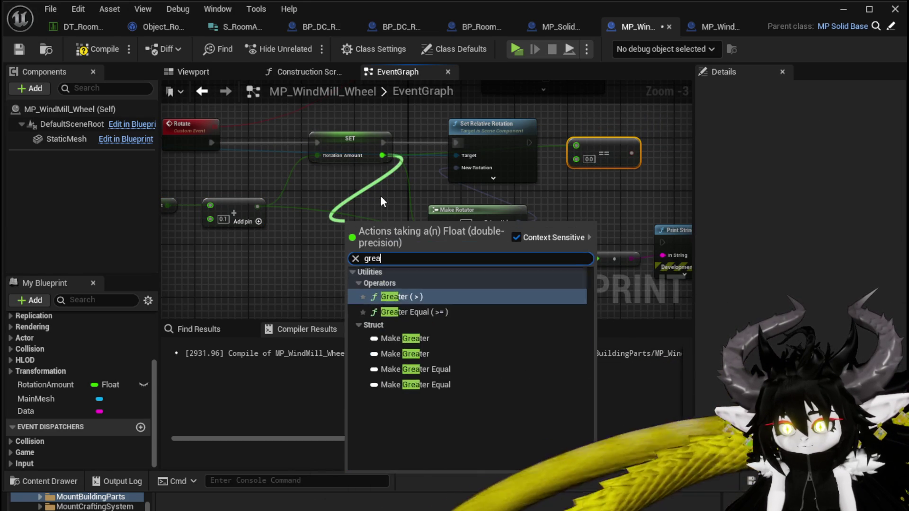
{"action": "left_click", "coordinate": [436, 314]}
{"action": "mouse_move", "coordinate": [591, 126]}
{"action": "left_mouse_down"}
{"action": "mouse_move", "coordinate": [600, 156]}
{"action": "mouse_move", "coordinate": [585, 205]}
{"action": "mouse_move", "coordinate": [575, 128]}
{"action": "left_mouse_up"}
{"action": "left_click_drag", "start_coordinate": [523, 140], "coordinate": [582, 143]}
{"action": "type", "text": "6"}
{"action": "key", "text": "Return"}
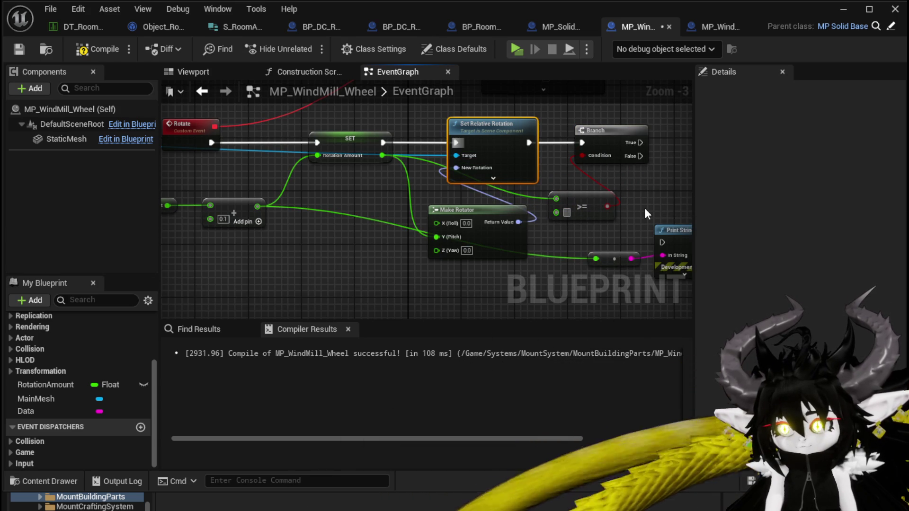
Reset RotationAmount on Branch True and print Rotation Amount with Print String
{"action": "left_click_drag", "start_coordinate": [643, 192], "coordinate": [557, 225]}
{"action": "mouse_move", "coordinate": [21, 381]}
{"action": "left_mouse_down"}
{"action": "mouse_move", "coordinate": [600, 171]}
{"action": "mouse_move", "coordinate": [595, 161]}
{"action": "left_mouse_up"}
{"action": "left_click", "coordinate": [615, 189]}
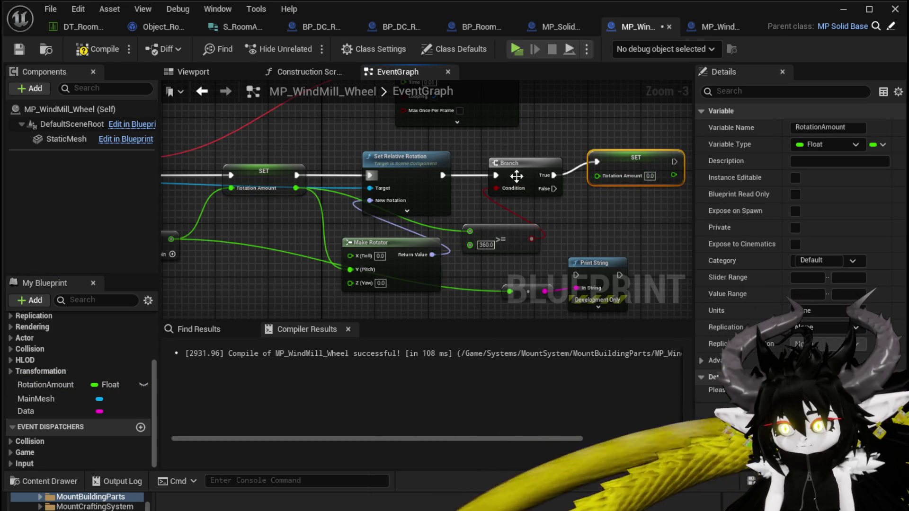
{"action": "left_click_drag", "start_coordinate": [609, 224], "coordinate": [523, 163]}
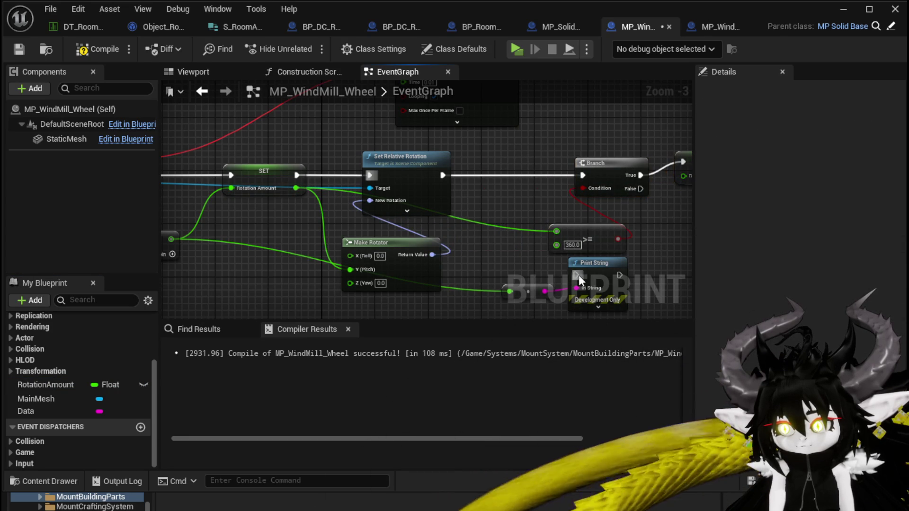
{"action": "left_click_drag", "start_coordinate": [578, 277], "coordinate": [522, 174]}
{"action": "left_click_drag", "start_coordinate": [440, 175], "coordinate": [585, 175]}
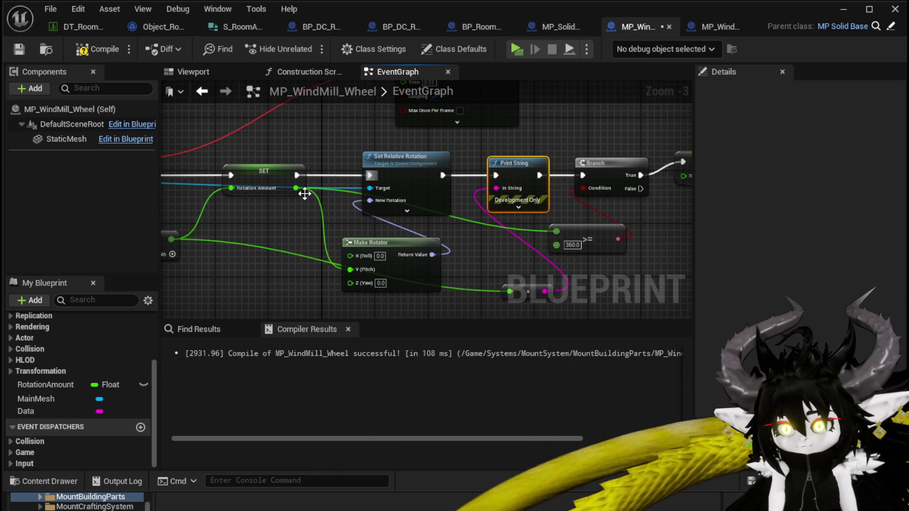
{"action": "left_click_drag", "start_coordinate": [505, 286], "coordinate": [510, 290]}
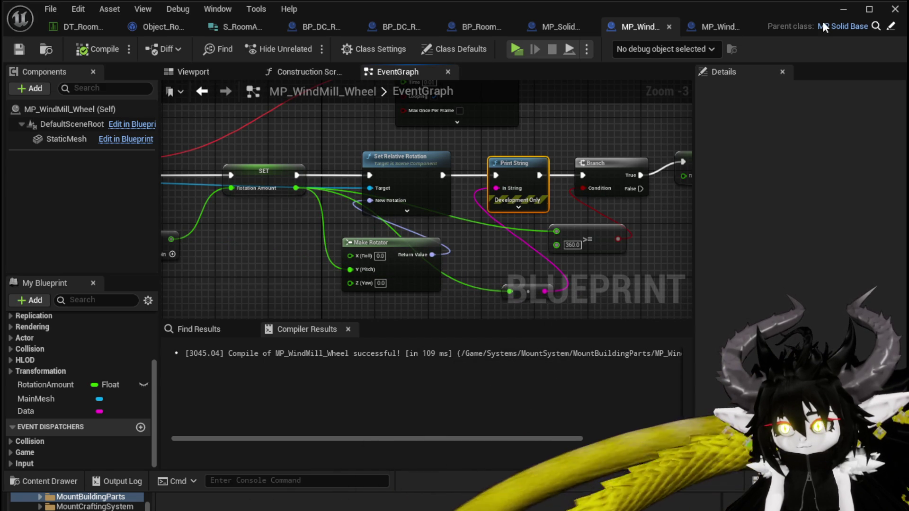
{"action": "left_click", "coordinate": [842, 9]}
Play the level, run and fly through the stone gate to the windmill, then stop with Esc
{"action": "left_click", "coordinate": [306, 41]}
{"action": "key", "text": "w"}
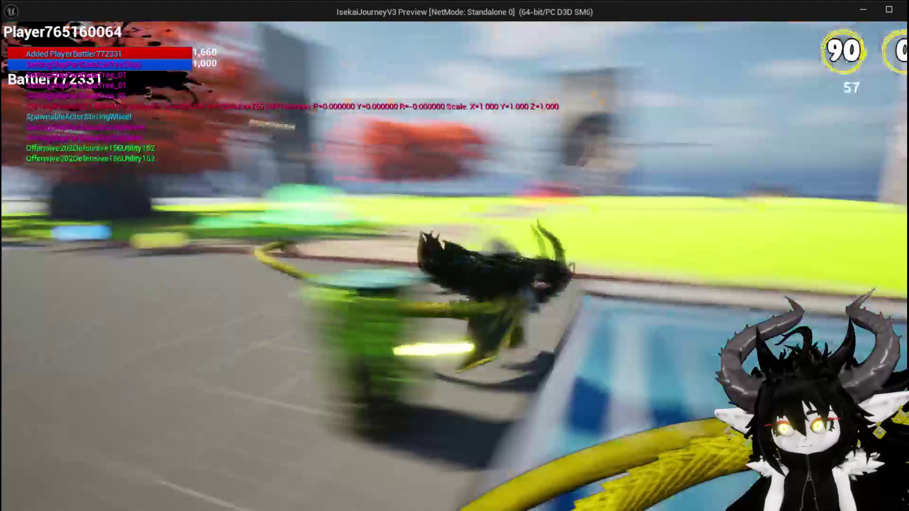
{"action": "key", "text": "space"}
{"action": "key", "text": "space"}
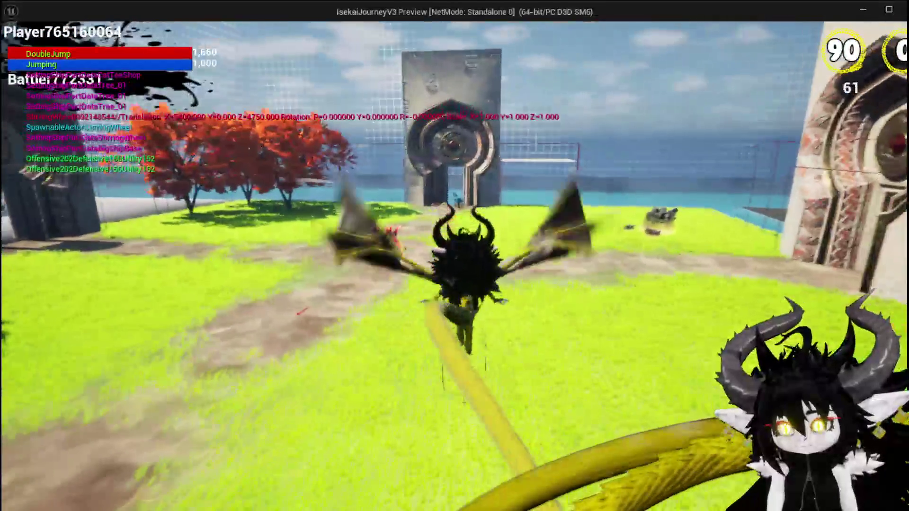
{"action": "key", "text": "space"}
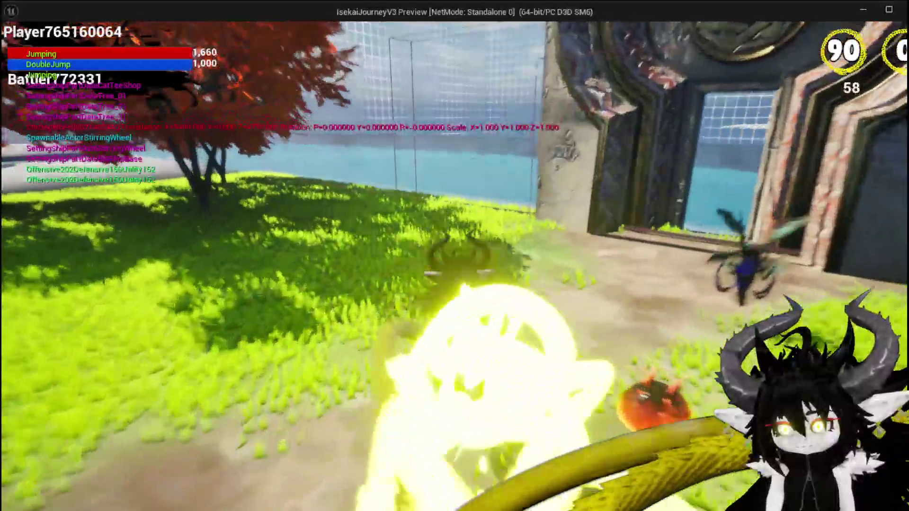
{"action": "key", "text": "w"}
{"action": "key", "text": "e"}
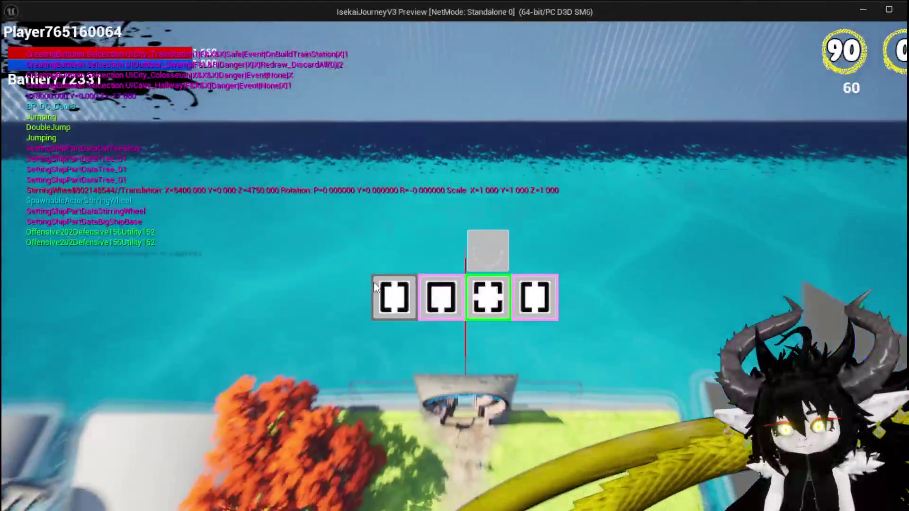
{"action": "key", "text": "e"}
{"action": "key", "text": "w"}
{"action": "key", "text": "w"}
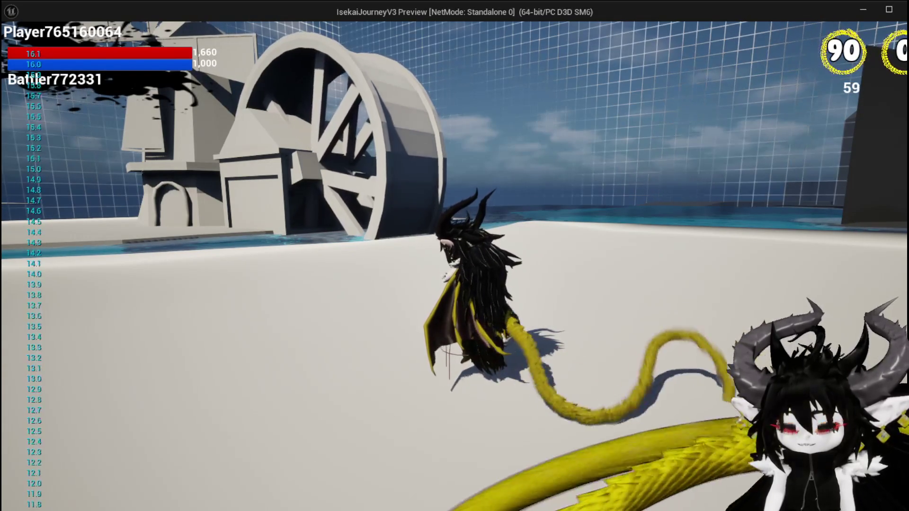
{"action": "key", "text": "Escape"}
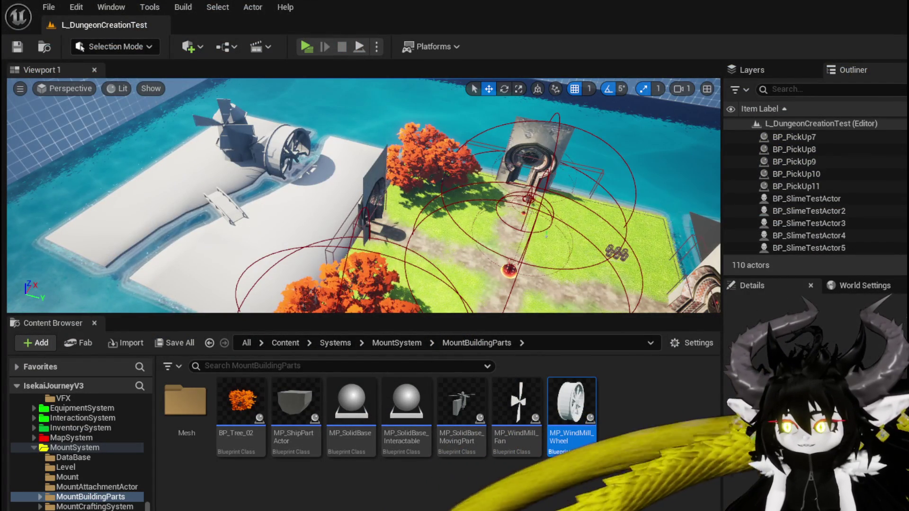
Enter -90 in the new Make Rotator's Z (Yaw), then compile and save MP_WindMill_Wheel
{"action": "double_click", "coordinate": [572, 402]}
{"action": "mouse_move", "coordinate": [273, 135]}
{"action": "left_mouse_down"}
{"action": "mouse_move", "coordinate": [331, 154]}
{"action": "mouse_move", "coordinate": [369, 113]}
{"action": "left_mouse_up"}
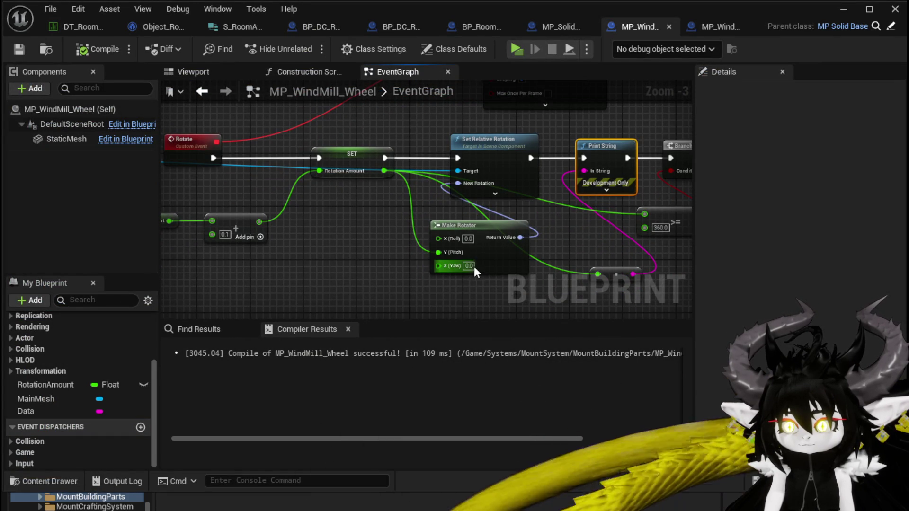
{"action": "type", "text": "-90"}
{"action": "left_click", "coordinate": [462, 278]}
{"action": "left_click", "coordinate": [97, 49]}
{"action": "left_click", "coordinate": [19, 48]}
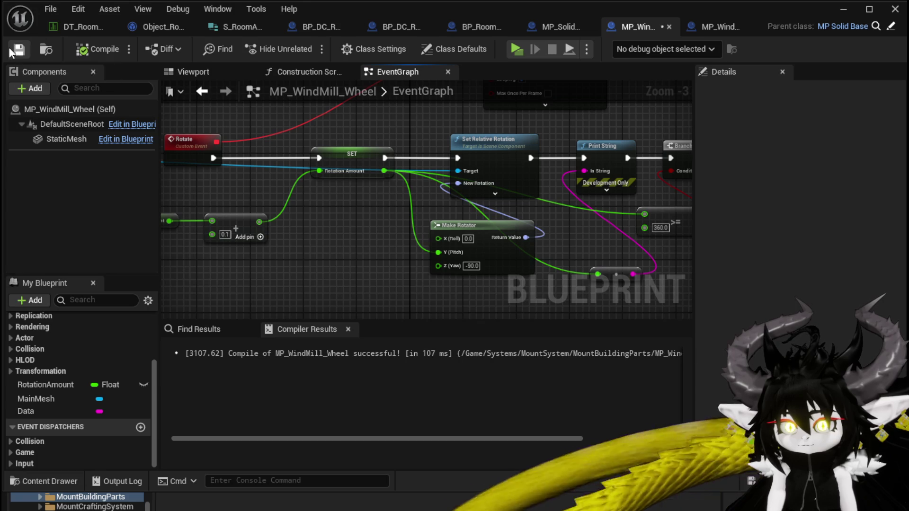
{"action": "left_click", "coordinate": [843, 9]}
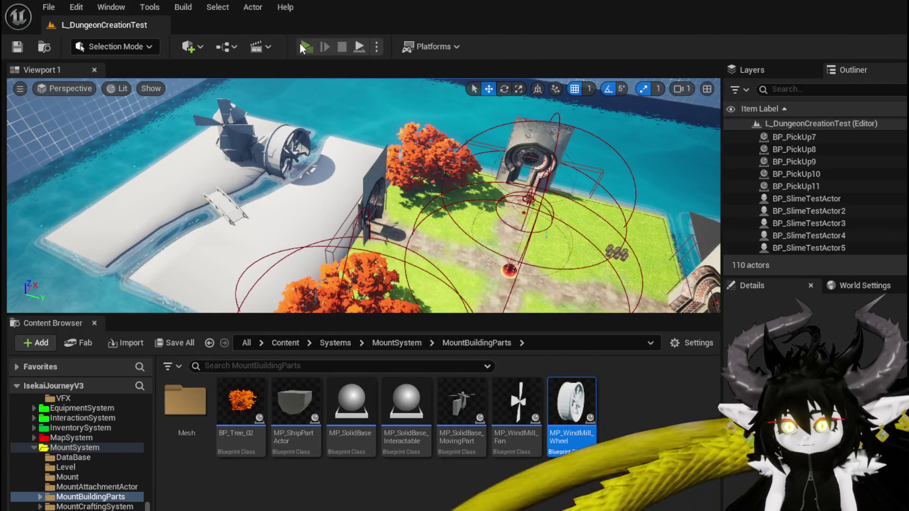
{"action": "left_click", "coordinate": [300, 43]}
{"action": "left_click", "coordinate": [352, 134]}
{"action": "key", "text": "w"}
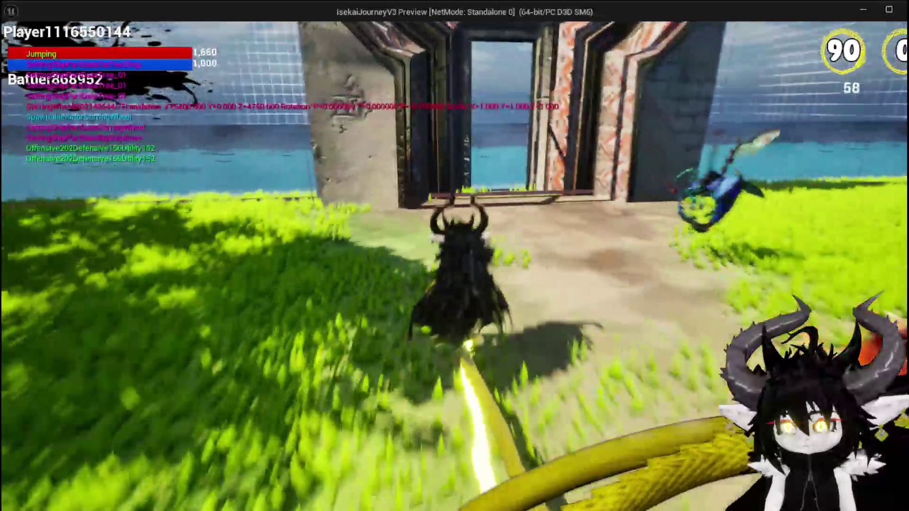
{"action": "key", "text": "space"}
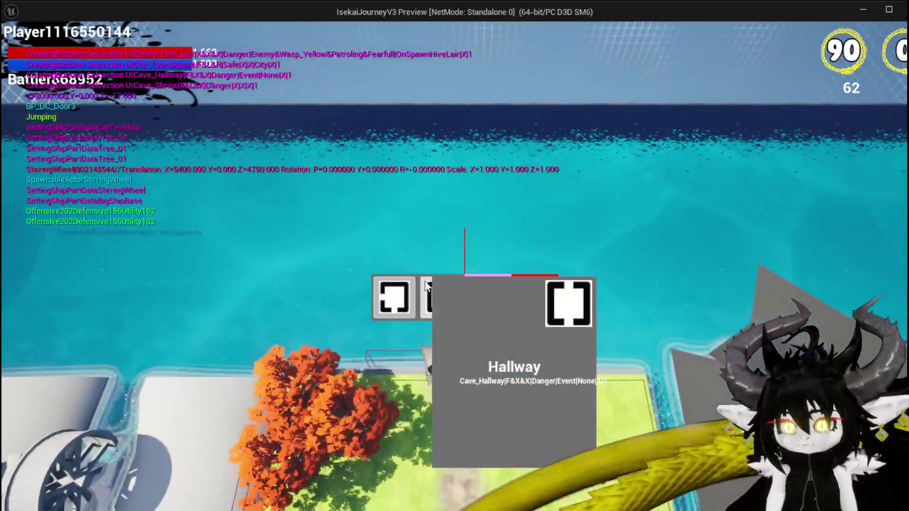
{"action": "mouse_move", "coordinate": [426, 302]}
{"action": "left_click", "coordinate": [387, 289]}
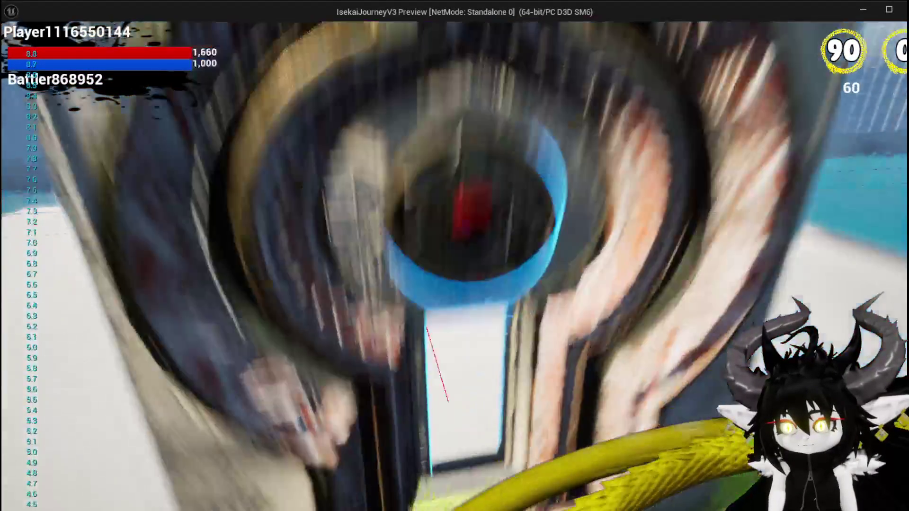
{"action": "key", "text": "w"}
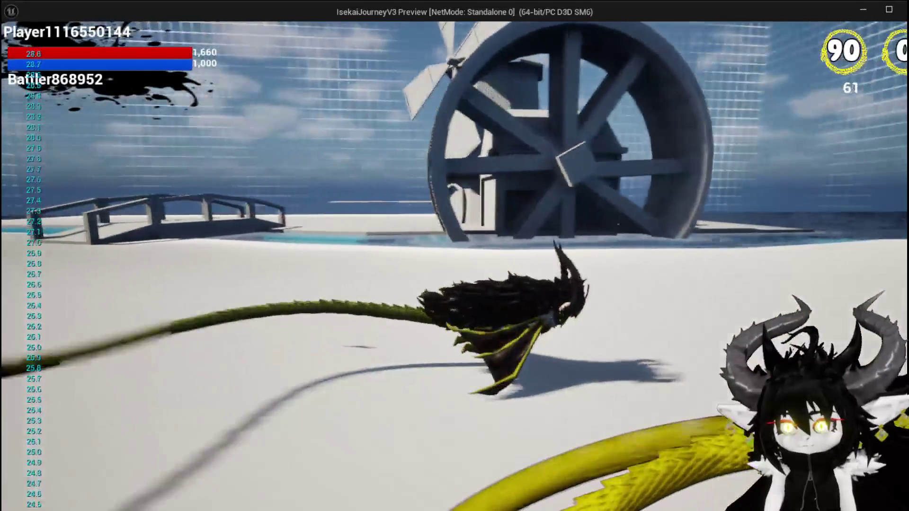
{"action": "key", "text": "w"}
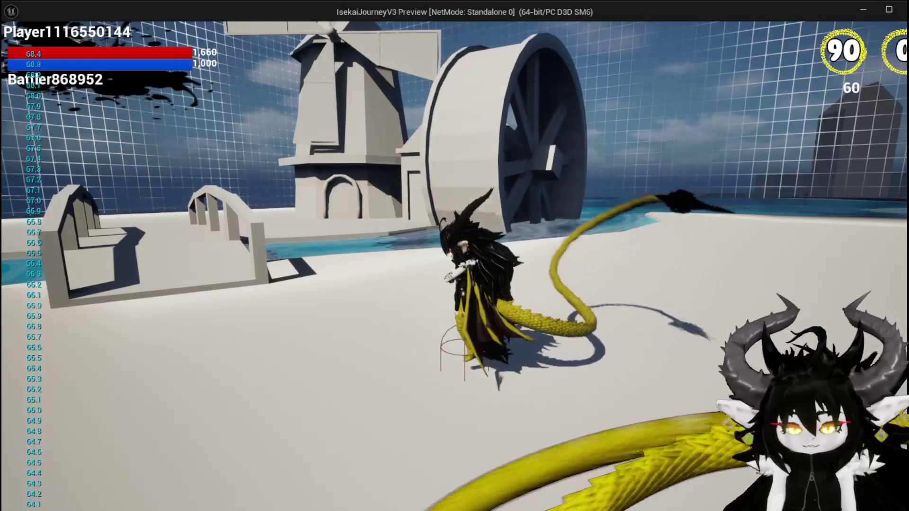
{"action": "key", "text": "Escape"}
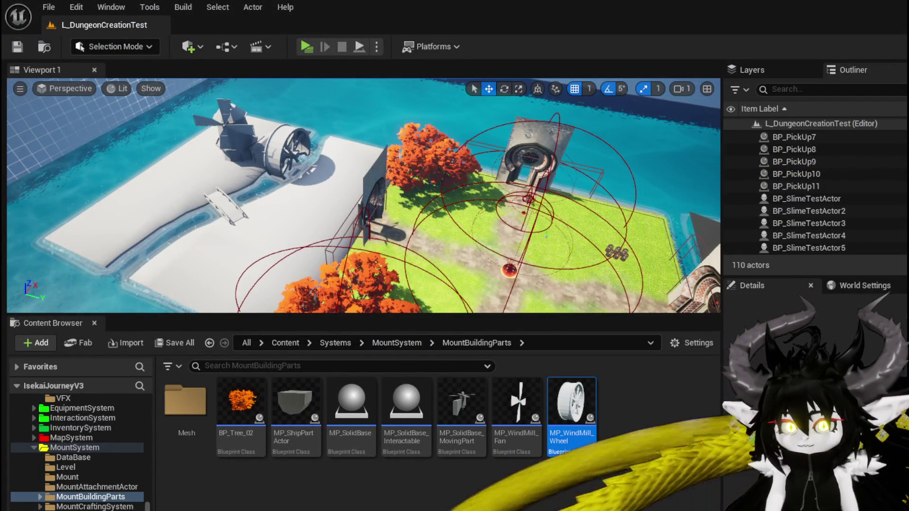
Reopen MP_WindMill_Wheel and select its whole rotation node network for copying
{"action": "double_click", "coordinate": [569, 406]}
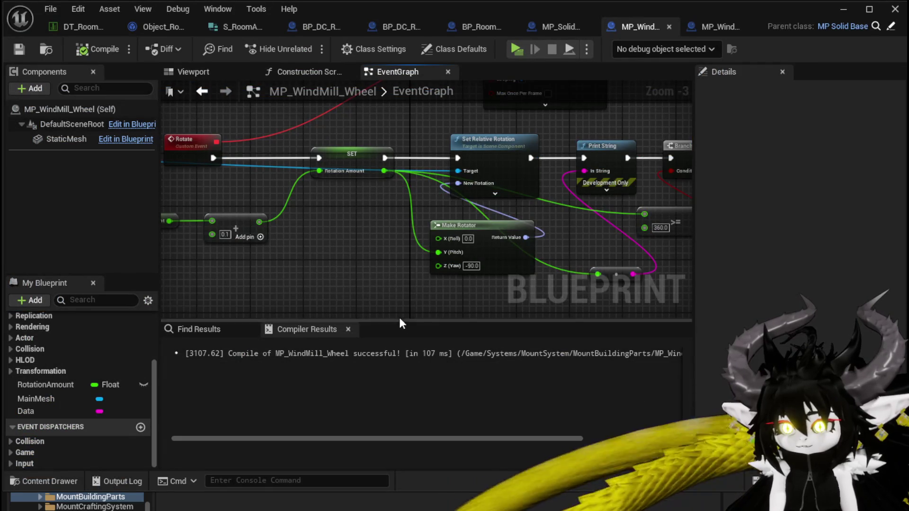
{"action": "scroll", "coordinate": [609, 220], "scroll_direction": "down", "scroll_amount": 2}
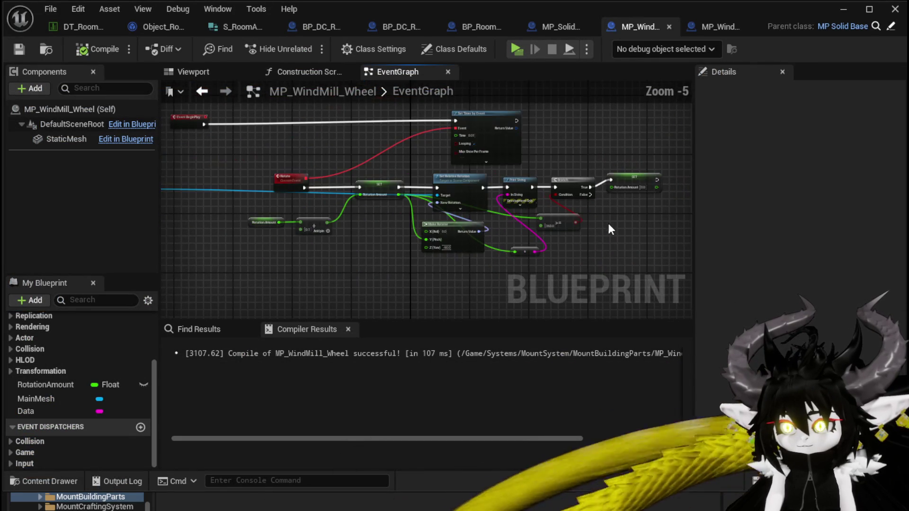
{"action": "left_click_drag", "start_coordinate": [239, 249], "coordinate": [358, 217]}
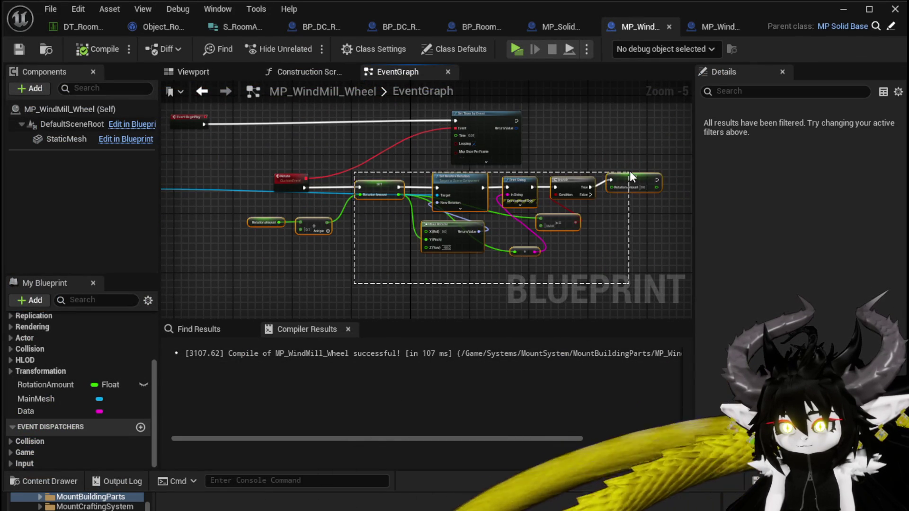
{"action": "left_click_drag", "start_coordinate": [630, 176], "coordinate": [629, 176]}
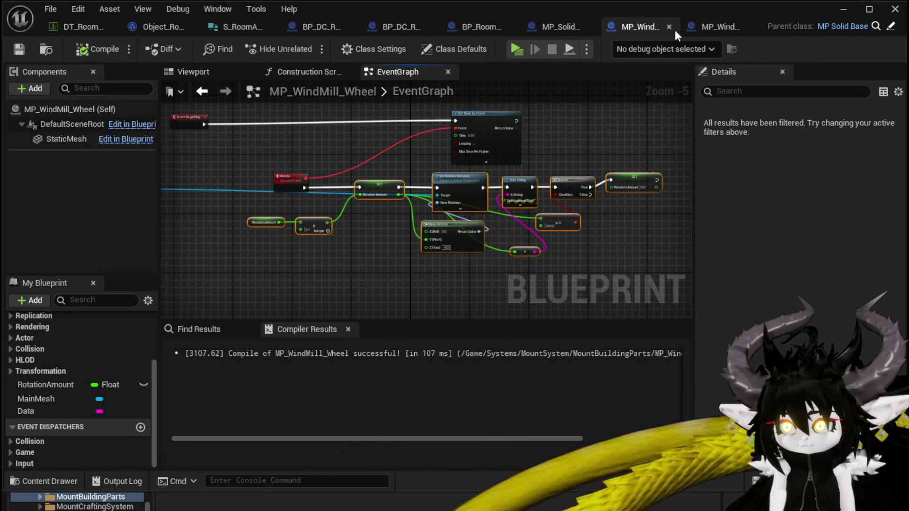
Replace the fan's old rotation nodes with the pasted network, creating RotationAmount and wiring Rotate and Static Mesh
{"action": "left_click", "coordinate": [717, 20]}
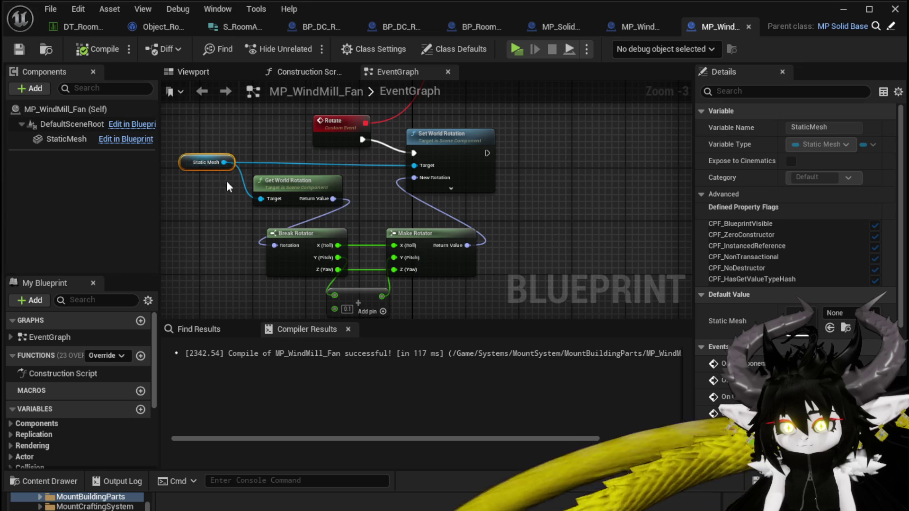
{"action": "mouse_move", "coordinate": [311, 157]}
{"action": "left_mouse_down"}
{"action": "mouse_move", "coordinate": [411, 250]}
{"action": "mouse_move", "coordinate": [447, 305]}
{"action": "left_mouse_up"}
{"action": "key", "text": "Delete"}
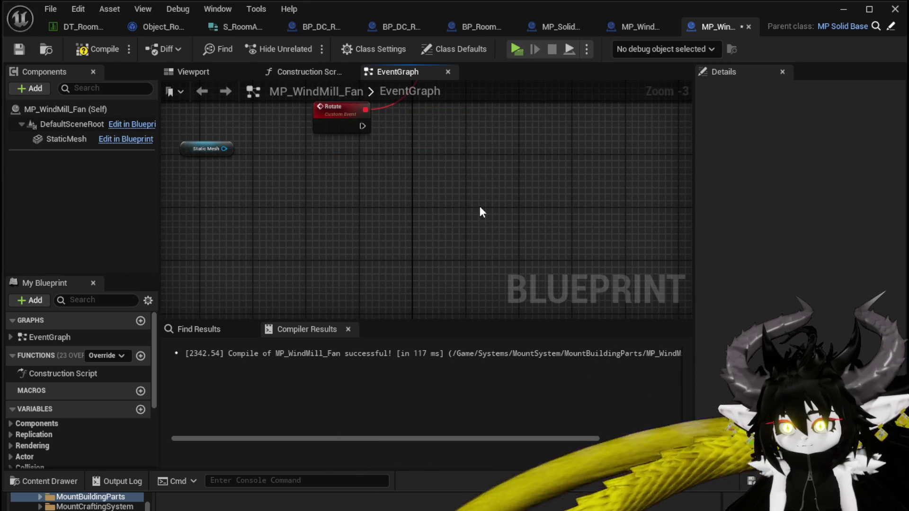
{"action": "key", "text": "ctrl+v"}
{"action": "right_click", "coordinate": [351, 184]}
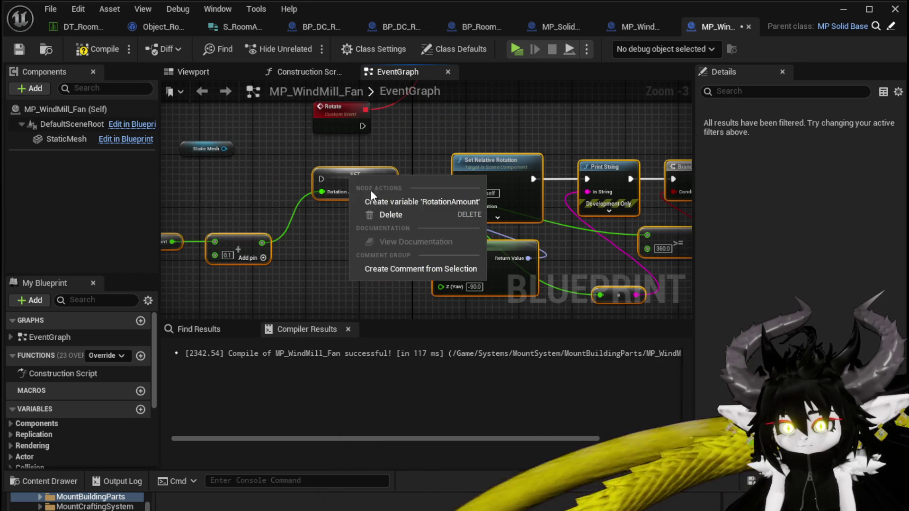
{"action": "left_click", "coordinate": [384, 203]}
{"action": "mouse_move", "coordinate": [362, 126]}
{"action": "left_mouse_down"}
{"action": "mouse_move", "coordinate": [320, 177]}
{"action": "mouse_move", "coordinate": [554, 196]}
{"action": "left_mouse_up"}
{"action": "mouse_move", "coordinate": [510, 216]}
{"action": "left_mouse_down"}
{"action": "mouse_move", "coordinate": [280, 214]}
{"action": "mouse_move", "coordinate": [312, 214]}
{"action": "left_mouse_up"}
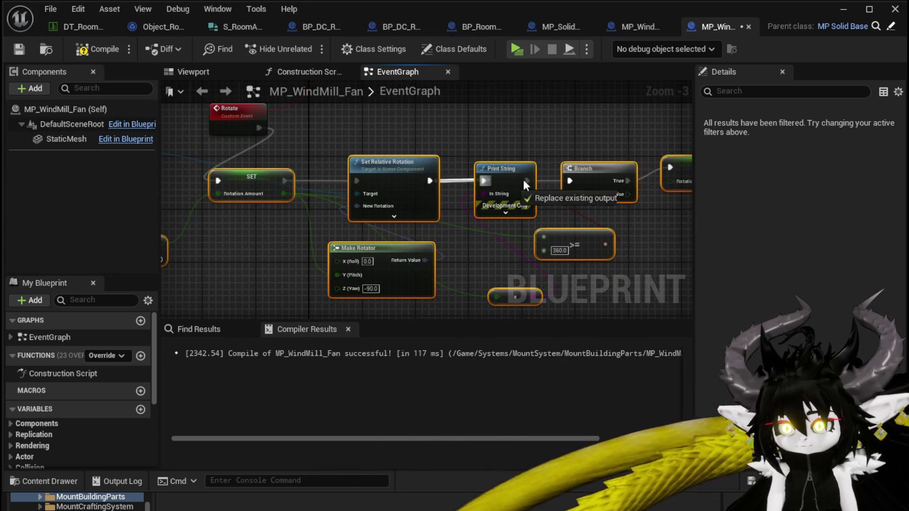
Delete the debug Print String node, check the Wheel graph, and return to the level
{"action": "left_click_drag", "start_coordinate": [575, 180], "coordinate": [572, 181]}
{"action": "left_click", "coordinate": [504, 168]}
{"action": "key", "text": "Delete"}
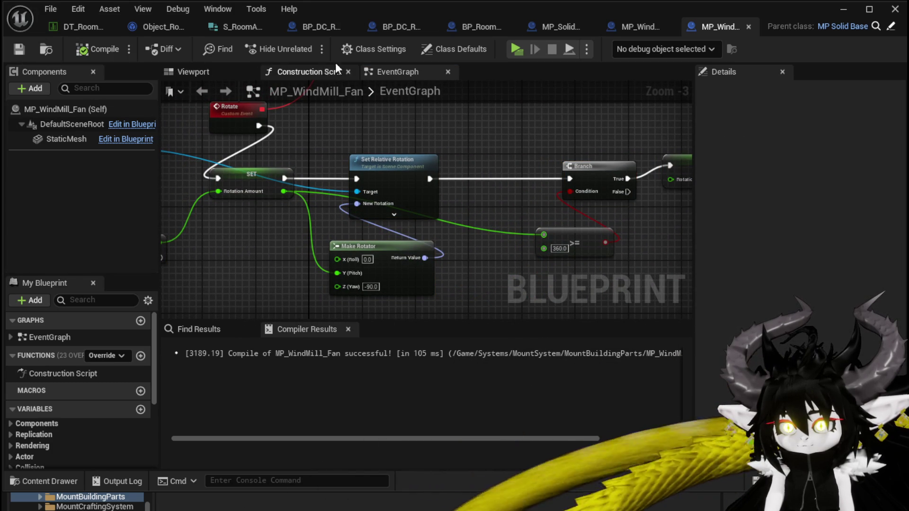
{"action": "left_click", "coordinate": [656, 29]}
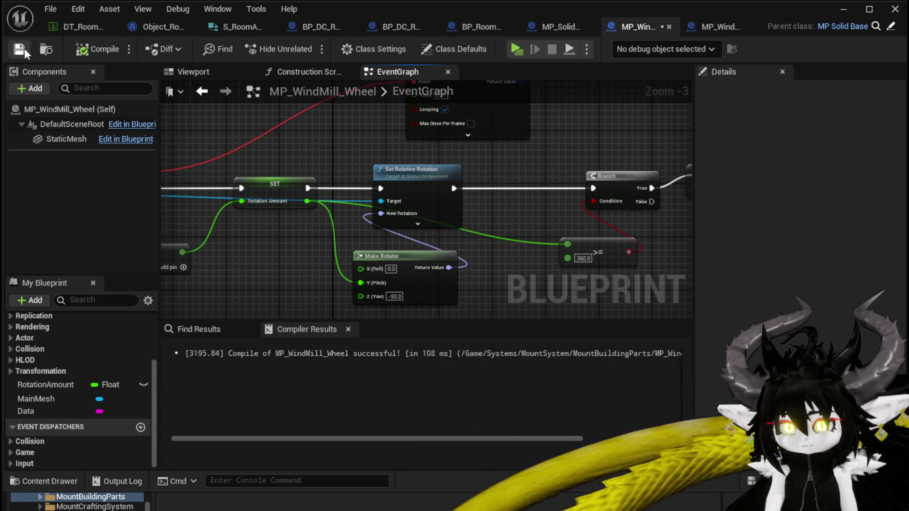
{"action": "left_click", "coordinate": [842, 14]}
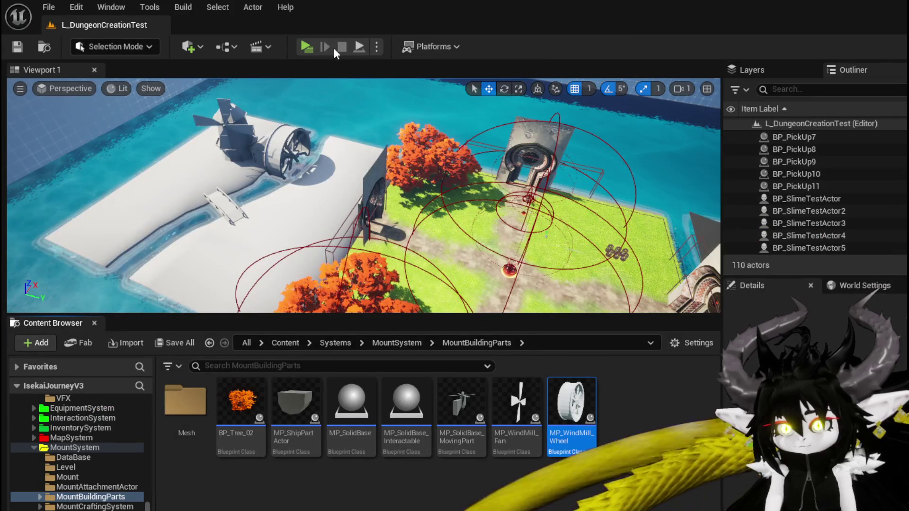
{"action": "left_click", "coordinate": [304, 47]}
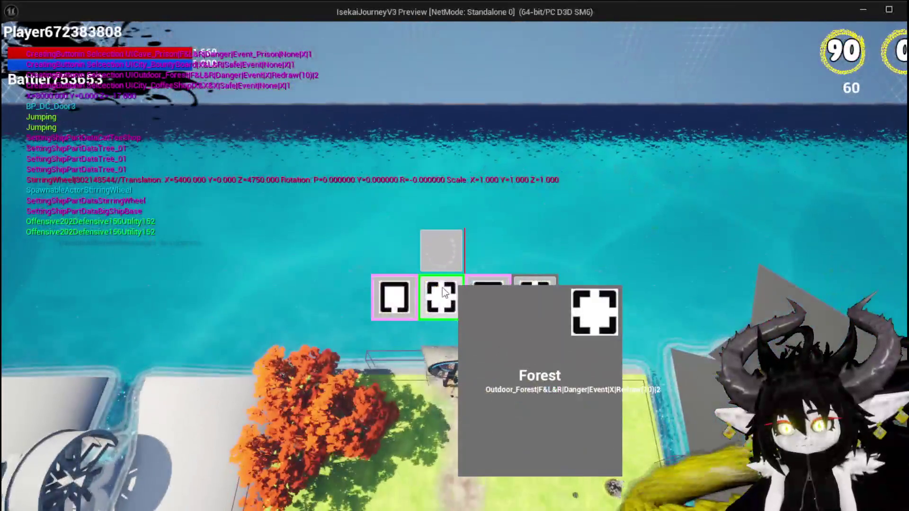
{"action": "left_click", "coordinate": [442, 289]}
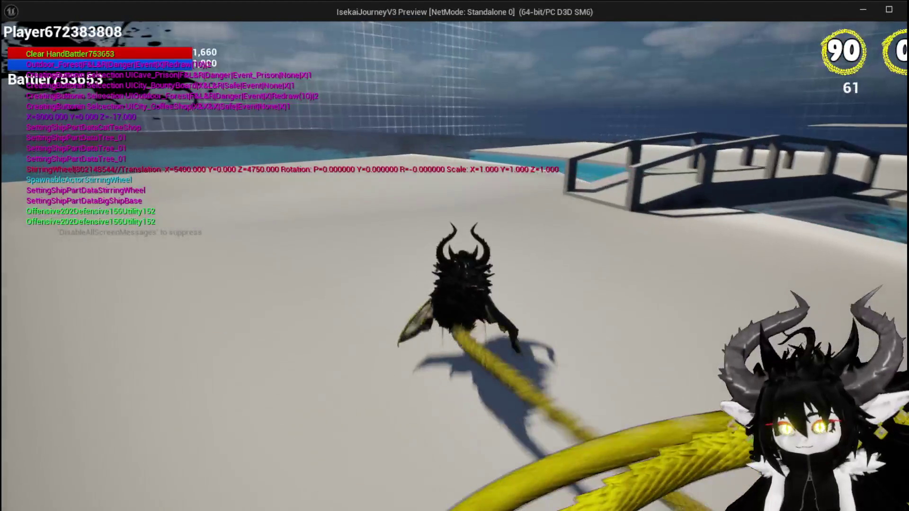
{"action": "key", "text": "space"}
{"action": "key", "text": "space"}
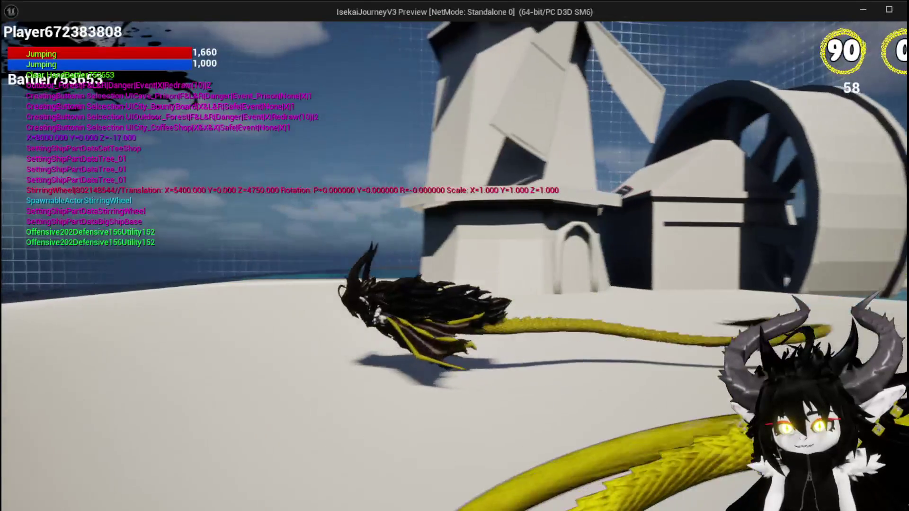
{"action": "key", "text": "space"}
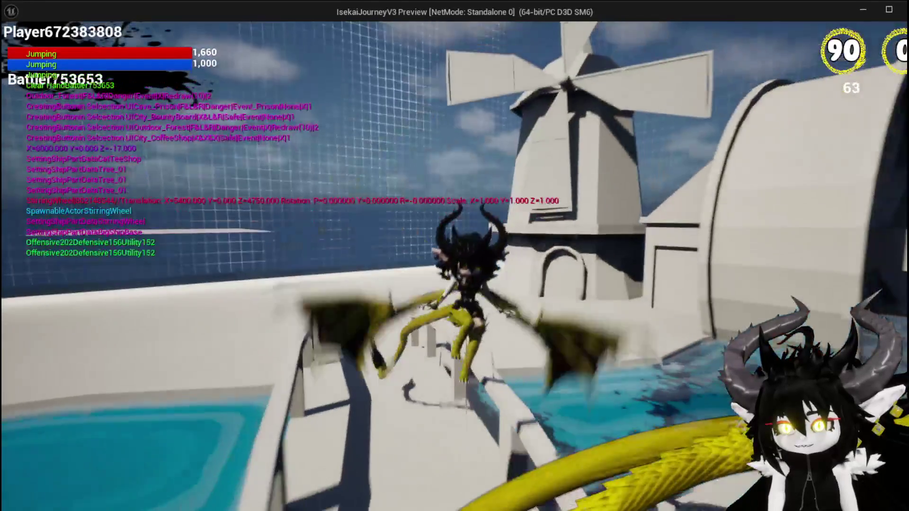
{"action": "key", "text": "space"}
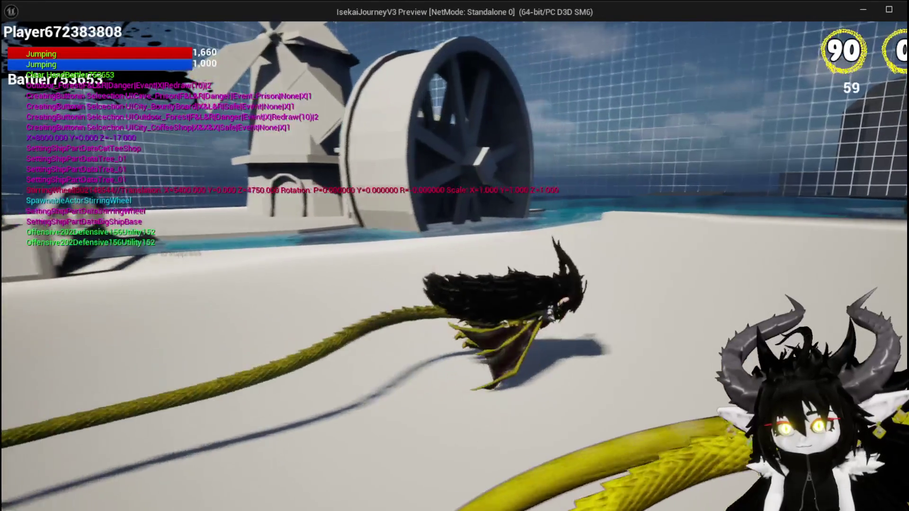
{"action": "key", "text": "space"}
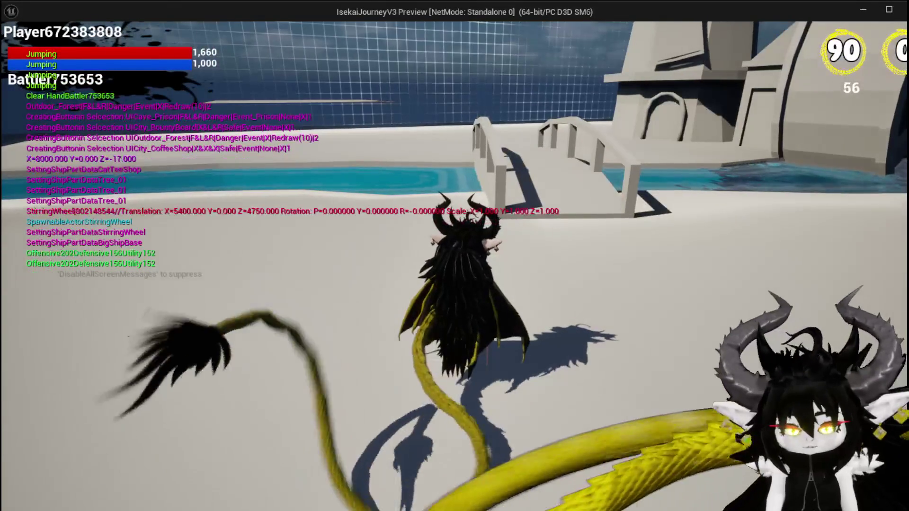
{"action": "key", "text": "Escape"}
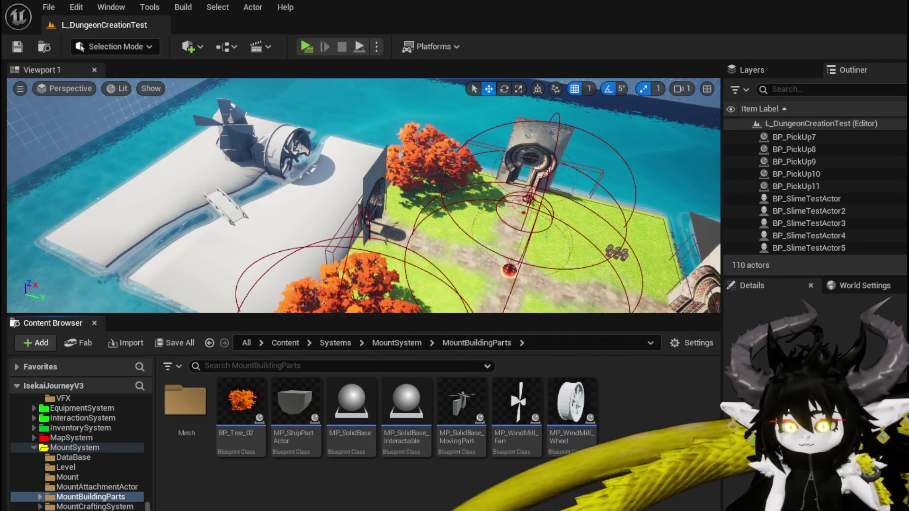
Create a new material named M_GrassTile in the DungeonCreationSystem Materials folder
{"action": "scroll", "coordinate": [98, 492], "scroll_direction": "up", "scroll_amount": 3}
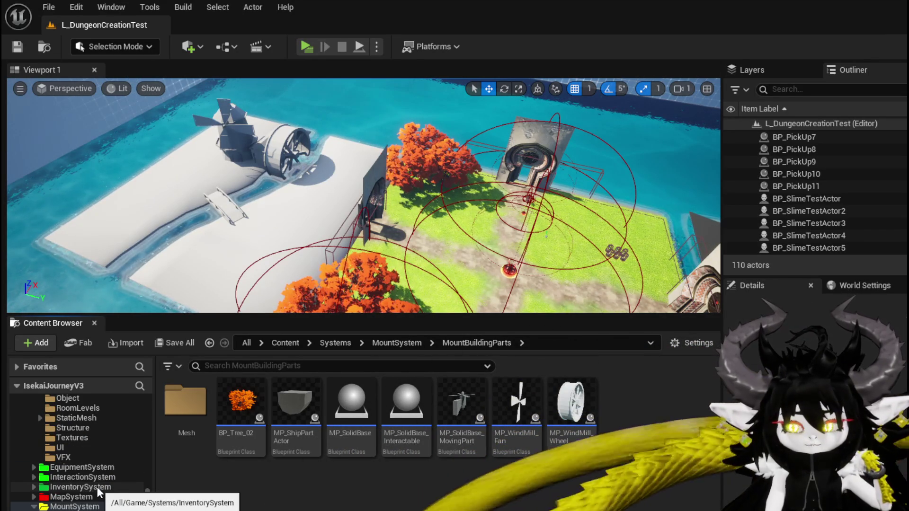
{"action": "scroll", "coordinate": [96, 486], "scroll_direction": "up", "scroll_amount": 2}
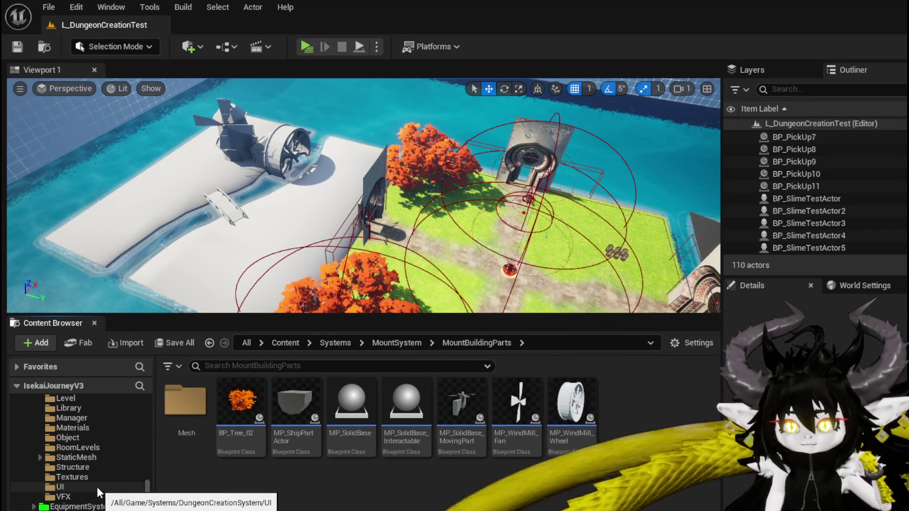
{"action": "scroll", "coordinate": [96, 486], "scroll_direction": "up", "scroll_amount": 5}
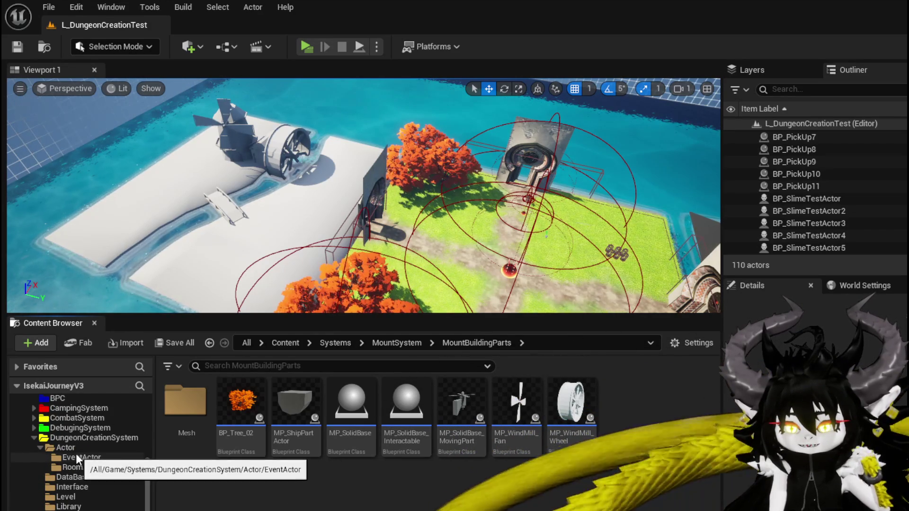
{"action": "left_click", "coordinate": [94, 438]}
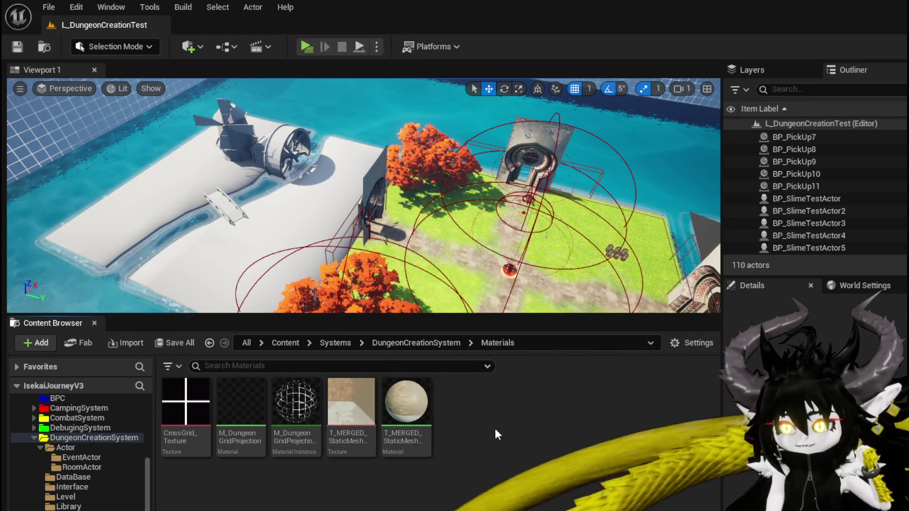
{"action": "right_click", "coordinate": [467, 425]}
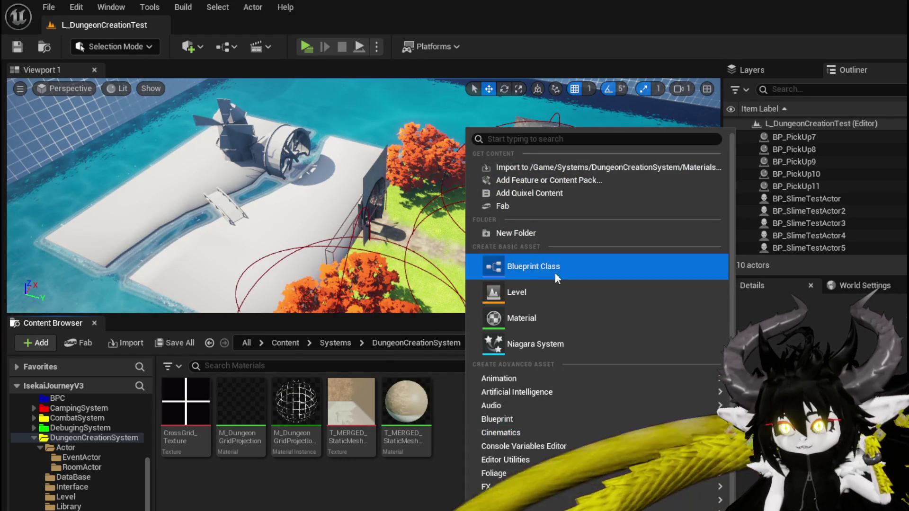
{"action": "left_click", "coordinate": [539, 318]}
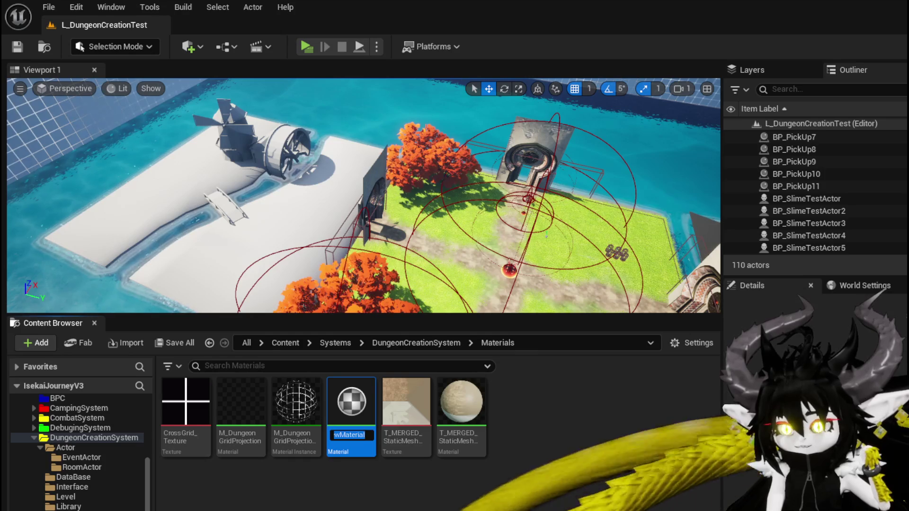
{"action": "type", "text": "M_"}
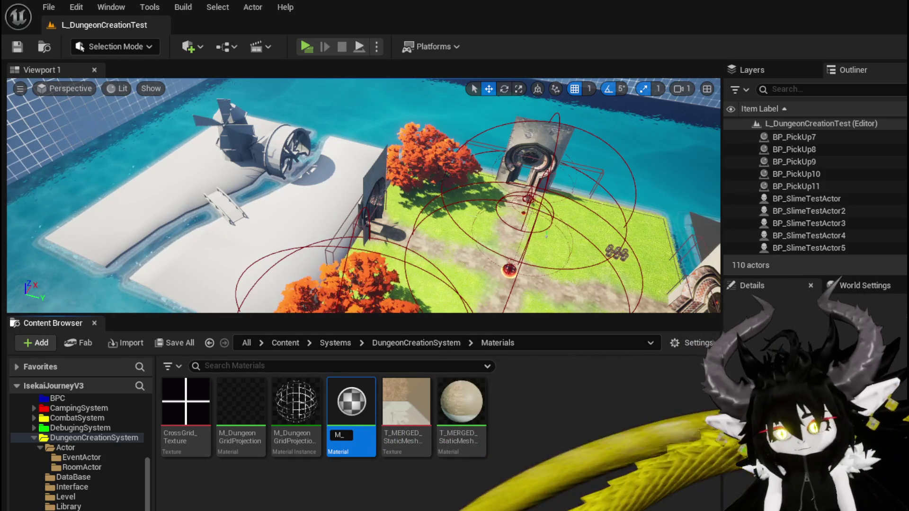
{"action": "type", "text": "Grass"}
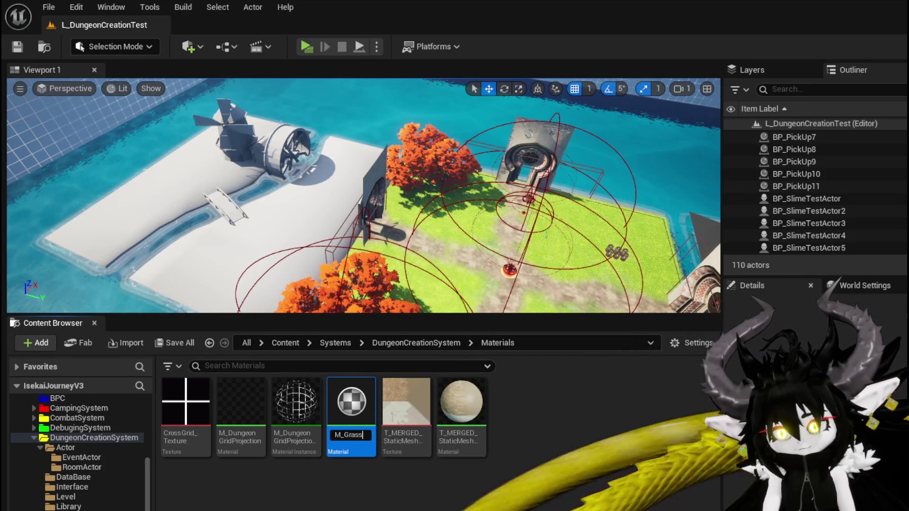
{"action": "type", "text": "Tile"}
{"action": "key", "text": "Return"}
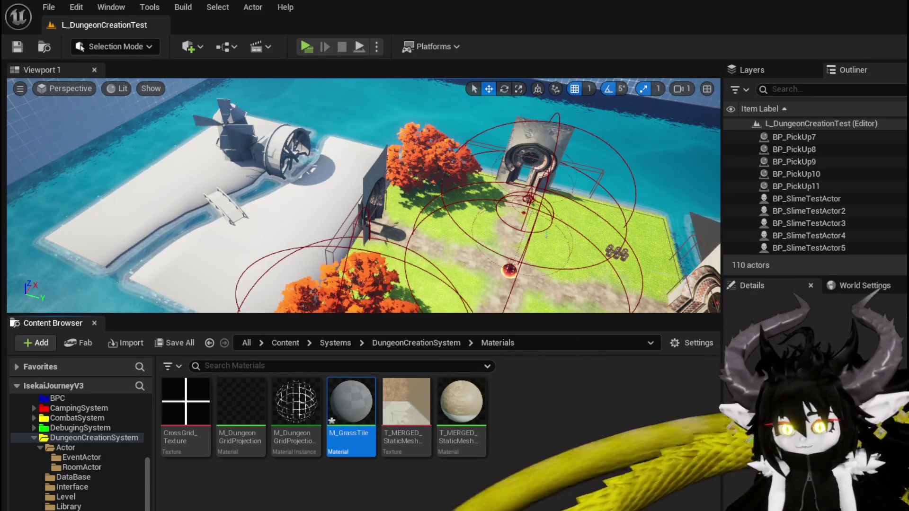
Save M_GrassTile and show the World > Ground folder of grass textures
{"action": "key", "text": "ctrl+shift+s"}
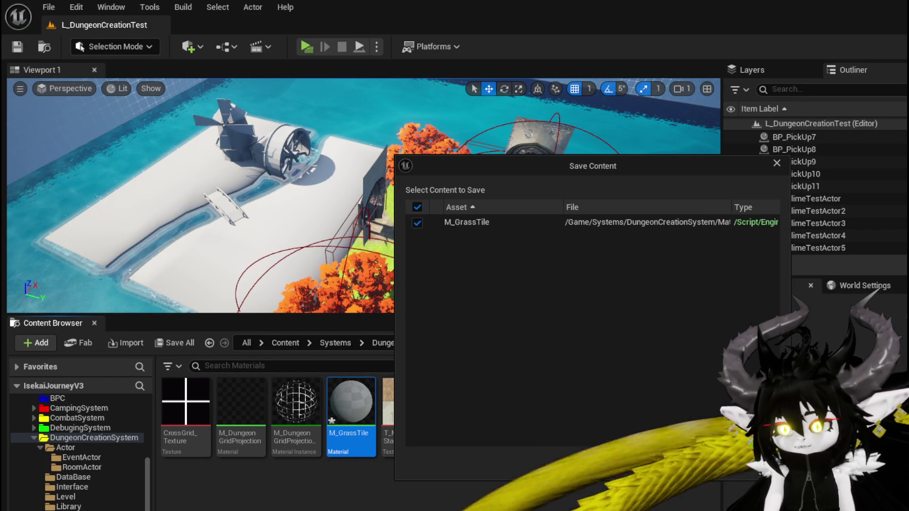
{"action": "key", "text": "Return"}
{"action": "scroll", "coordinate": [132, 477], "scroll_direction": "down", "scroll_amount": 5}
{"action": "scroll", "coordinate": [128, 473], "scroll_direction": "down", "scroll_amount": 5}
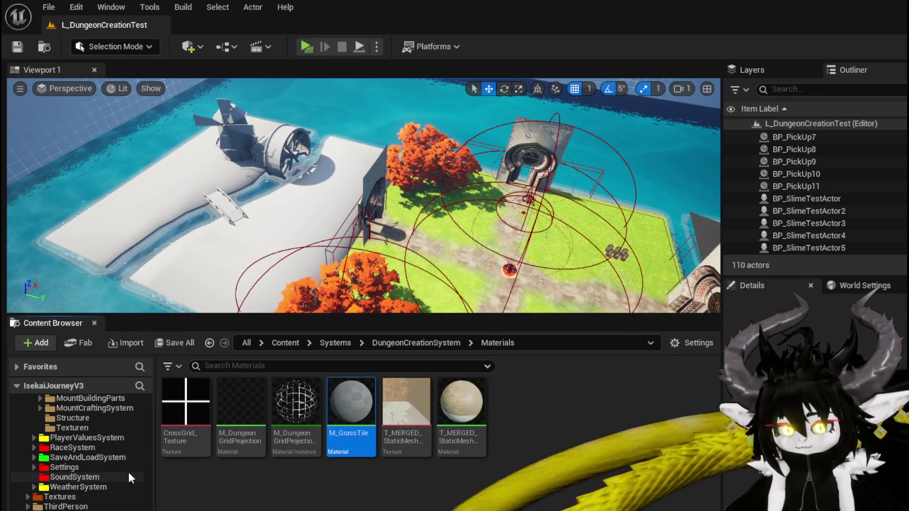
{"action": "scroll", "coordinate": [81, 450], "scroll_direction": "down", "scroll_amount": 3}
{"action": "left_click", "coordinate": [54, 506]}
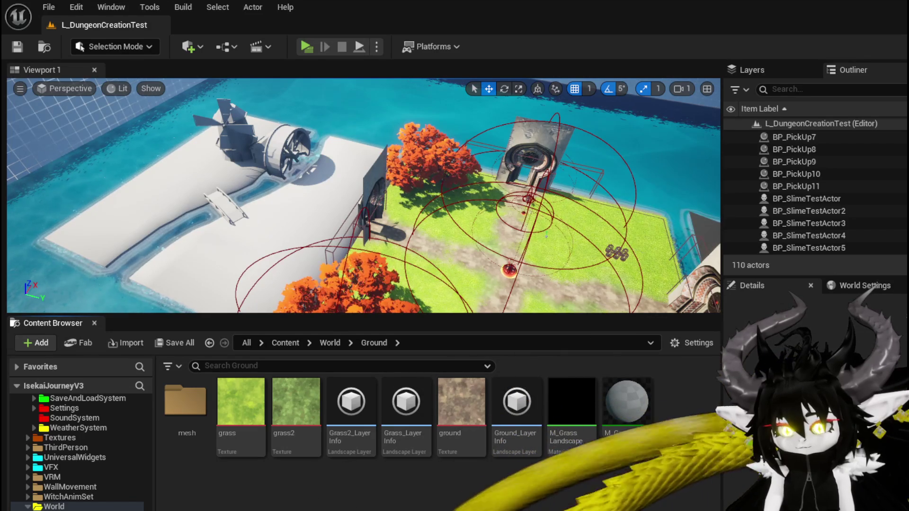
{"action": "double_click", "coordinate": [565, 426]}
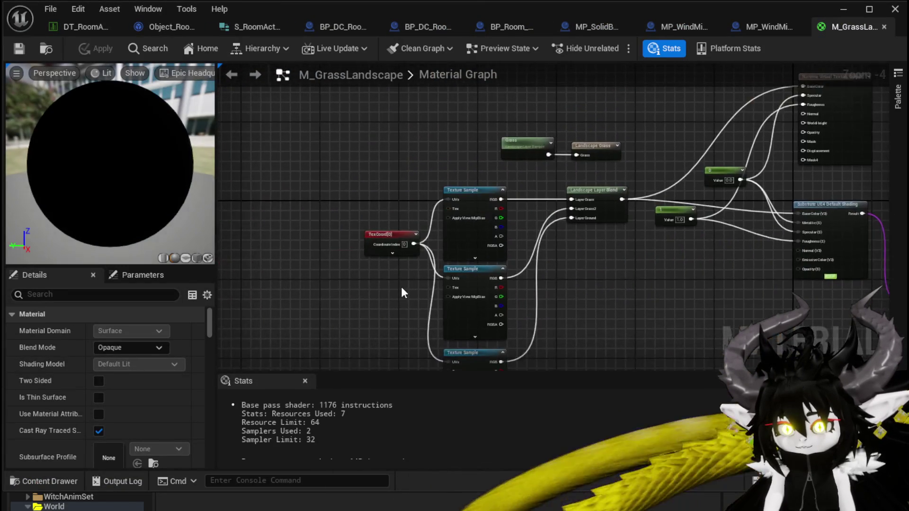
{"action": "scroll", "coordinate": [398, 288], "scroll_direction": "up", "scroll_amount": 4}
{"action": "scroll", "coordinate": [398, 288], "scroll_direction": "down", "scroll_amount": 3}
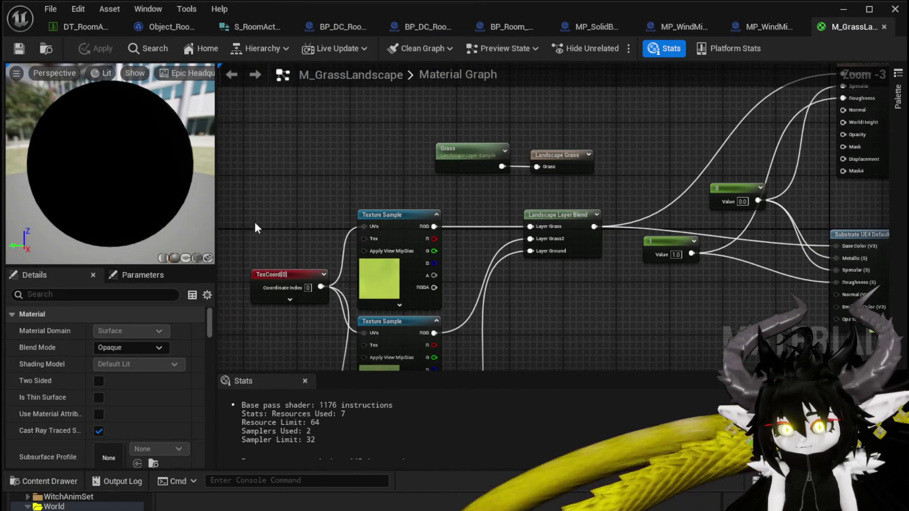
{"action": "left_click", "coordinate": [370, 240]}
{"action": "mouse_move", "coordinate": [537, 296]}
{"action": "left_mouse_down"}
{"action": "mouse_move", "coordinate": [300, 306]}
{"action": "mouse_move", "coordinate": [513, 320]}
{"action": "left_mouse_up"}
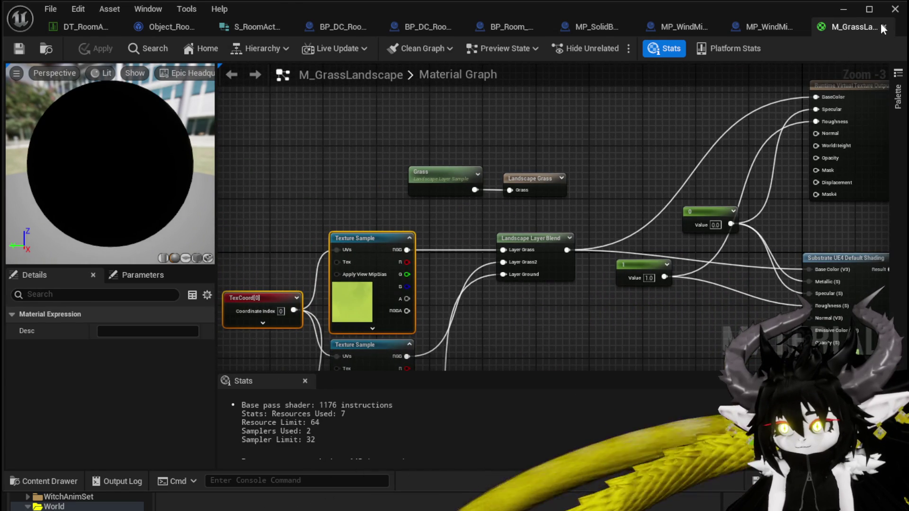
{"action": "left_click", "coordinate": [882, 28]}
{"action": "left_click", "coordinate": [844, 11]}
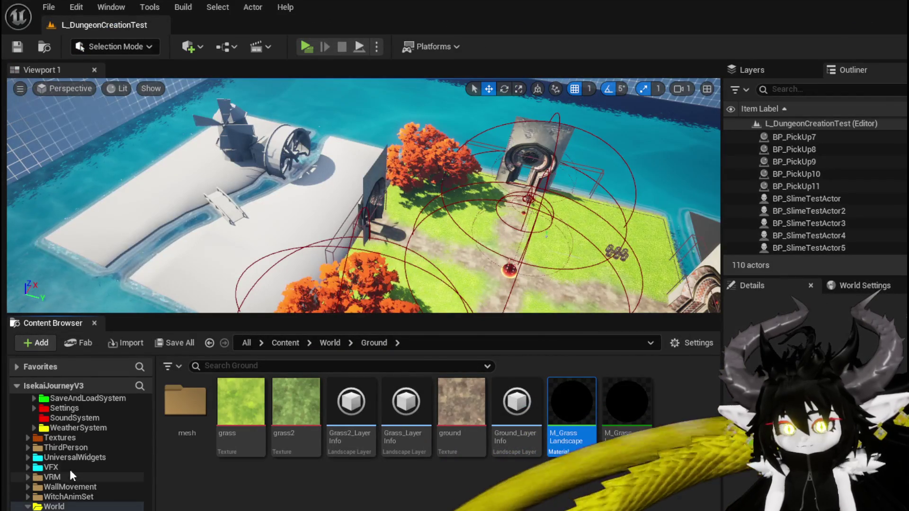
{"action": "scroll", "coordinate": [70, 473], "scroll_direction": "up", "scroll_amount": 5}
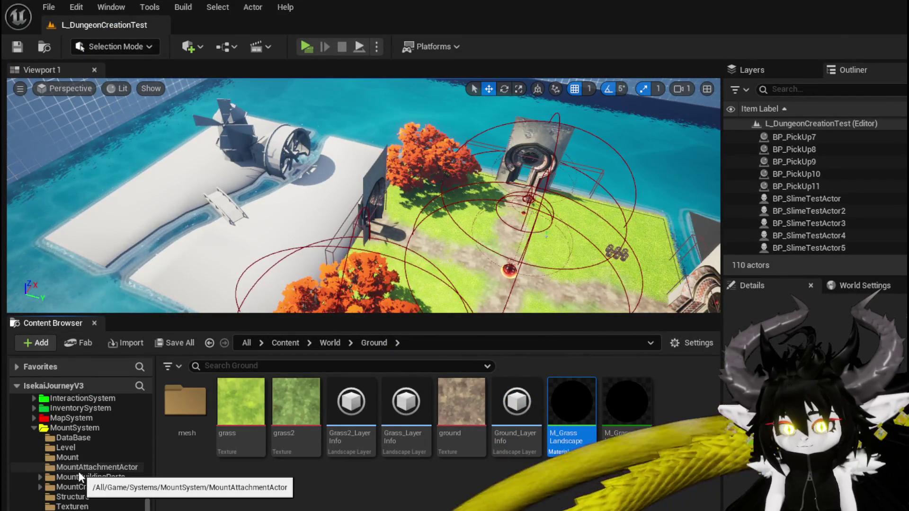
{"action": "scroll", "coordinate": [78, 472], "scroll_direction": "up", "scroll_amount": 2}
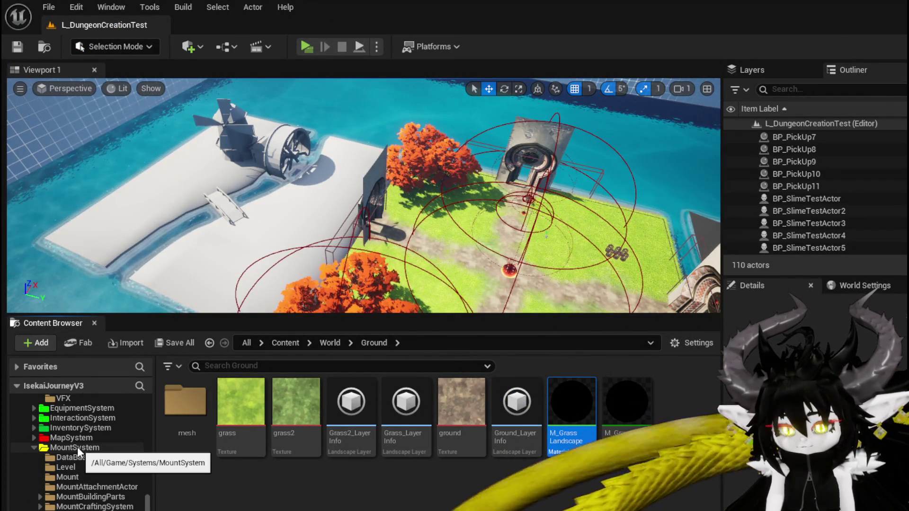
{"action": "scroll", "coordinate": [80, 459], "scroll_direction": "up", "scroll_amount": 4}
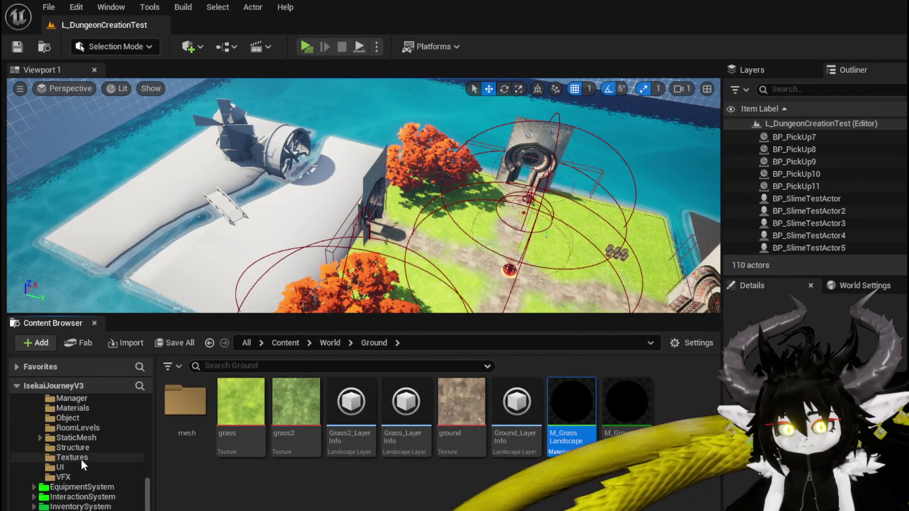
In M_GrassTile, paste the TexCoord and Texture Sample nodes, wire RGB to Base Color, and apply
{"action": "scroll", "coordinate": [81, 459], "scroll_direction": "up", "scroll_amount": 4}
{"action": "left_click", "coordinate": [85, 486]}
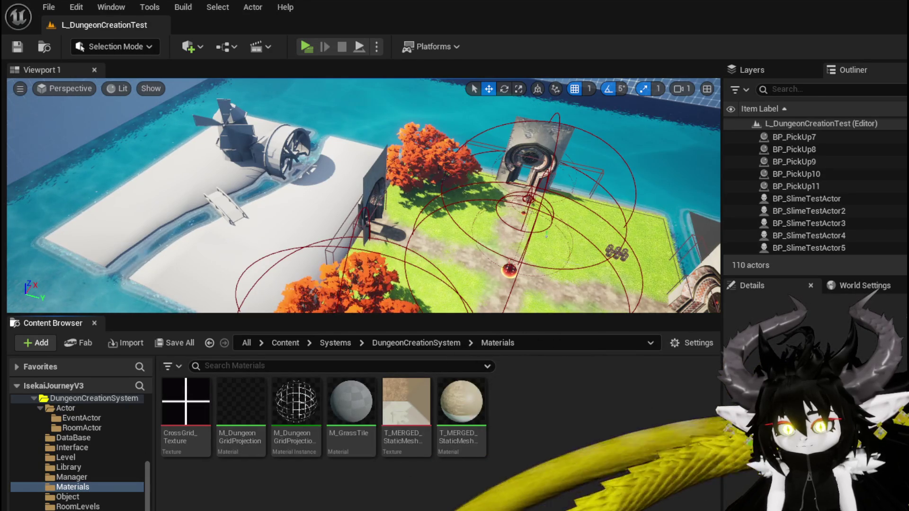
{"action": "double_click", "coordinate": [352, 417]}
{"action": "scroll", "coordinate": [308, 260], "scroll_direction": "down", "scroll_amount": 4}
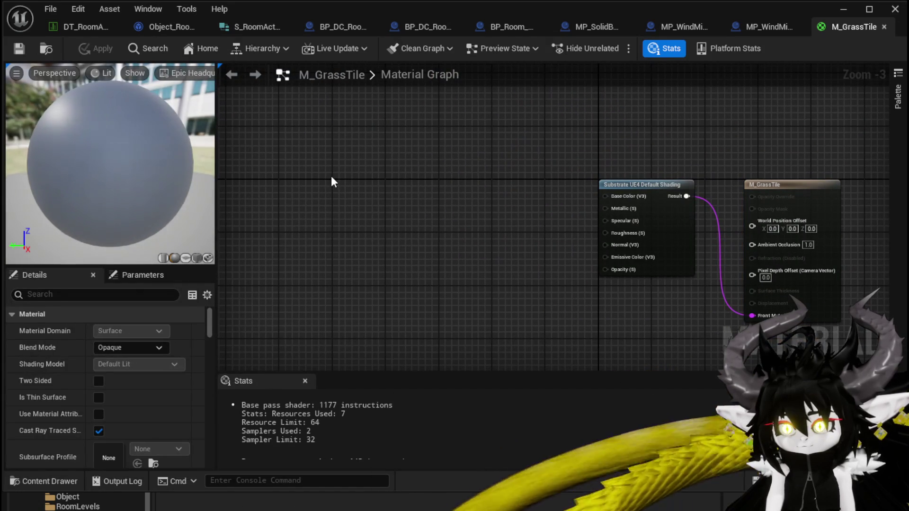
{"action": "key", "text": "ctrl+v"}
{"action": "left_click_drag", "start_coordinate": [449, 164], "coordinate": [621, 198]}
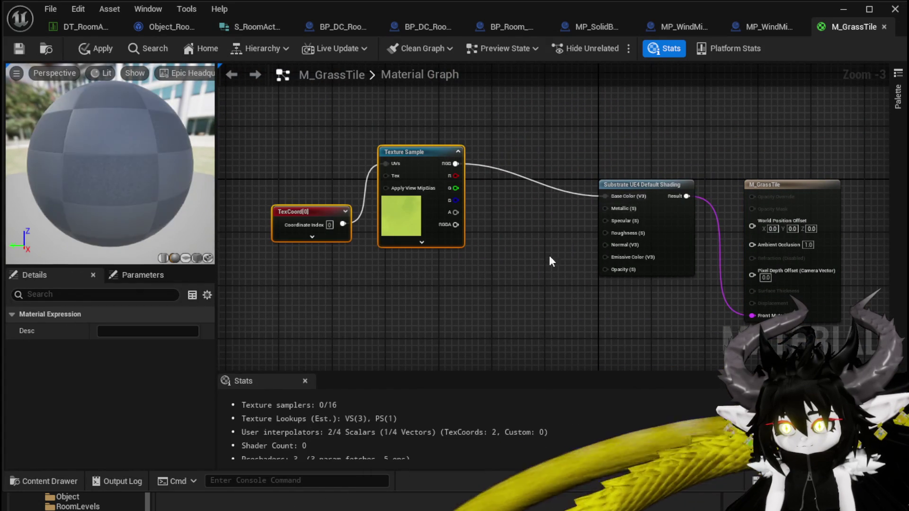
{"action": "left_click", "coordinate": [379, 249]}
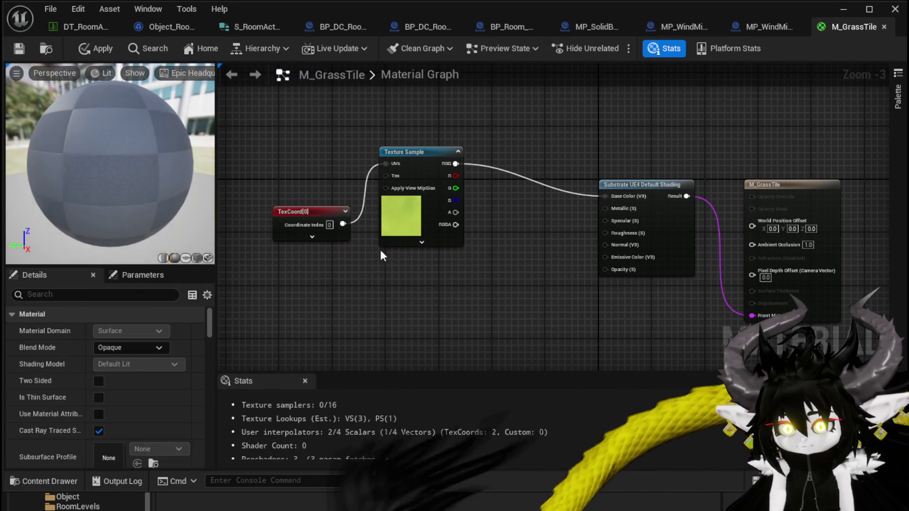
{"action": "left_click", "coordinate": [80, 51]}
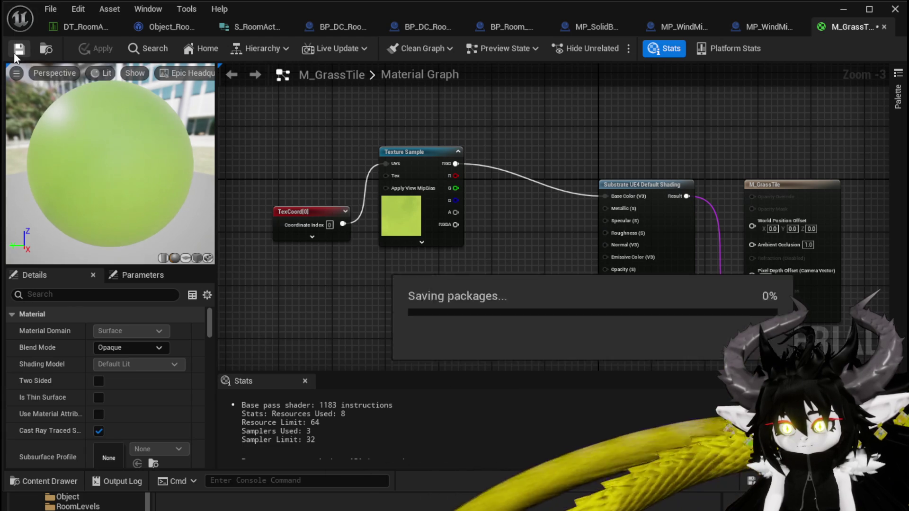
Move the texture nodes aside and search the graph's node menu for 'grass'
{"action": "left_click", "coordinate": [393, 183]}
{"action": "mouse_move", "coordinate": [328, 263]}
{"action": "left_mouse_down"}
{"action": "mouse_move", "coordinate": [419, 149]}
{"action": "mouse_move", "coordinate": [396, 185]}
{"action": "left_mouse_up"}
{"action": "right_click", "coordinate": [394, 119]}
{"action": "type", "text": "grass"}
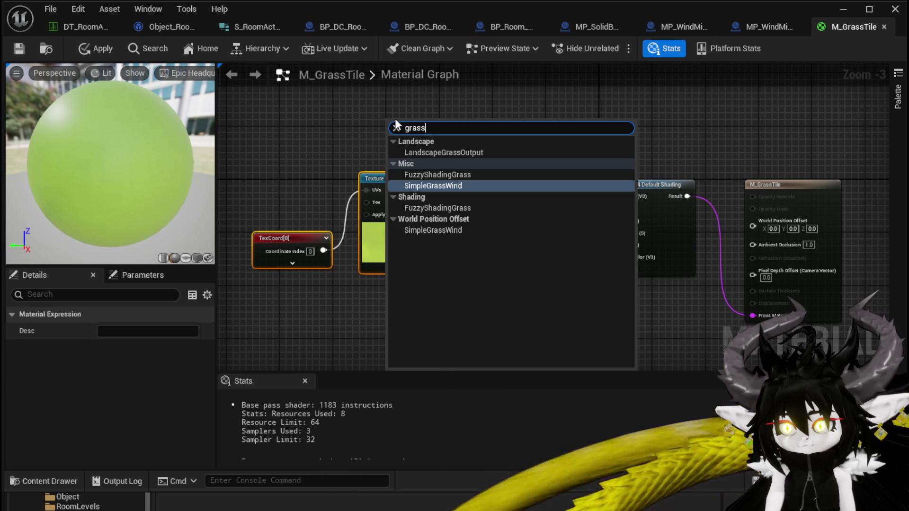
Add a Landscape Grass output node and shift the TexCoord and Texture Sample nodes further left
{"action": "left_click", "coordinate": [462, 152]}
{"action": "left_click_drag", "start_coordinate": [401, 131], "coordinate": [402, 133]}
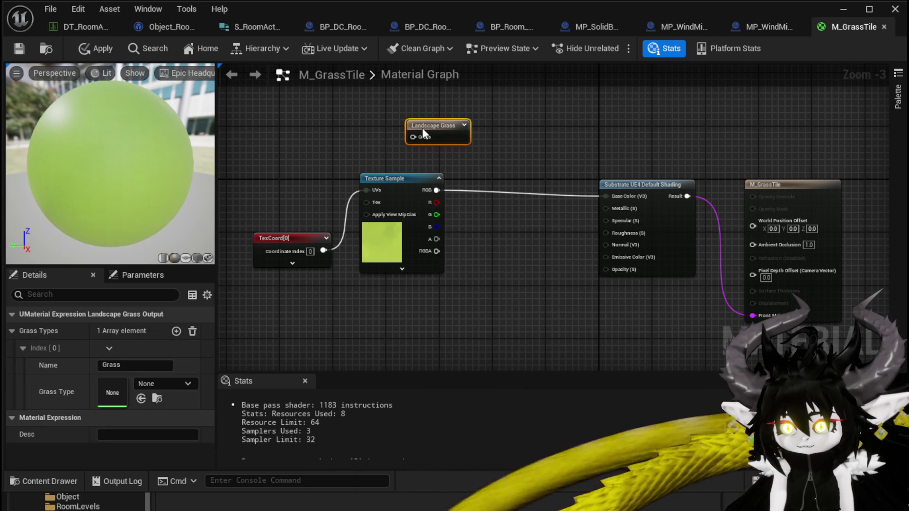
{"action": "left_click_drag", "start_coordinate": [276, 306], "coordinate": [487, 188]}
{"action": "left_click_drag", "start_coordinate": [399, 181], "coordinate": [372, 187]}
{"action": "left_click", "coordinate": [454, 163]}
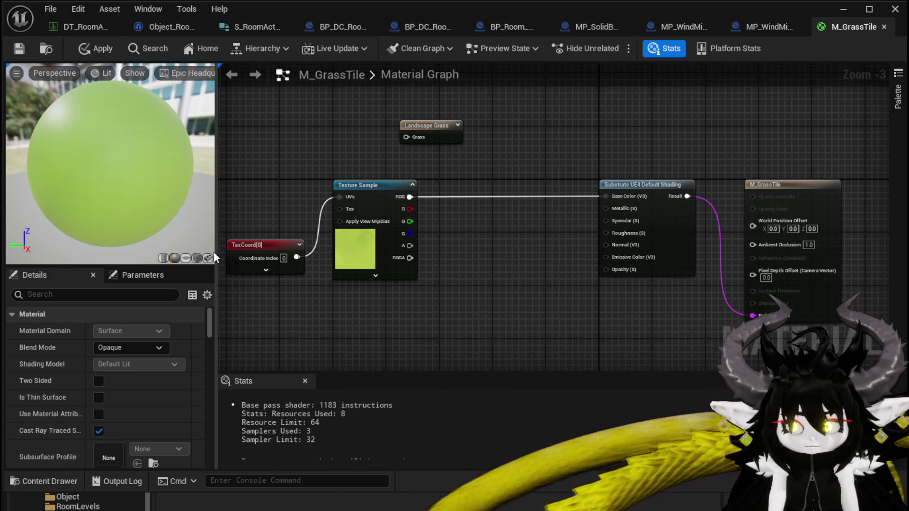
{"action": "mouse_move", "coordinate": [572, 283]}
{"action": "left_mouse_down"}
{"action": "mouse_move", "coordinate": [537, 245]}
{"action": "mouse_move", "coordinate": [579, 248]}
{"action": "left_mouse_up"}
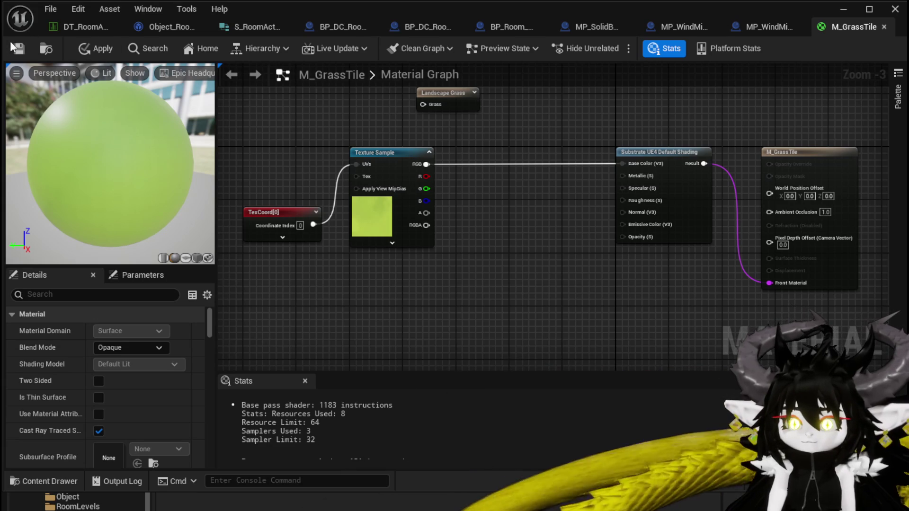
Apply M_GrassTile so the new Landscape Grass output is compiled into the material
{"action": "left_click", "coordinate": [90, 49]}
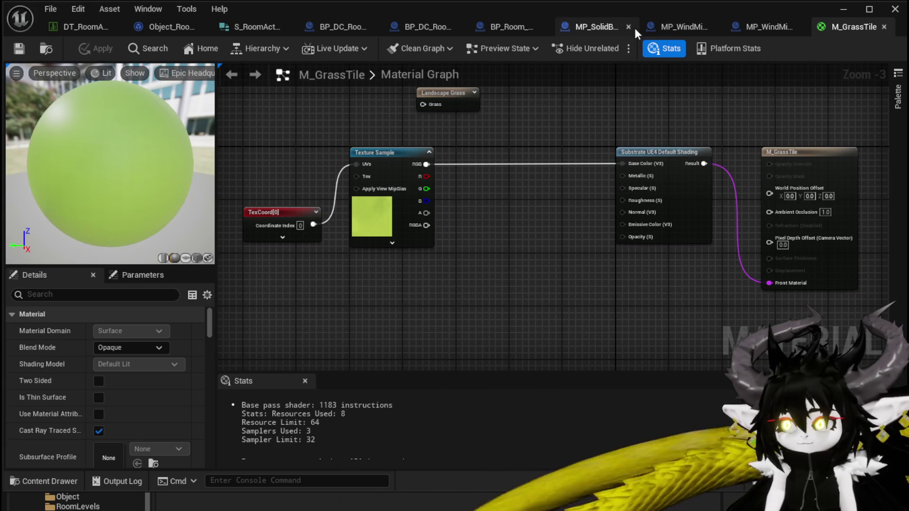
Drop M_GrassTile onto the selected Room_Windmill floor in the level
{"action": "left_click", "coordinate": [848, 7]}
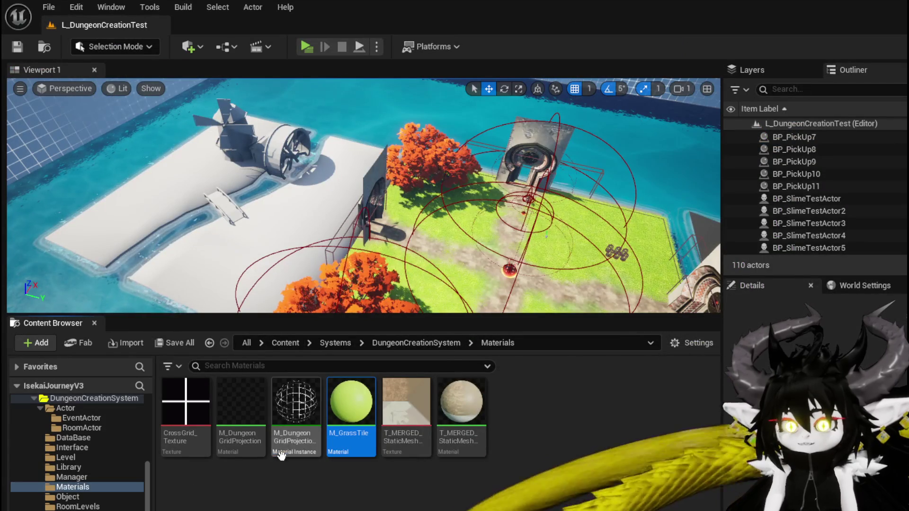
{"action": "scroll", "coordinate": [78, 449], "scroll_direction": "down", "scroll_amount": 5}
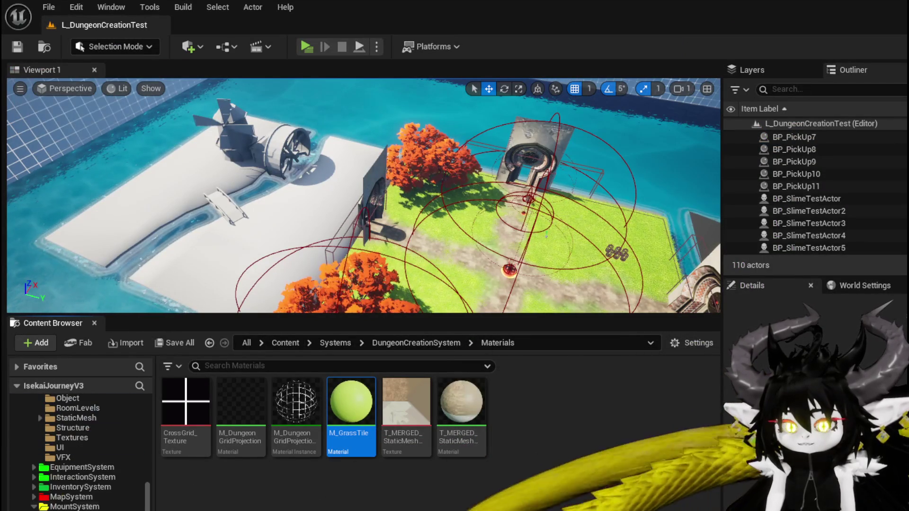
{"action": "left_click", "coordinate": [204, 264]}
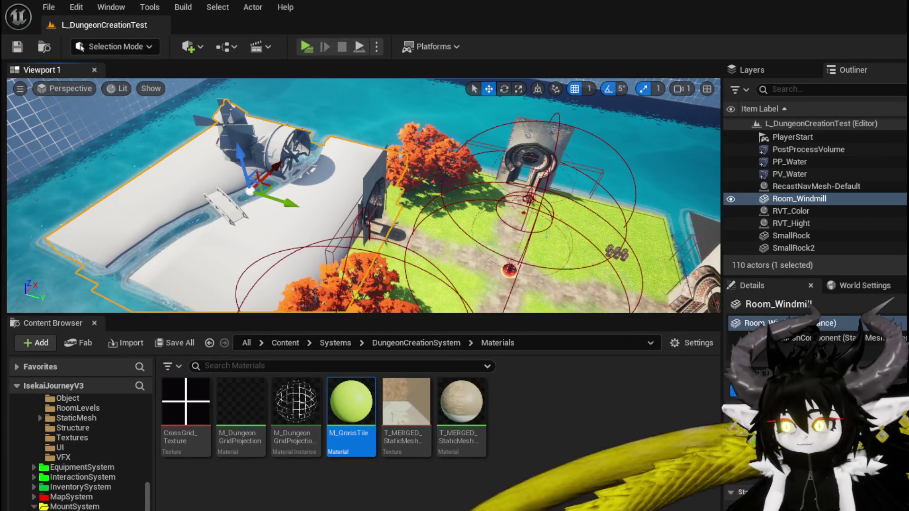
{"action": "mouse_move", "coordinate": [351, 402]}
{"action": "left_mouse_down"}
{"action": "mouse_move", "coordinate": [538, 497]}
{"action": "mouse_move", "coordinate": [189, 246]}
{"action": "left_mouse_up"}
{"action": "left_click_drag", "start_coordinate": [363, 195], "coordinate": [301, 106]}
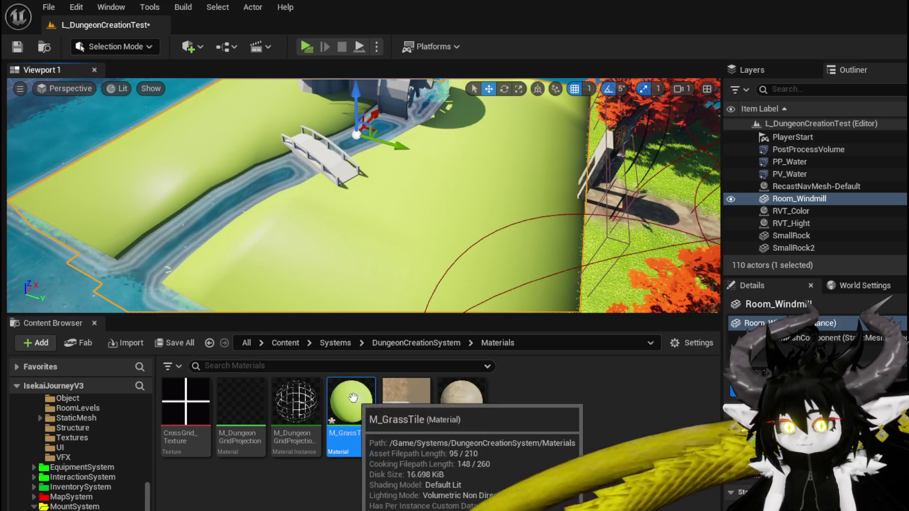
Save All to store the level and M_GrassTile, then reopen the material
{"action": "key", "text": "ctrl+shift+s"}
{"action": "left_click", "coordinate": [676, 472]}
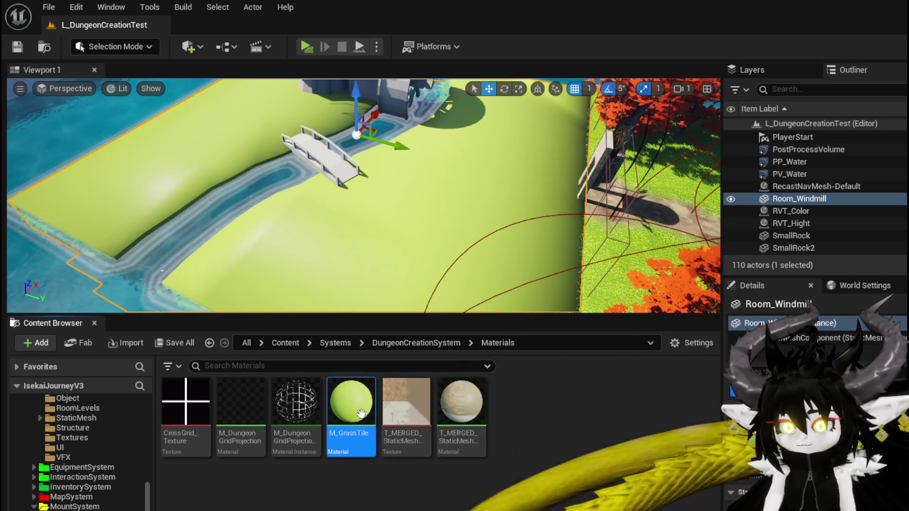
{"action": "double_click", "coordinate": [359, 413]}
Add Constant nodes feeding 1 into Roughness and 0 into Metallic and Specular
{"action": "scroll", "coordinate": [358, 252], "scroll_direction": "up", "scroll_amount": 3}
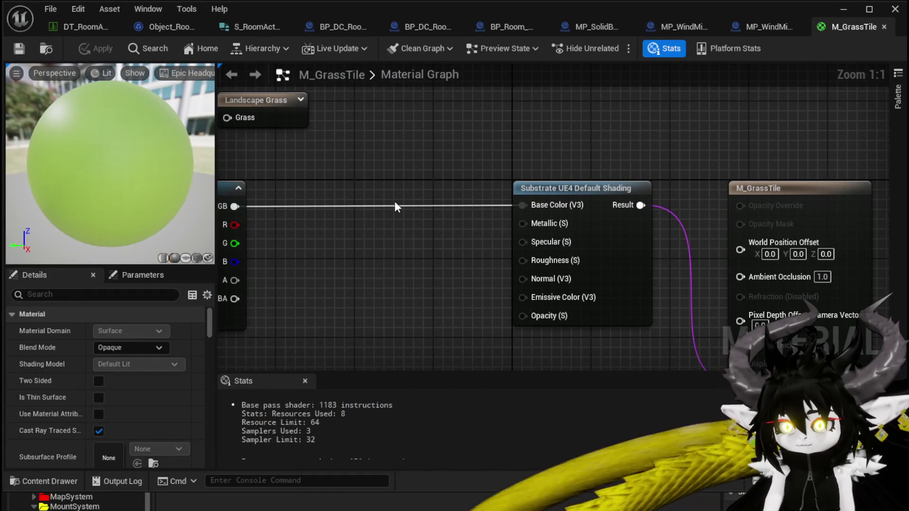
{"action": "left_click", "coordinate": [393, 200]}
{"action": "mouse_move", "coordinate": [466, 227]}
{"action": "left_mouse_down"}
{"action": "mouse_move", "coordinate": [466, 236]}
{"action": "mouse_move", "coordinate": [536, 261]}
{"action": "left_mouse_up"}
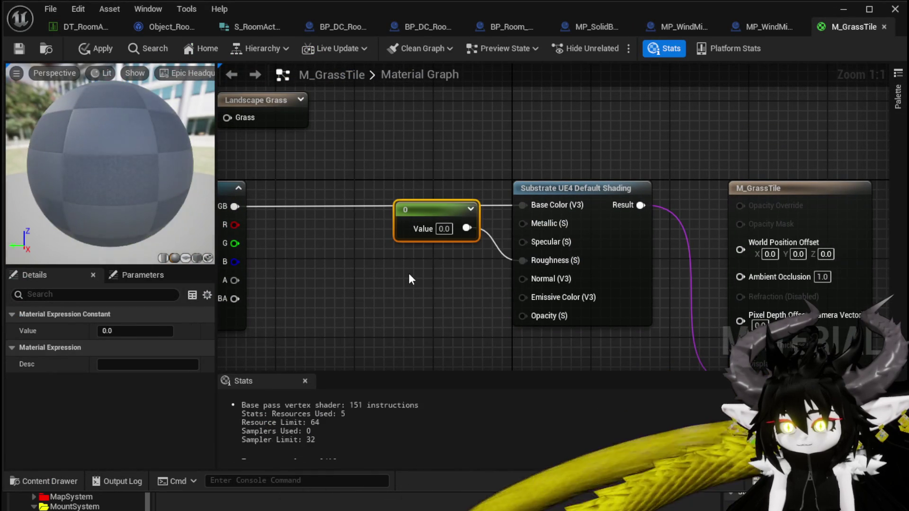
{"action": "left_click", "coordinate": [408, 275]}
{"action": "left_click", "coordinate": [409, 265]}
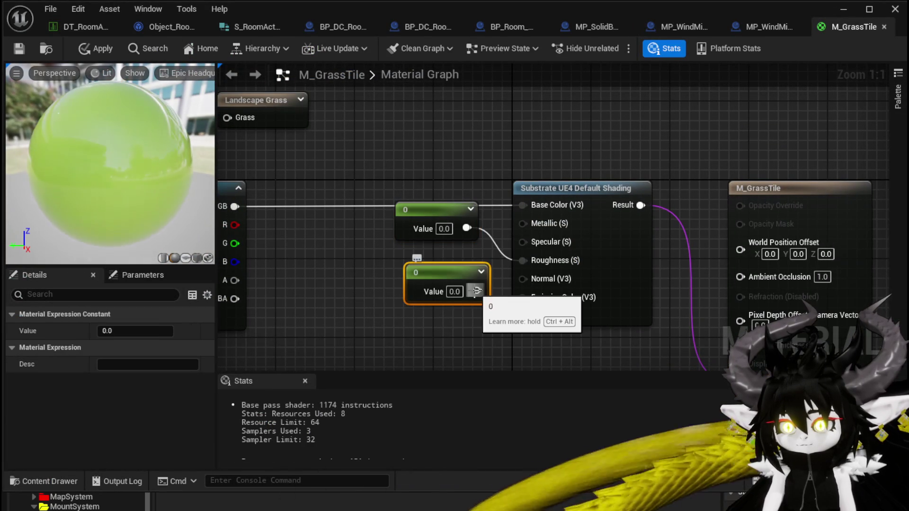
{"action": "type", "text": "1"}
{"action": "left_click", "coordinate": [496, 314]}
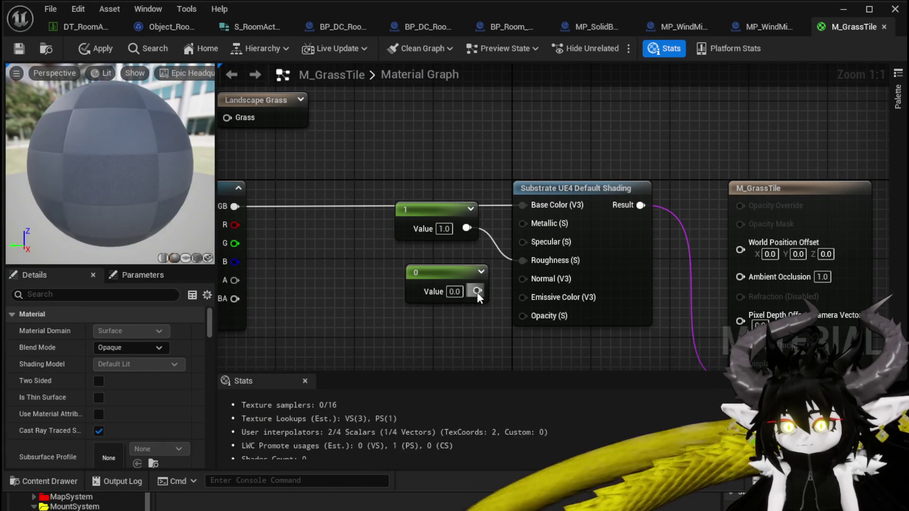
{"action": "left_click_drag", "start_coordinate": [477, 291], "coordinate": [522, 223]}
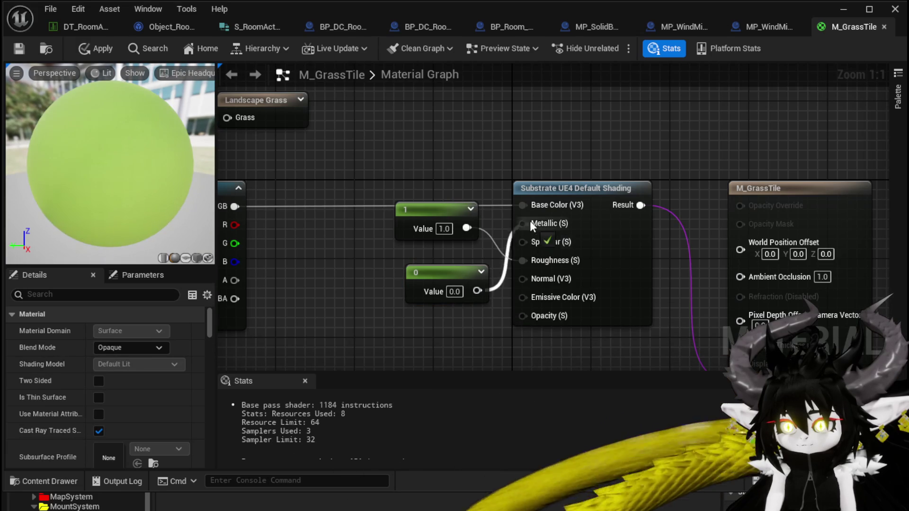
{"action": "mouse_move", "coordinate": [467, 266]}
{"action": "left_mouse_down"}
{"action": "mouse_move", "coordinate": [465, 252]}
{"action": "mouse_move", "coordinate": [471, 279]}
{"action": "mouse_move", "coordinate": [522, 243]}
{"action": "mouse_move", "coordinate": [522, 260]}
{"action": "left_mouse_up"}
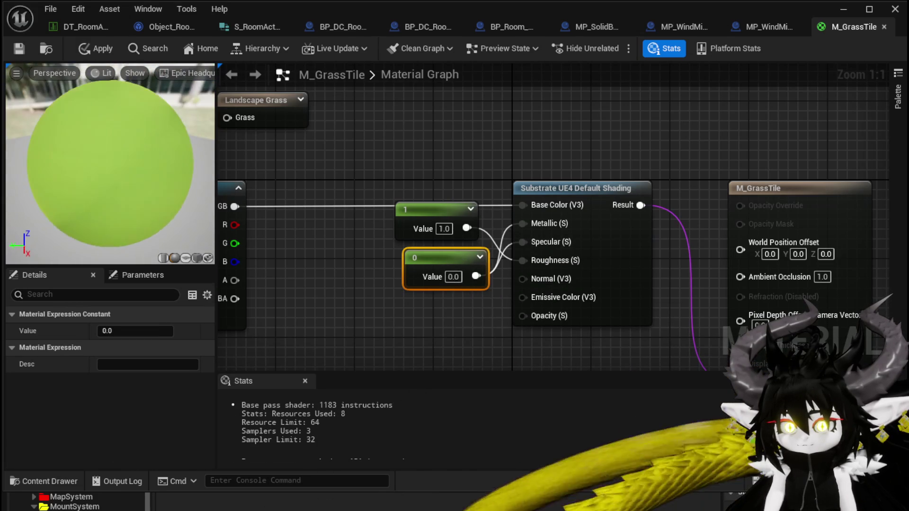
Set the TexCoord node's UTiling and VTiling to 1.0
{"action": "left_click_drag", "start_coordinate": [219, 153], "coordinate": [579, 169]}
{"action": "left_click", "coordinate": [366, 294]}
{"action": "left_click_drag", "start_coordinate": [365, 293], "coordinate": [335, 255]}
{"action": "left_click", "coordinate": [135, 347]}
{"action": "type", "text": "1.0"}
{"action": "key", "text": "Return"}
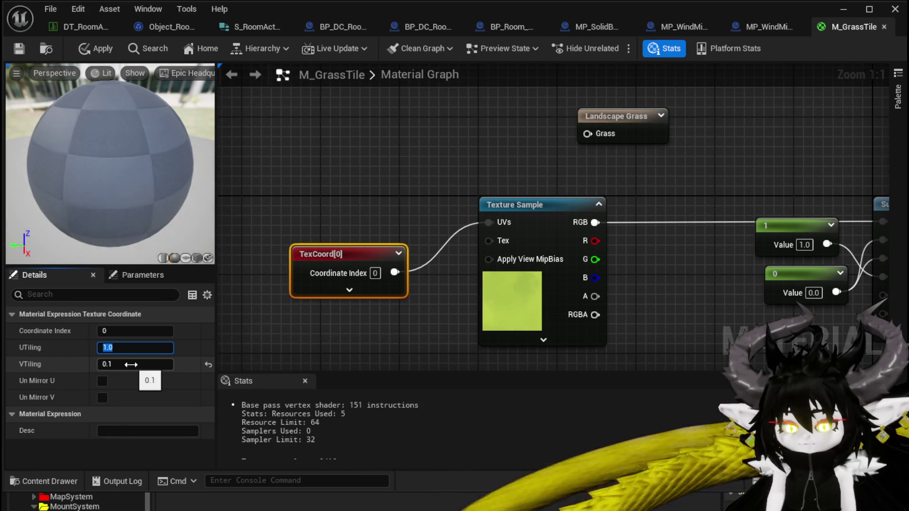
{"action": "left_click", "coordinate": [130, 364]}
{"action": "type", "text": "1.0"}
{"action": "key", "text": "Return"}
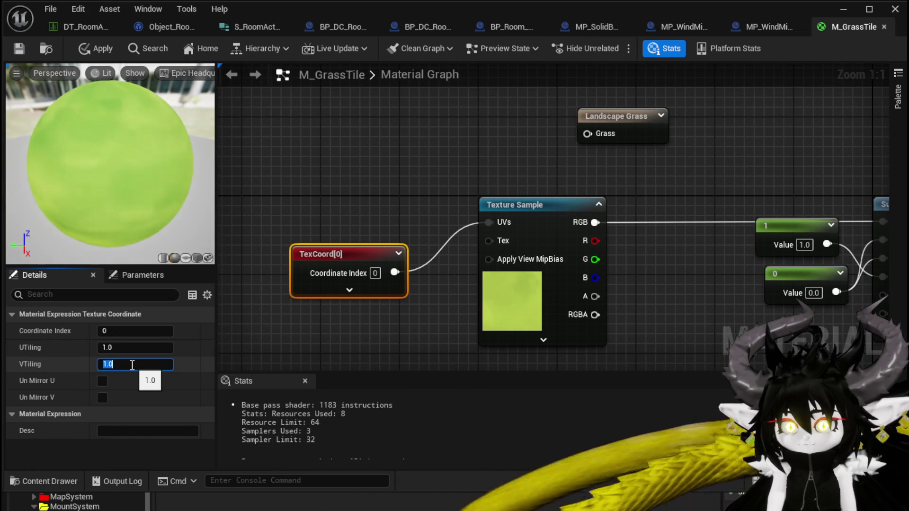
Apply and save M_GrassTile, then return to the level editor
{"action": "left_click", "coordinate": [94, 53]}
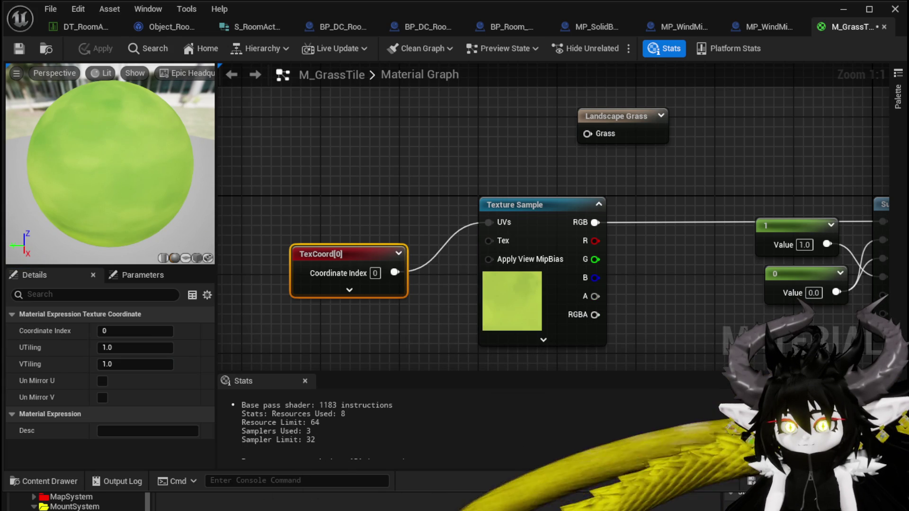
{"action": "left_click", "coordinate": [25, 46]}
{"action": "left_click", "coordinate": [842, 9]}
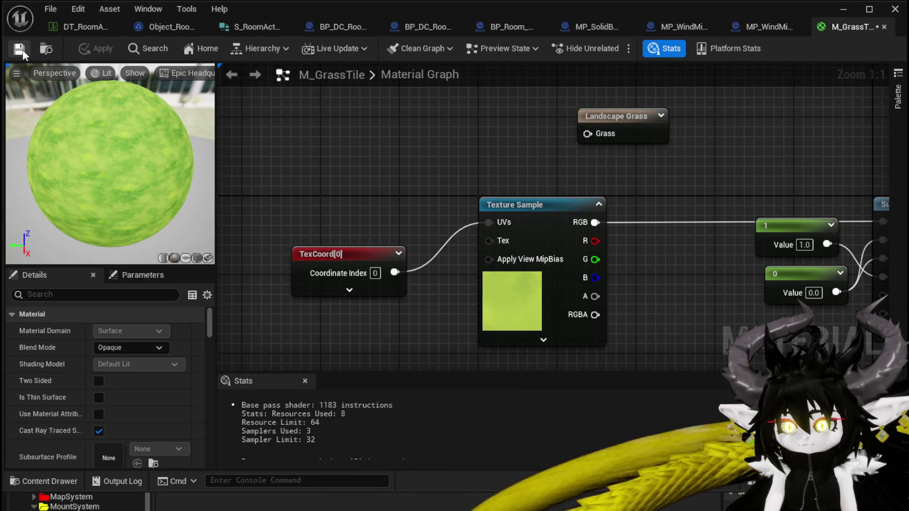
{"action": "left_click", "coordinate": [841, 10]}
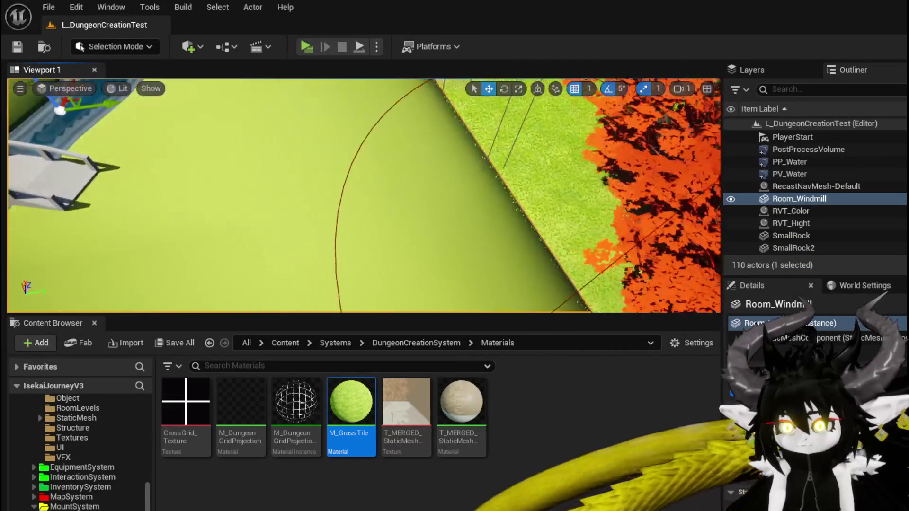
Frame the selected Room_Windmill in the viewport to inspect the grass floor
{"action": "key", "text": "f"}
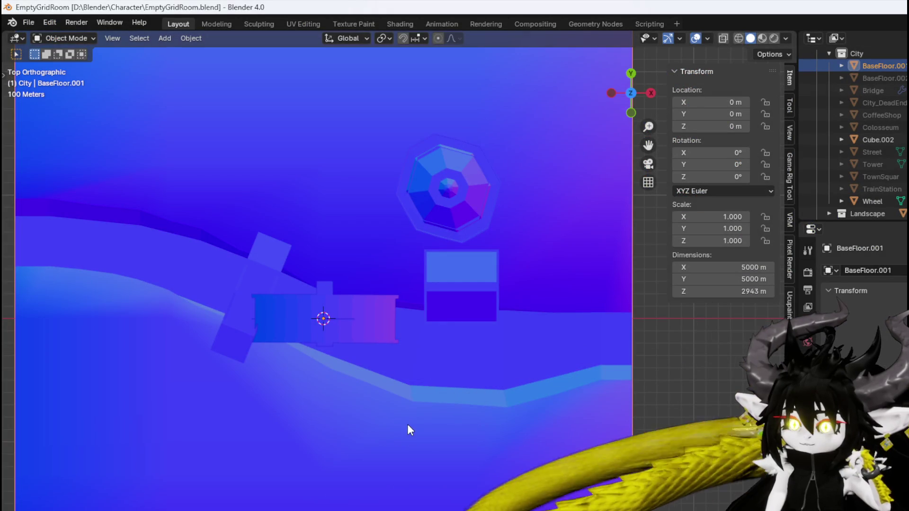
Put BaseFloor.001 into Edit Mode in the UV Editing workspace beside CobbleStoneFloor_Tex.jpg
{"action": "scroll", "coordinate": [229, 177], "scroll_direction": "down", "scroll_amount": 4}
{"action": "scroll", "coordinate": [229, 177], "scroll_direction": "up", "scroll_amount": 2}
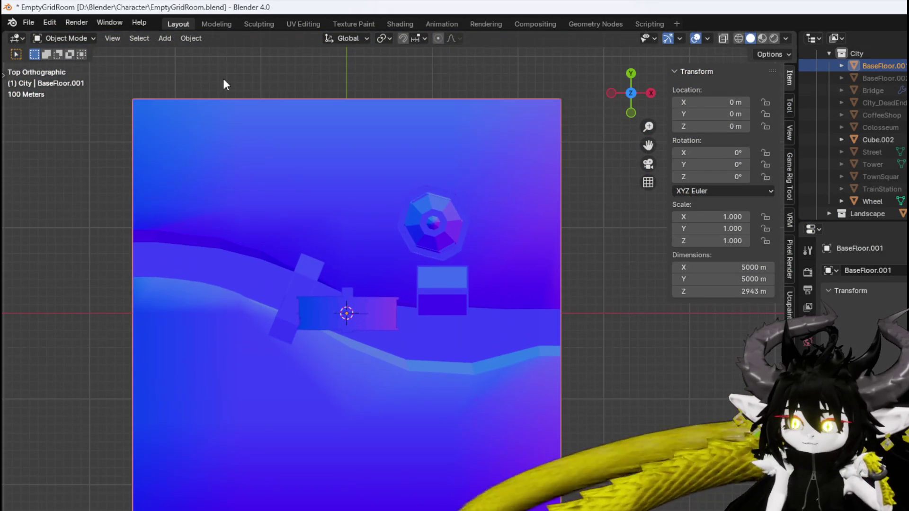
{"action": "left_click", "coordinate": [292, 25]}
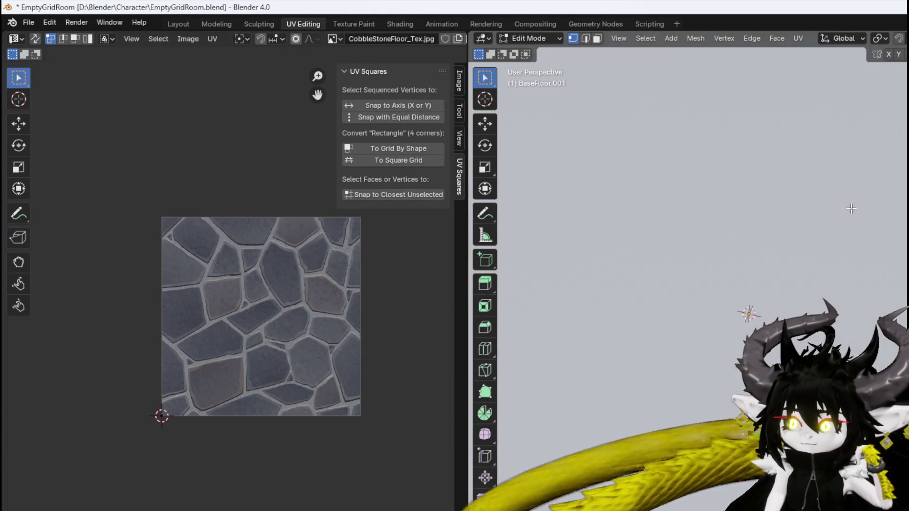
{"action": "left_click", "coordinate": [179, 22]}
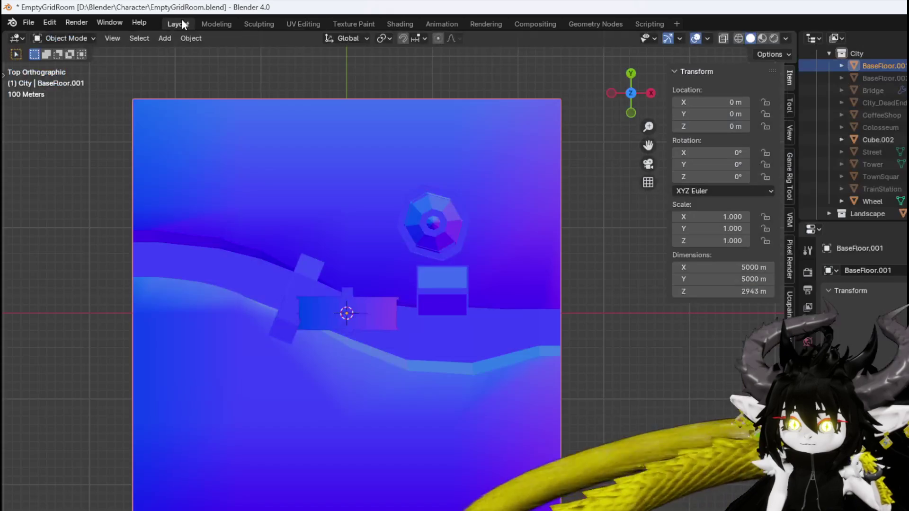
{"action": "left_click", "coordinate": [61, 39]}
{"action": "left_click", "coordinate": [61, 65]}
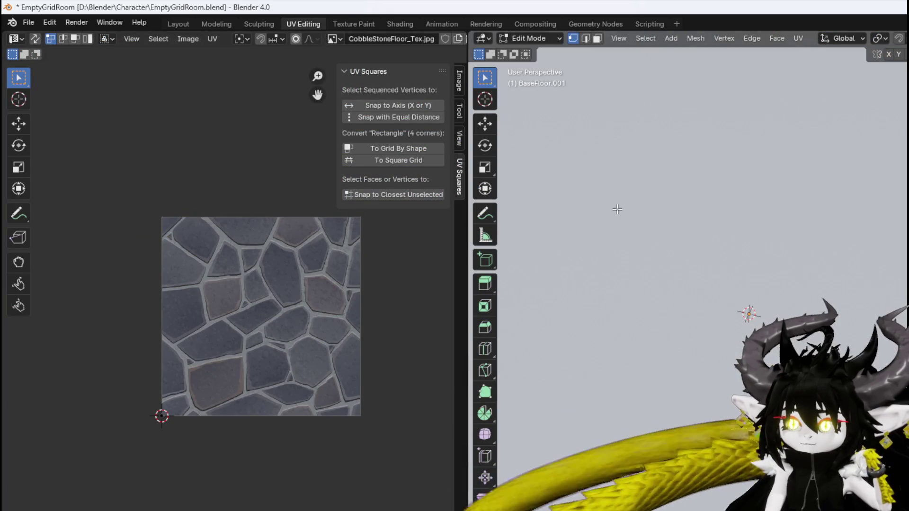
{"action": "scroll", "coordinate": [777, 197], "scroll_direction": "down", "scroll_amount": 5}
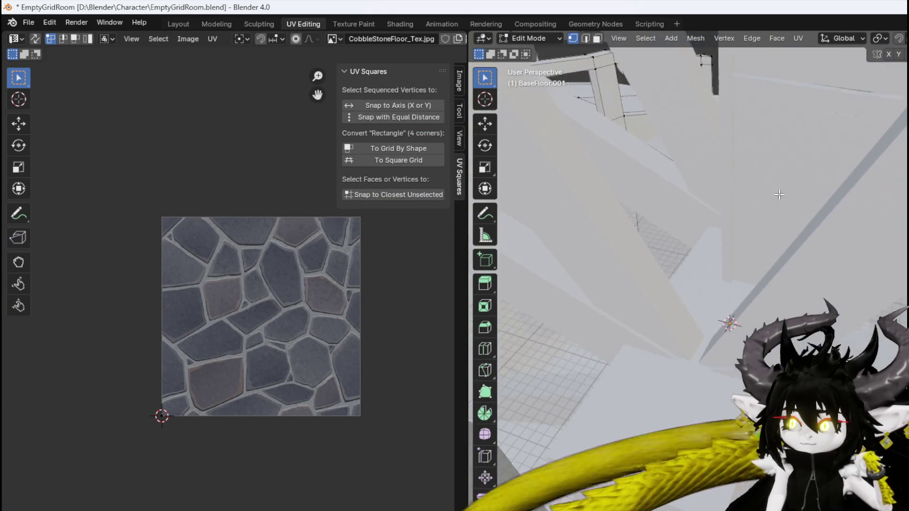
{"action": "scroll", "coordinate": [779, 195], "scroll_direction": "down", "scroll_amount": 3}
{"action": "scroll", "coordinate": [779, 194], "scroll_direction": "down", "scroll_amount": 2}
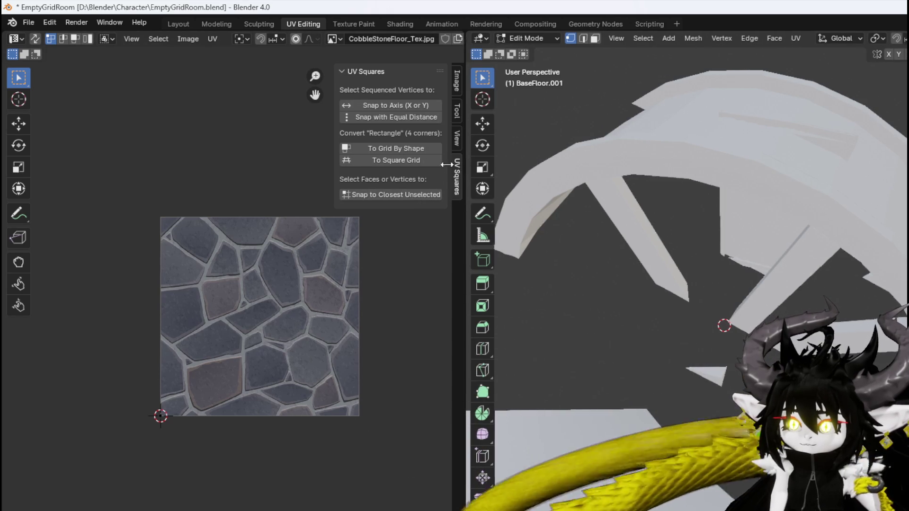
Switch to face selection and try UV align and straighten operations on the floor UVs
{"action": "left_click_drag", "start_coordinate": [465, 166], "coordinate": [318, 190]}
{"action": "key", "text": "3"}
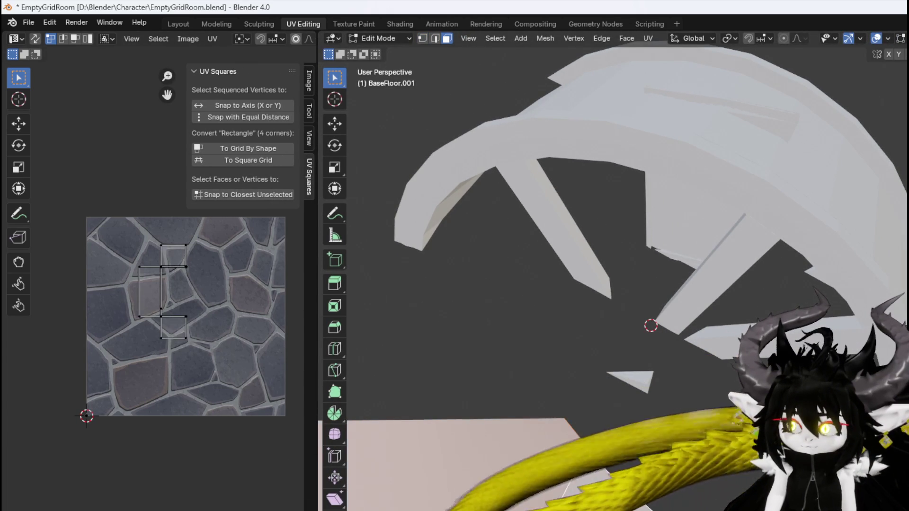
{"action": "scroll", "coordinate": [208, 327], "scroll_direction": "right", "scroll_amount": 3}
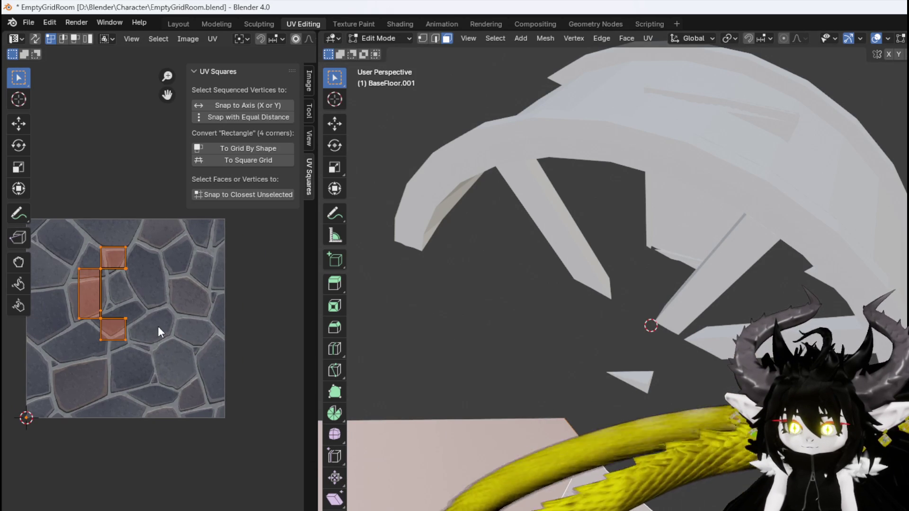
{"action": "key", "text": "s"}
{"action": "key", "text": "Escape"}
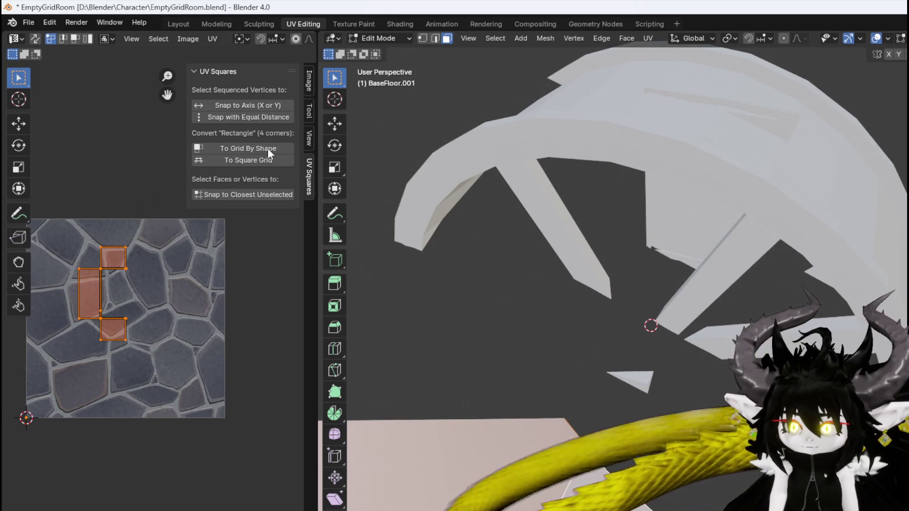
{"action": "key", "text": "u"}
{"action": "key", "text": "u"}
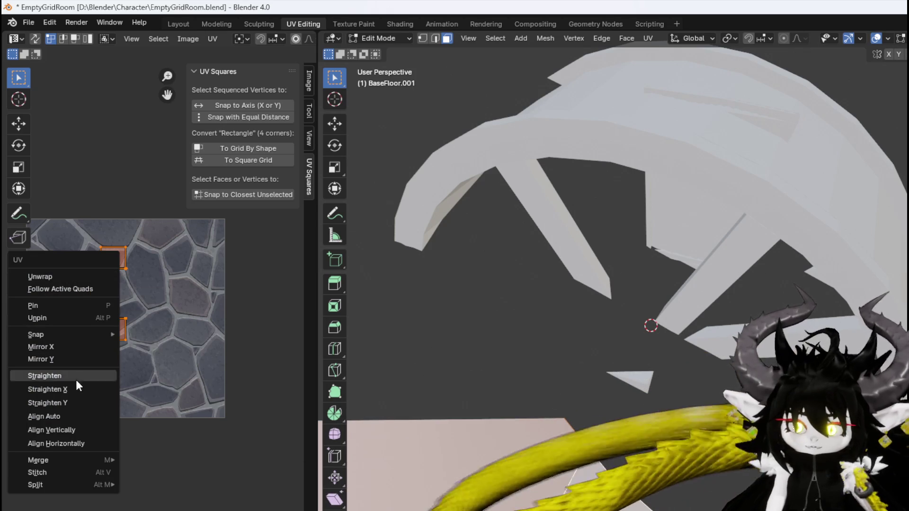
{"action": "left_click", "coordinate": [75, 387]}
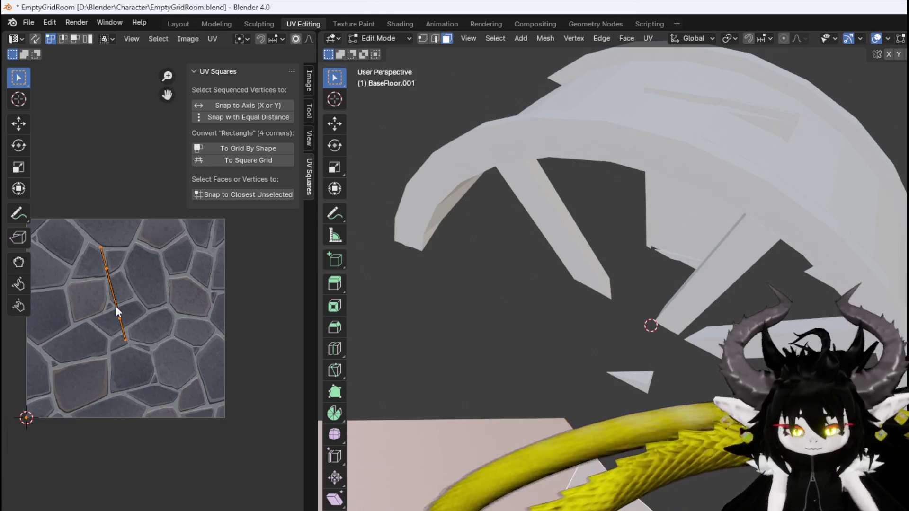
{"action": "key", "text": "ctrl+z"}
{"action": "key", "text": "u"}
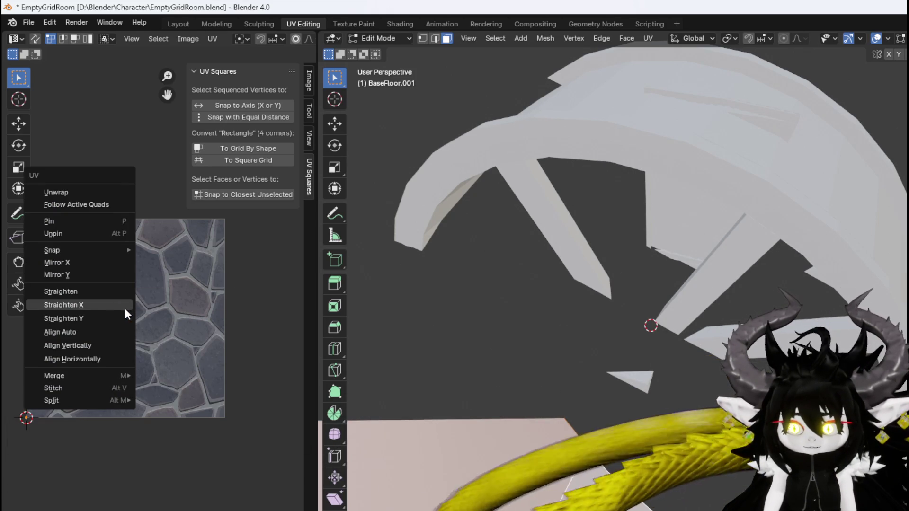
{"action": "left_click", "coordinate": [83, 344]}
{"action": "key", "text": "u"}
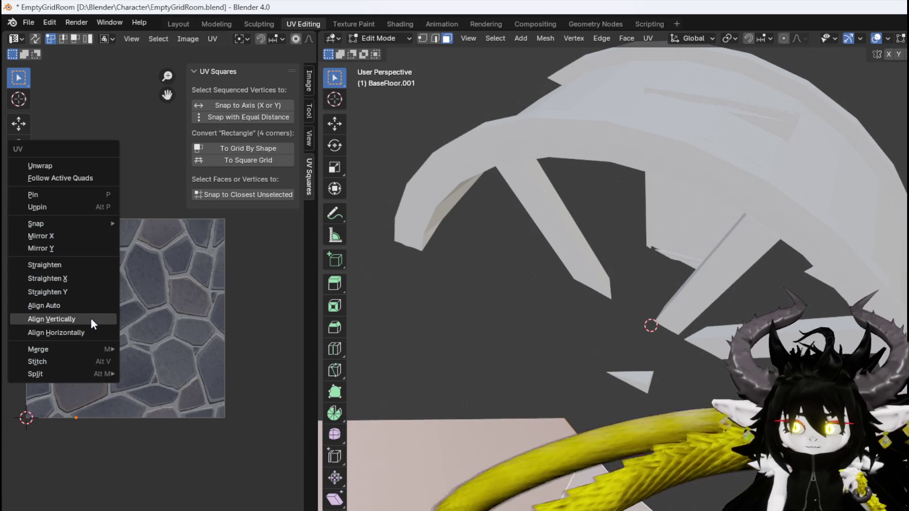
{"action": "left_click", "coordinate": [84, 261]}
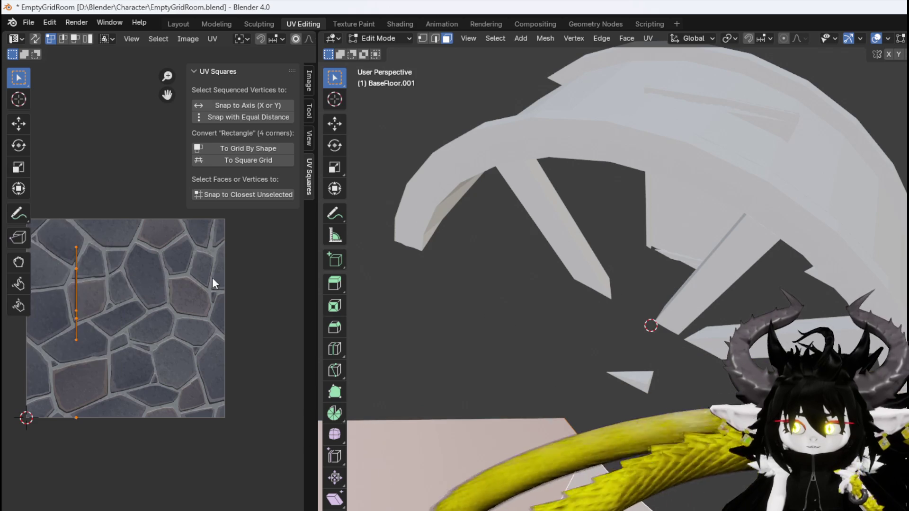
Unwrap the floor faces, then re-unwrap them with Smart UV Project
{"action": "left_click", "coordinate": [648, 40]}
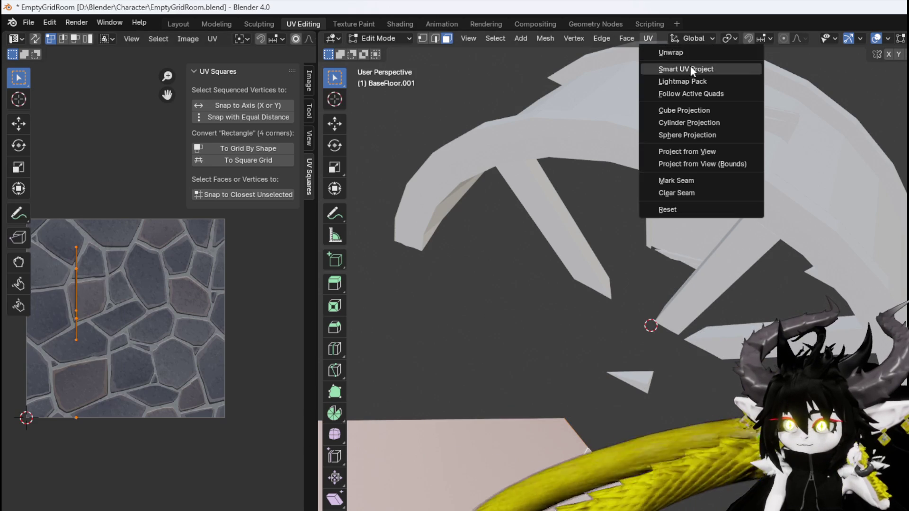
{"action": "left_click", "coordinate": [684, 53]}
{"action": "left_click", "coordinate": [654, 38]}
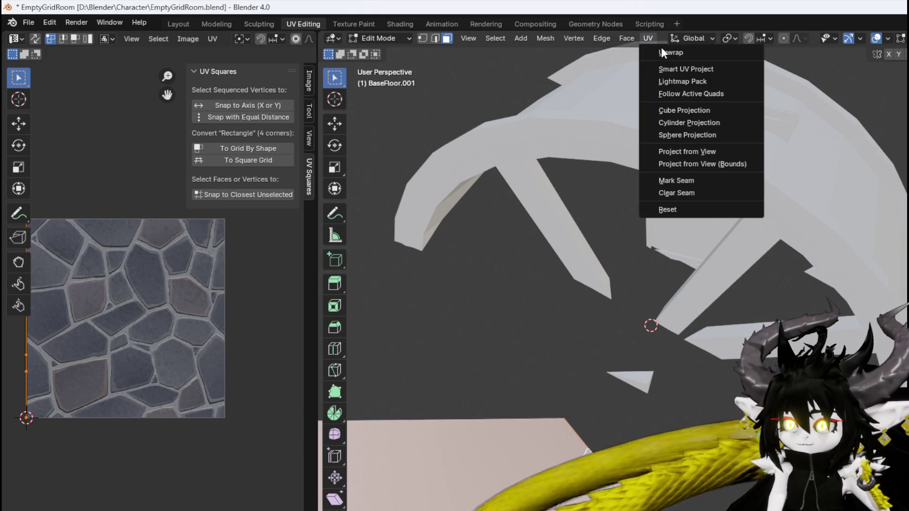
{"action": "left_click", "coordinate": [683, 68]}
{"action": "left_click", "coordinate": [686, 185]}
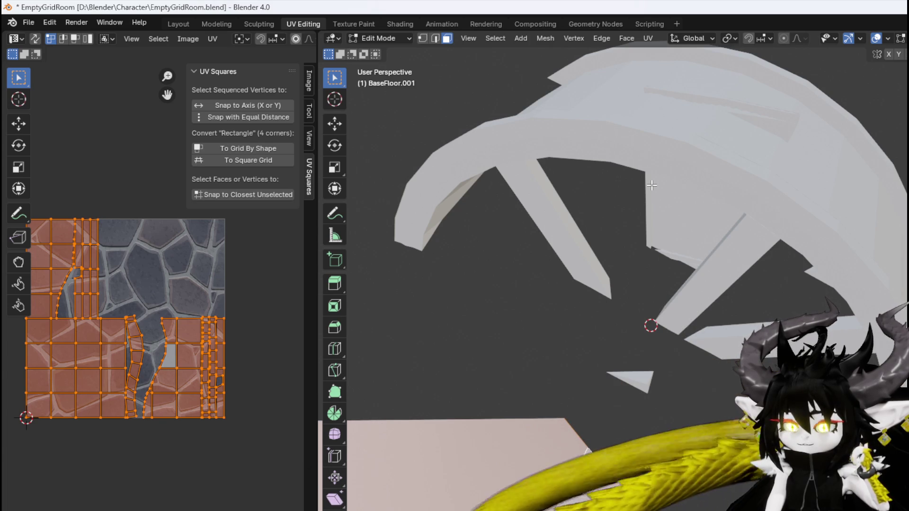
Save EmptyGridRoom.blend and return to the Layout workspace
{"action": "left_click", "coordinate": [32, 22]}
{"action": "left_click", "coordinate": [69, 101]}
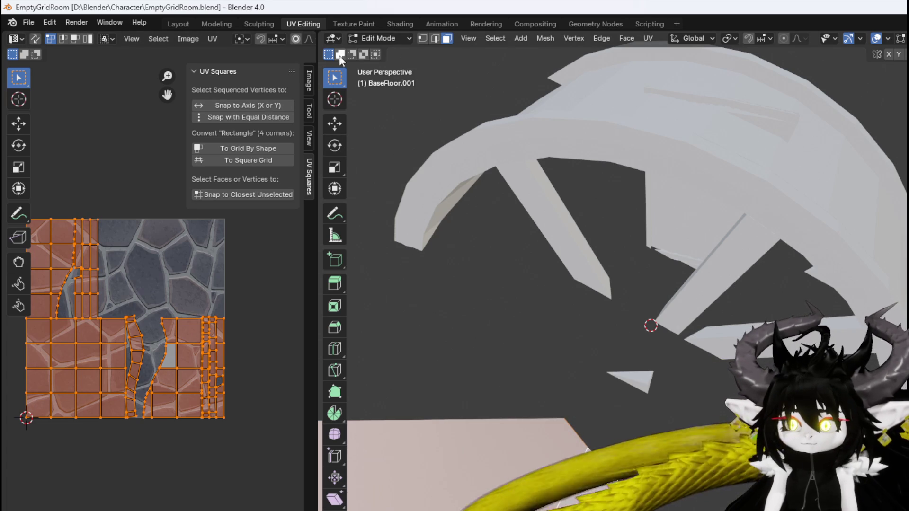
{"action": "left_click", "coordinate": [174, 26]}
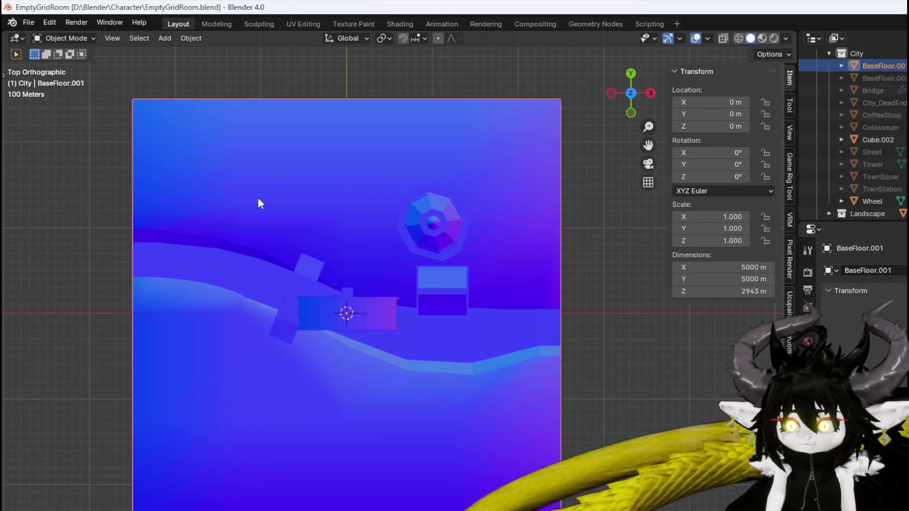
Export the Blender scene as FBX to D:\Blender\Character\Room_Windmill.fbx, replacing the earlier export
{"action": "left_click", "coordinate": [30, 23]}
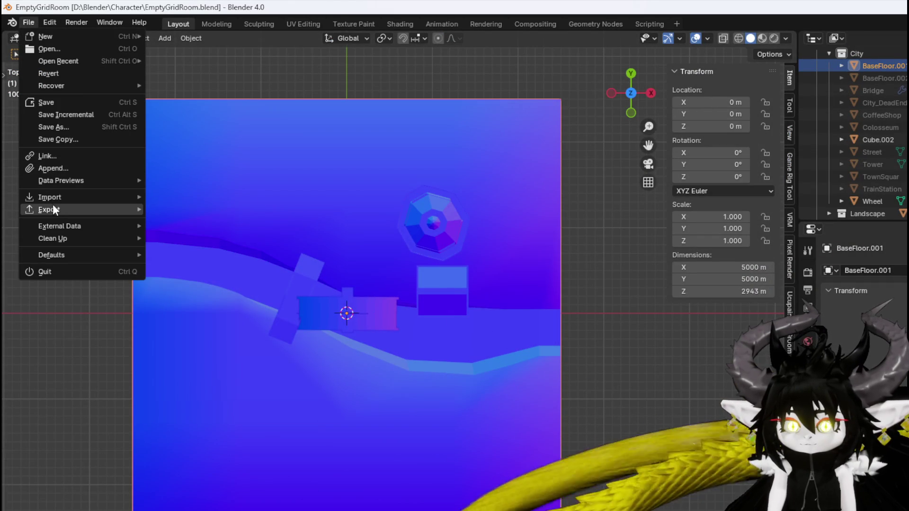
{"action": "mouse_move", "coordinate": [54, 208]}
{"action": "left_click", "coordinate": [212, 318]}
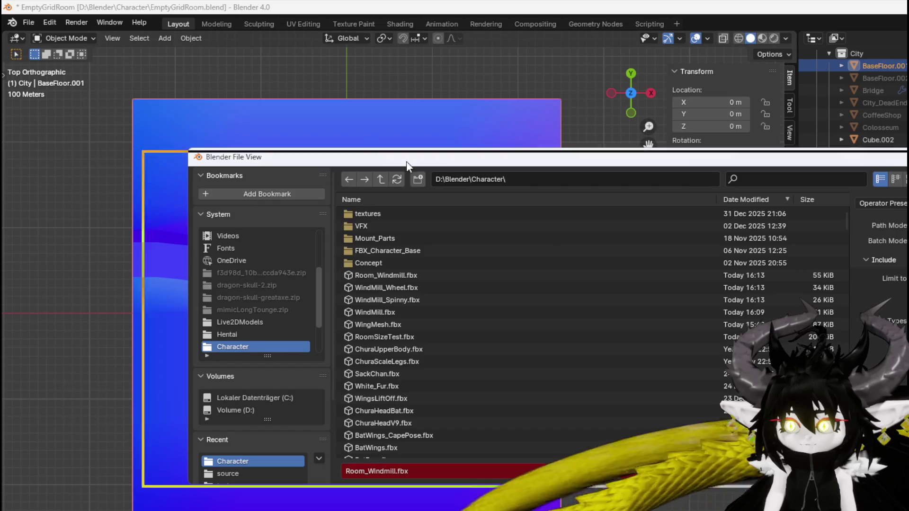
{"action": "key", "text": "Return"}
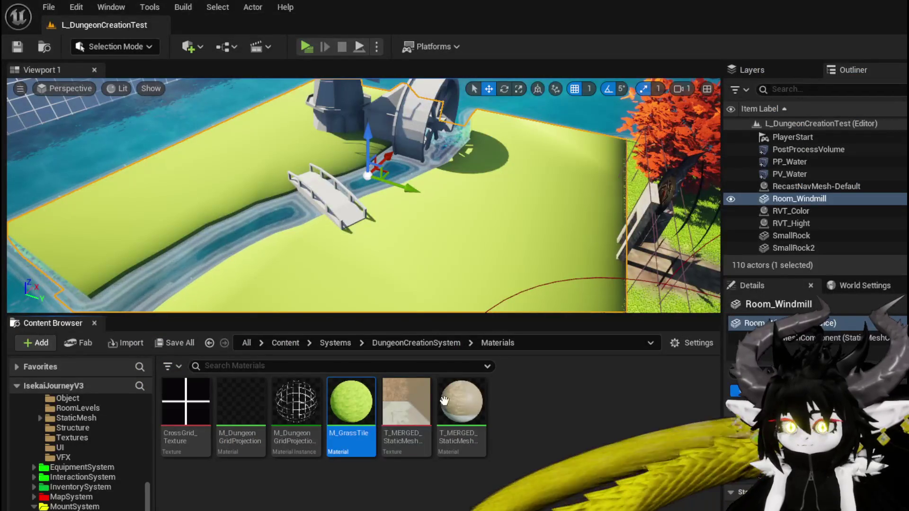
Reimport the Room_Windmill mesh in the StaticMesh folder from the new FBX
{"action": "scroll", "coordinate": [72, 453], "scroll_direction": "up", "scroll_amount": 3}
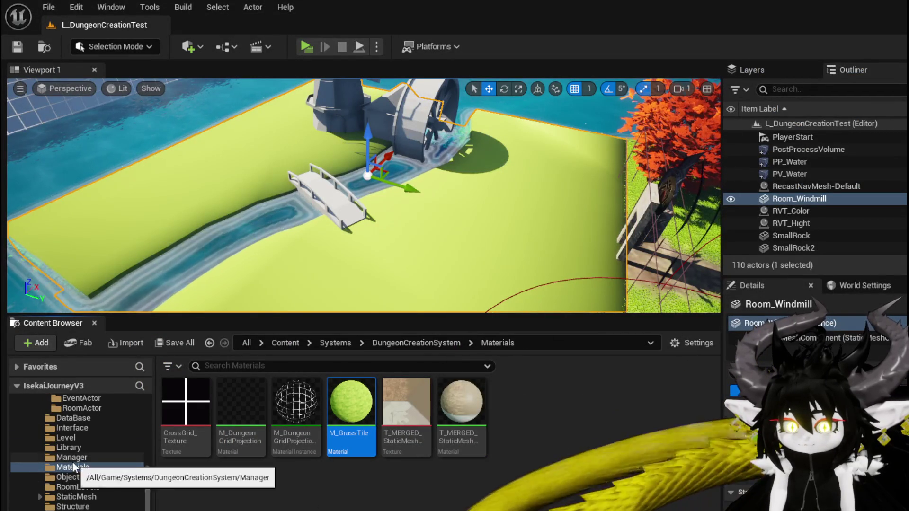
{"action": "scroll", "coordinate": [74, 466], "scroll_direction": "up", "scroll_amount": 2}
{"action": "left_click", "coordinate": [82, 448]}
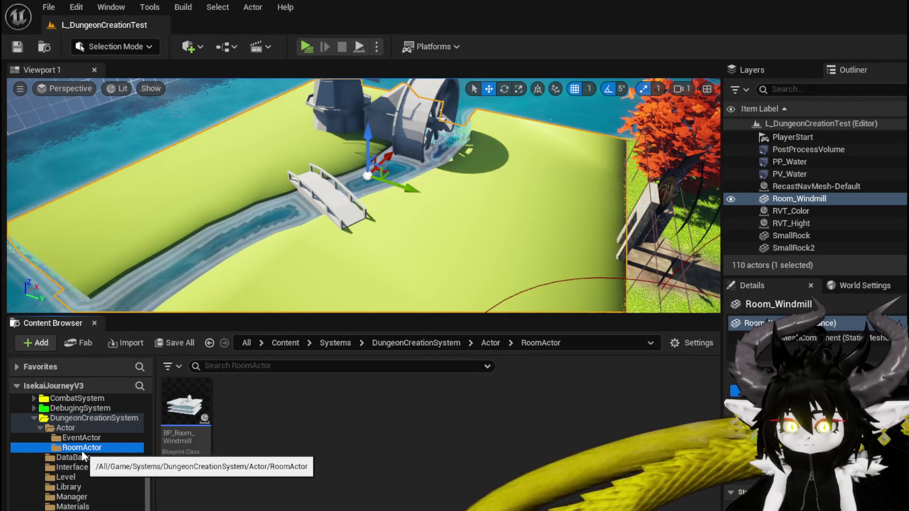
{"action": "left_click", "coordinate": [82, 438]}
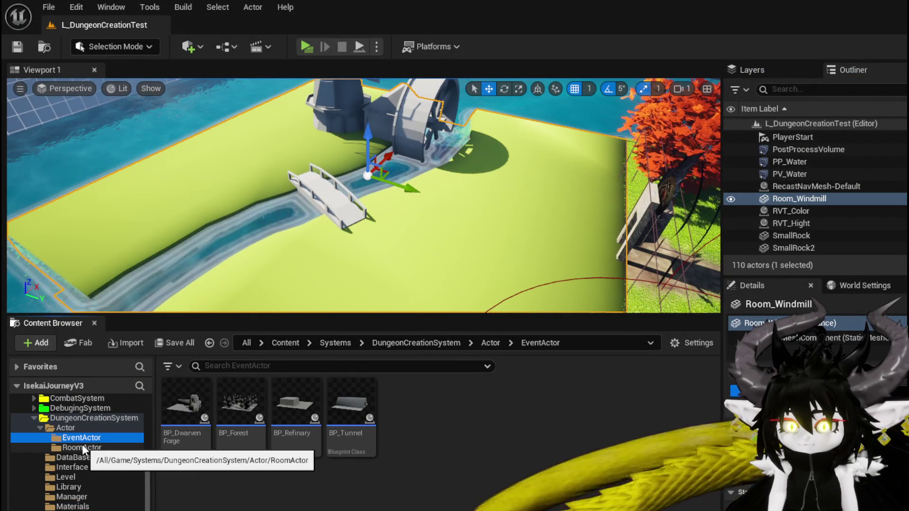
{"action": "key", "text": "alt+Left"}
{"action": "scroll", "coordinate": [231, 379], "scroll_direction": "down", "scroll_amount": 5}
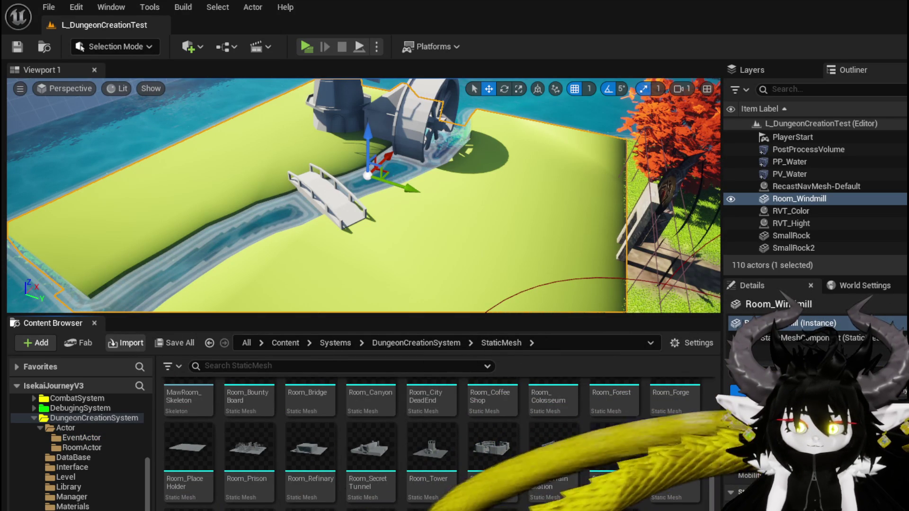
{"action": "left_click", "coordinate": [621, 351]}
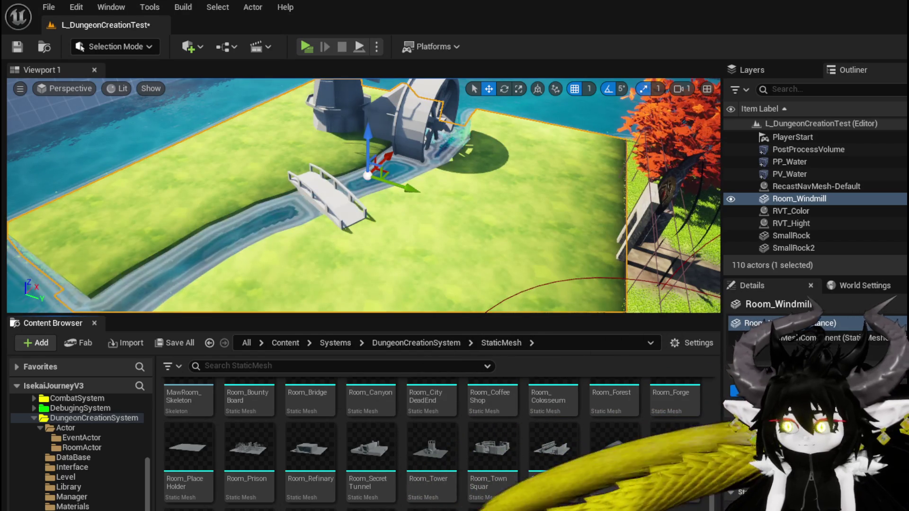
Save the modified assets and level, then open the World/Ground content folder
{"action": "key", "text": "ctrl+shift+s"}
{"action": "left_click", "coordinate": [688, 460]}
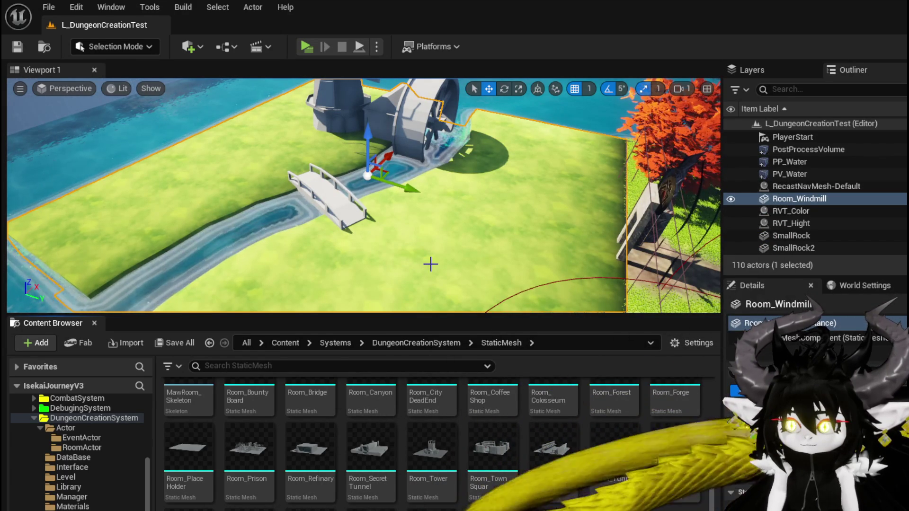
{"action": "mouse_move", "coordinate": [430, 263]}
{"action": "left_mouse_down"}
{"action": "mouse_move", "coordinate": [301, 222]}
{"action": "mouse_move", "coordinate": [265, 223]}
{"action": "mouse_move", "coordinate": [302, 222]}
{"action": "mouse_move", "coordinate": [279, 220]}
{"action": "mouse_move", "coordinate": [296, 232]}
{"action": "left_mouse_up"}
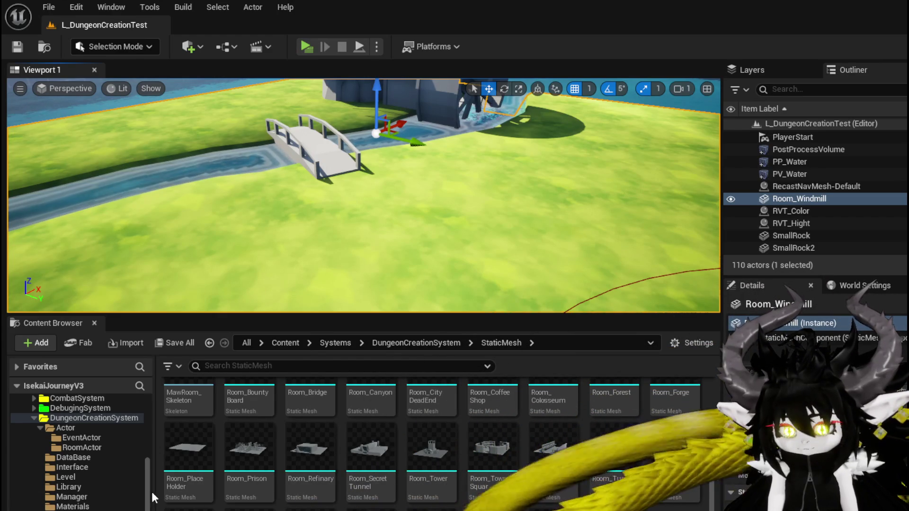
{"action": "scroll", "coordinate": [153, 497], "scroll_direction": "down", "scroll_amount": 5}
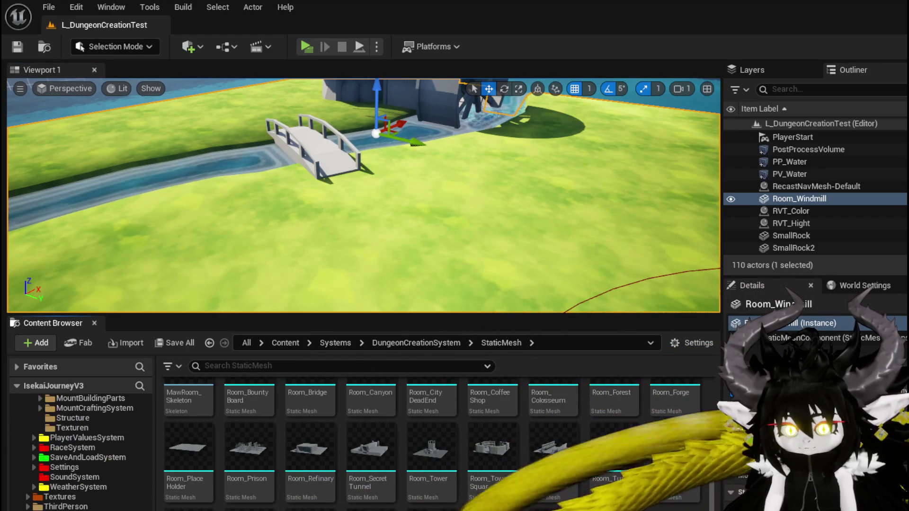
{"action": "scroll", "coordinate": [80, 450], "scroll_direction": "down", "scroll_amount": 3}
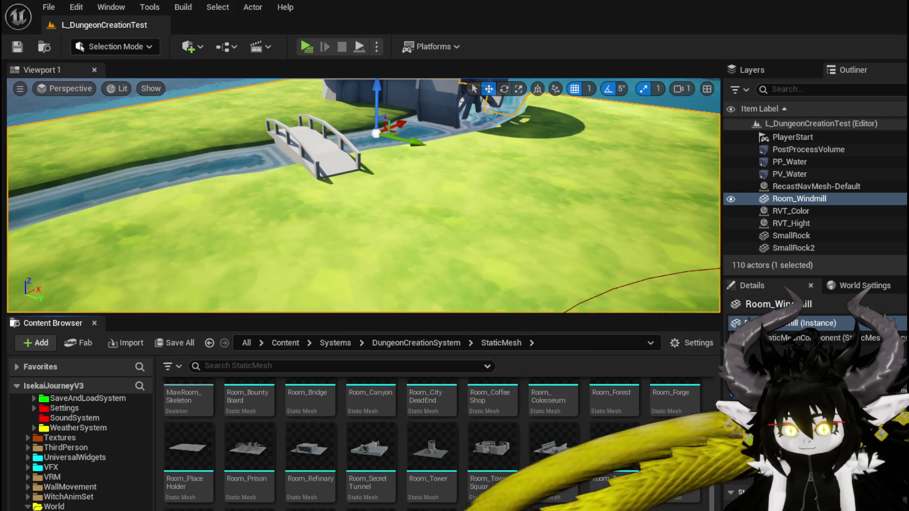
{"action": "left_click", "coordinate": [54, 506]}
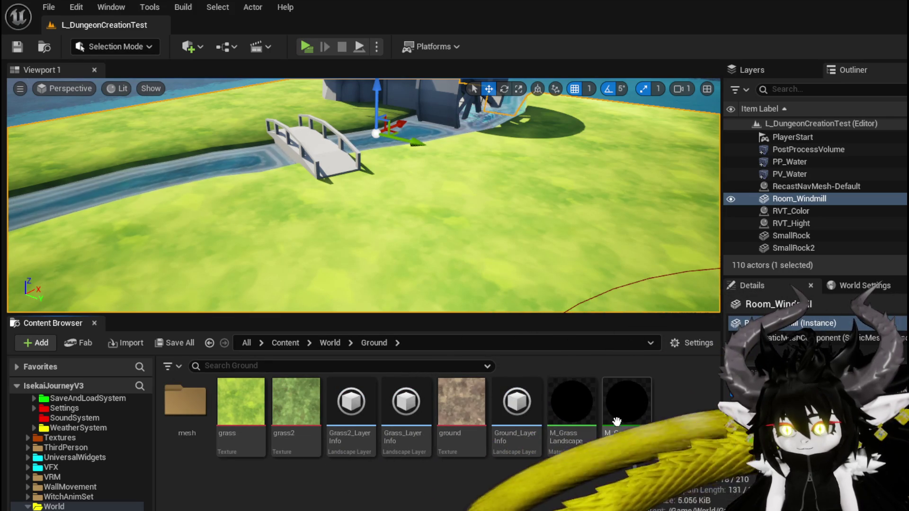
Open the M_GrassLandscape material and inspect its Runtime Virtual Texture Output node
{"action": "double_click", "coordinate": [626, 424]}
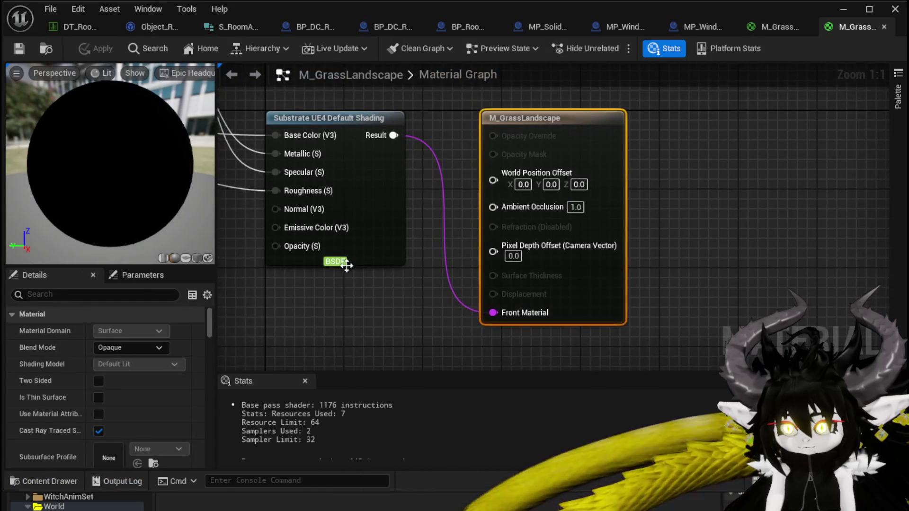
{"action": "scroll", "coordinate": [364, 265], "scroll_direction": "down", "scroll_amount": 4}
{"action": "scroll", "coordinate": [486, 237], "scroll_direction": "up", "scroll_amount": 2}
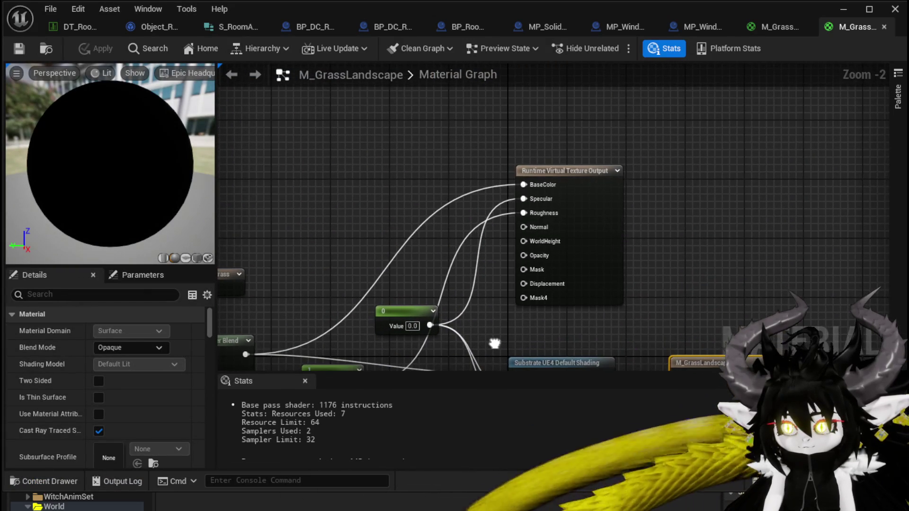
{"action": "left_click_drag", "start_coordinate": [494, 342], "coordinate": [757, 149]}
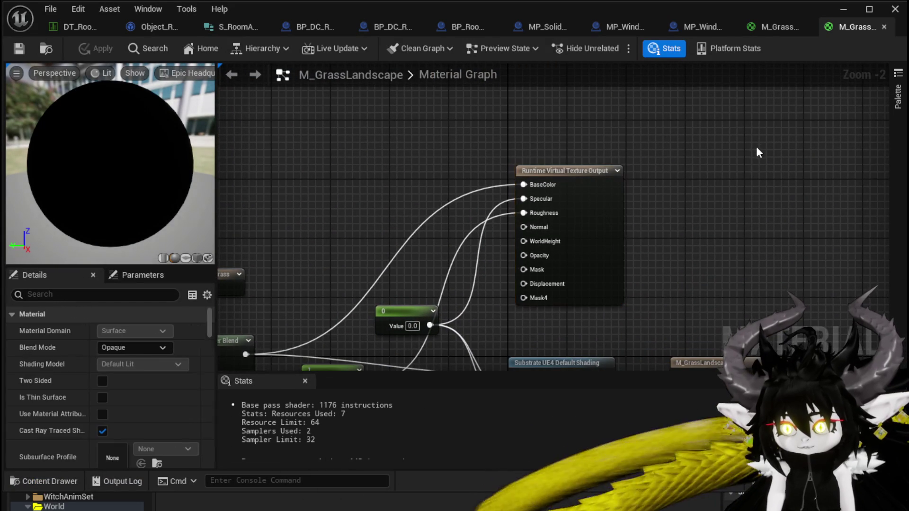
{"action": "left_click", "coordinate": [756, 150]}
{"action": "scroll", "coordinate": [756, 147], "scroll_direction": "down", "scroll_amount": 1}
{"action": "scroll", "coordinate": [439, 211], "scroll_direction": "up", "scroll_amount": 1}
Look over the Grass and Landscape Grass nodes, then close M_GrassLandscape
{"action": "mouse_move", "coordinate": [611, 221]}
{"action": "left_mouse_down"}
{"action": "mouse_move", "coordinate": [700, 146]}
{"action": "mouse_move", "coordinate": [631, 141]}
{"action": "mouse_move", "coordinate": [587, 165]}
{"action": "mouse_move", "coordinate": [431, 187]}
{"action": "left_mouse_up"}
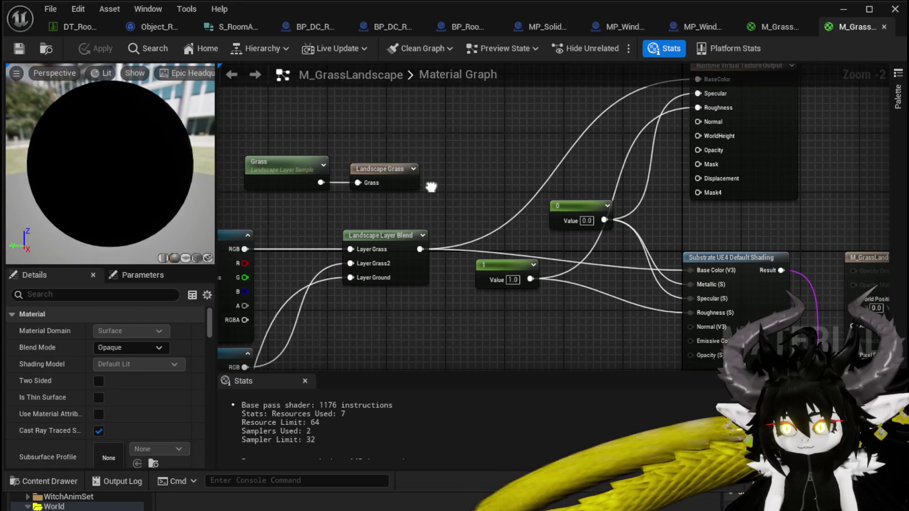
{"action": "mouse_move", "coordinate": [493, 201]}
{"action": "left_mouse_down"}
{"action": "mouse_move", "coordinate": [473, 178]}
{"action": "mouse_move", "coordinate": [564, 198]}
{"action": "left_mouse_up"}
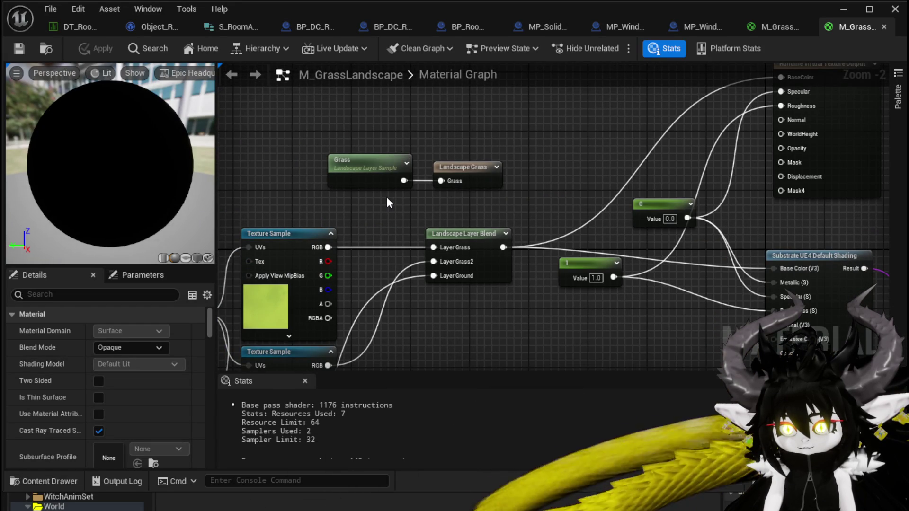
{"action": "mouse_move", "coordinate": [325, 193]}
{"action": "left_mouse_down"}
{"action": "mouse_move", "coordinate": [458, 140]}
{"action": "mouse_move", "coordinate": [502, 138]}
{"action": "left_mouse_up"}
{"action": "left_click", "coordinate": [500, 135]}
{"action": "mouse_move", "coordinate": [351, 195]}
{"action": "left_mouse_down"}
{"action": "mouse_move", "coordinate": [543, 137]}
{"action": "mouse_move", "coordinate": [509, 108]}
{"action": "mouse_move", "coordinate": [560, 143]}
{"action": "mouse_move", "coordinate": [578, 140]}
{"action": "mouse_move", "coordinate": [585, 112]}
{"action": "mouse_move", "coordinate": [413, 158]}
{"action": "mouse_move", "coordinate": [394, 263]}
{"action": "mouse_move", "coordinate": [411, 221]}
{"action": "left_mouse_up"}
{"action": "left_click", "coordinate": [560, 143]}
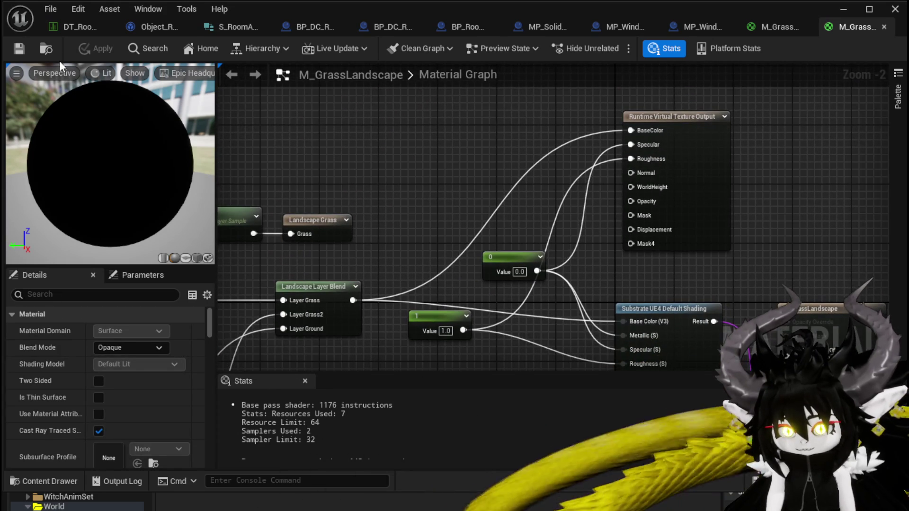
{"action": "left_click", "coordinate": [883, 27]}
Connect the Texture Sample RGB to the Landscape Grass node's Grass pin and reposition the node
{"action": "scroll", "coordinate": [373, 150], "scroll_direction": "down", "scroll_amount": 1}
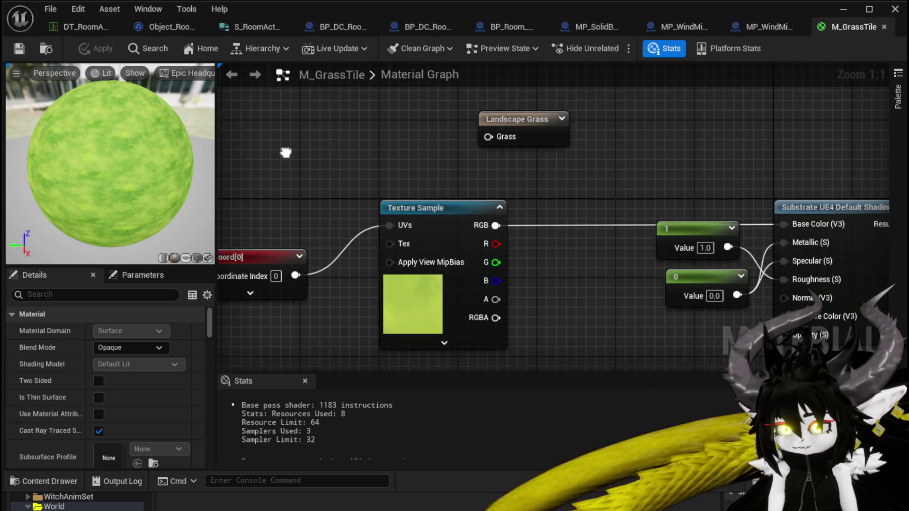
{"action": "left_click", "coordinate": [494, 137]}
{"action": "left_click_drag", "start_coordinate": [472, 216], "coordinate": [495, 140]}
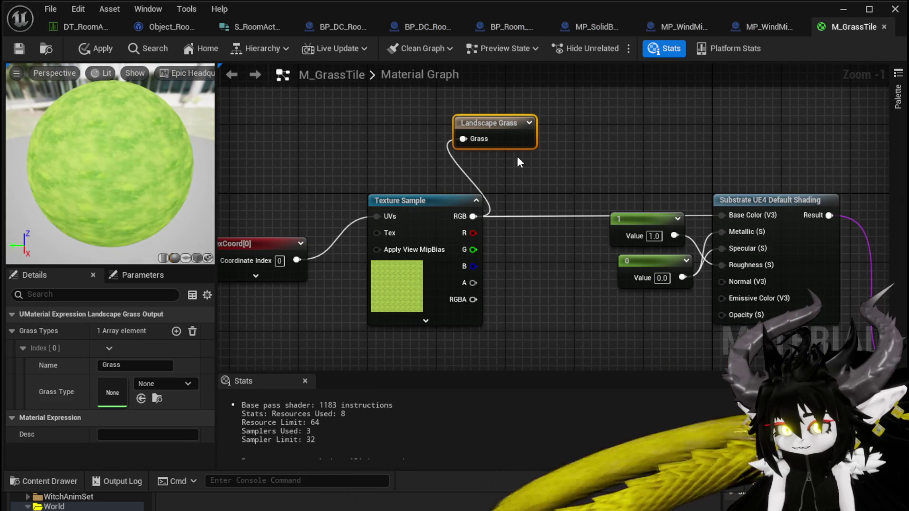
{"action": "left_click", "coordinate": [517, 158]}
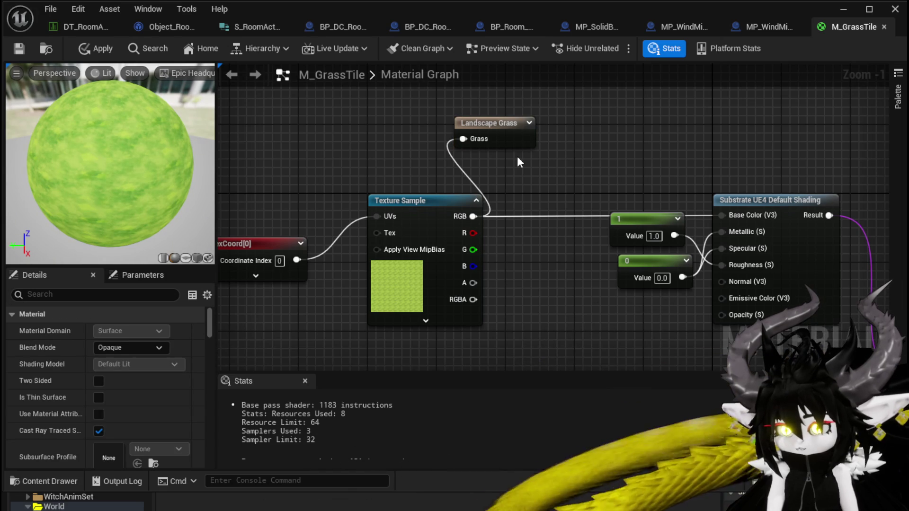
{"action": "left_click_drag", "start_coordinate": [494, 127], "coordinate": [571, 119]}
{"action": "left_click", "coordinate": [450, 125]}
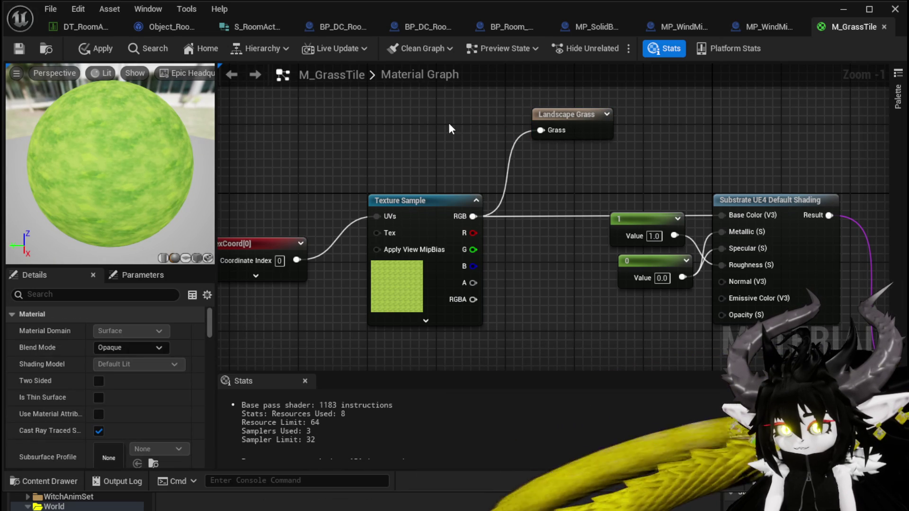
Apply and save M_GrassTile, maximize its editor, and return to the level editor
{"action": "left_click", "coordinate": [93, 48]}
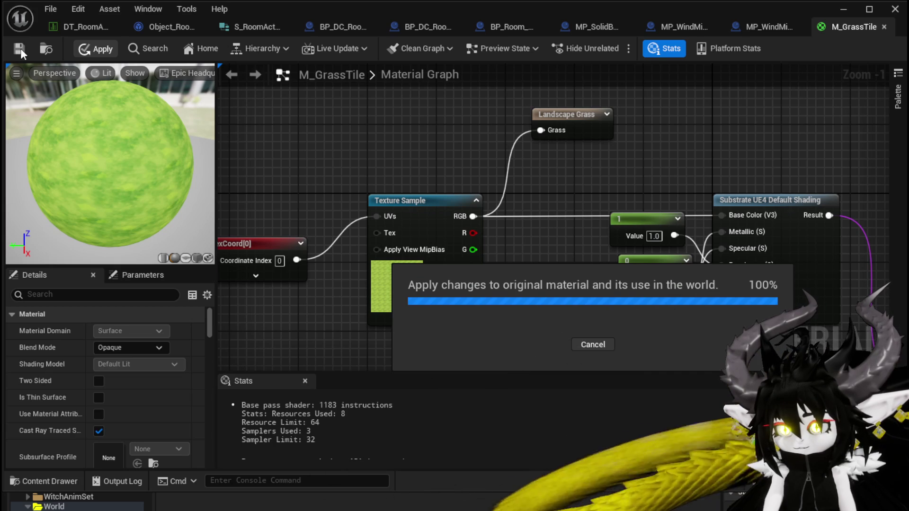
{"action": "left_click", "coordinate": [21, 48]}
{"action": "left_click", "coordinate": [860, 14]}
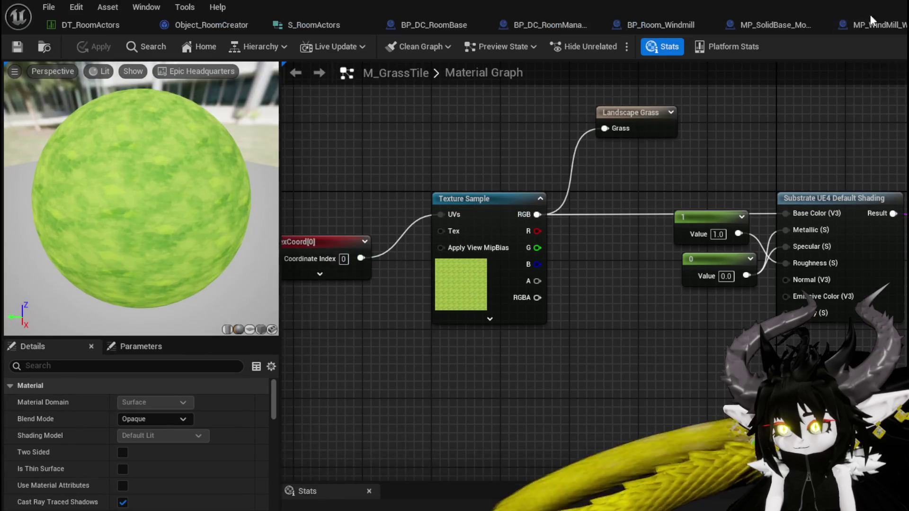
{"action": "key", "text": "alt+Tab"}
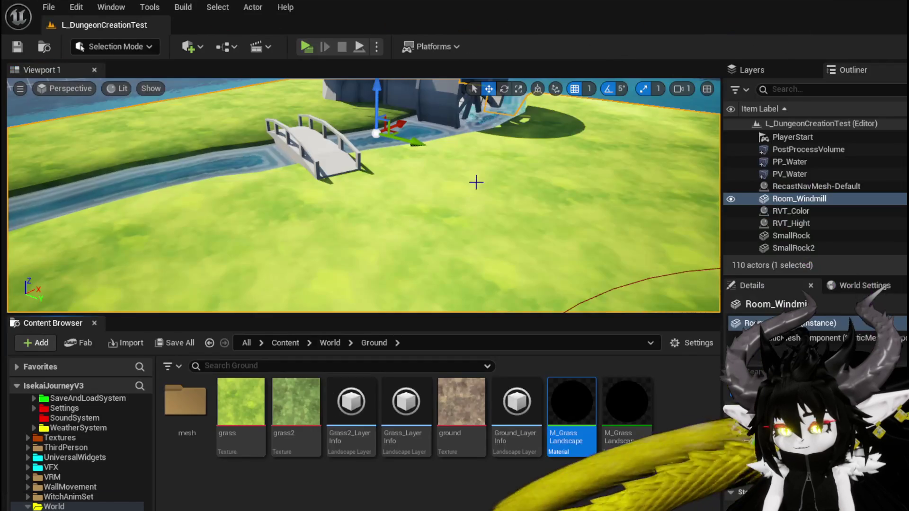
Frame the Room_Windmill actor and browse back to the DungeonCreationSystem StaticMesh folder
{"action": "key", "text": "f"}
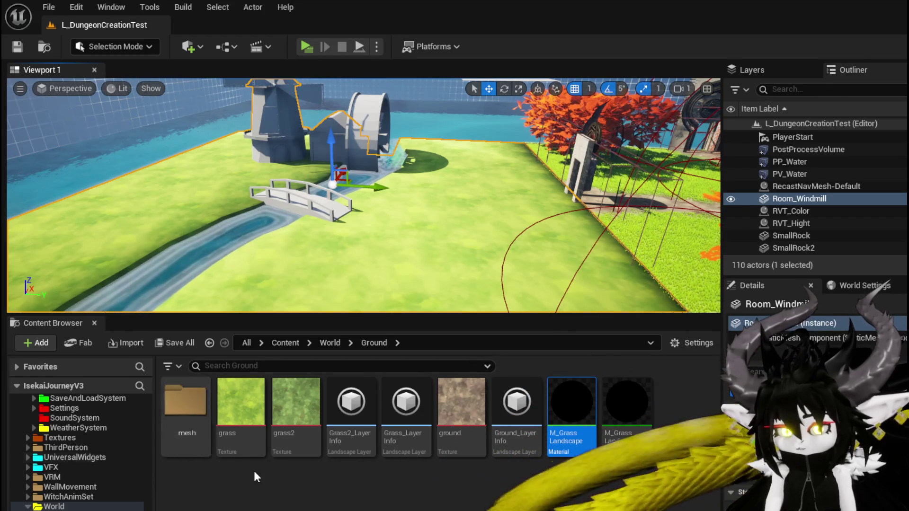
{"action": "scroll", "coordinate": [98, 467], "scroll_direction": "up", "scroll_amount": 3}
{"action": "scroll", "coordinate": [98, 467], "scroll_direction": "up", "scroll_amount": 5}
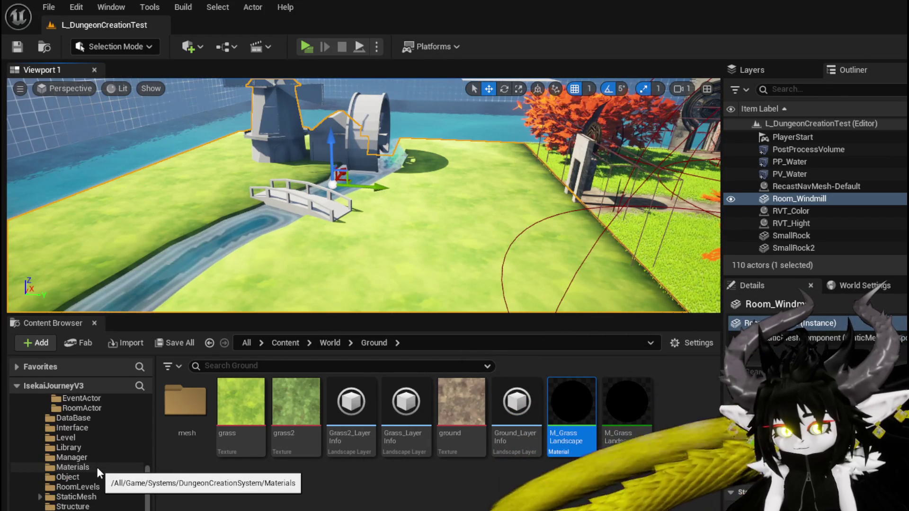
{"action": "scroll", "coordinate": [98, 467], "scroll_direction": "up", "scroll_amount": 2}
{"action": "scroll", "coordinate": [87, 419], "scroll_direction": "up", "scroll_amount": 3}
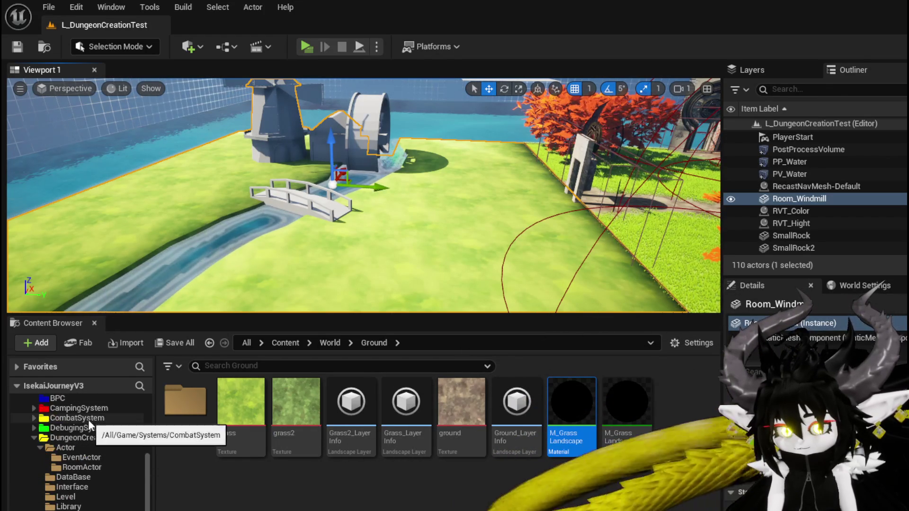
{"action": "scroll", "coordinate": [93, 429], "scroll_direction": "up", "scroll_amount": 4}
{"action": "scroll", "coordinate": [95, 463], "scroll_direction": "down", "scroll_amount": 2}
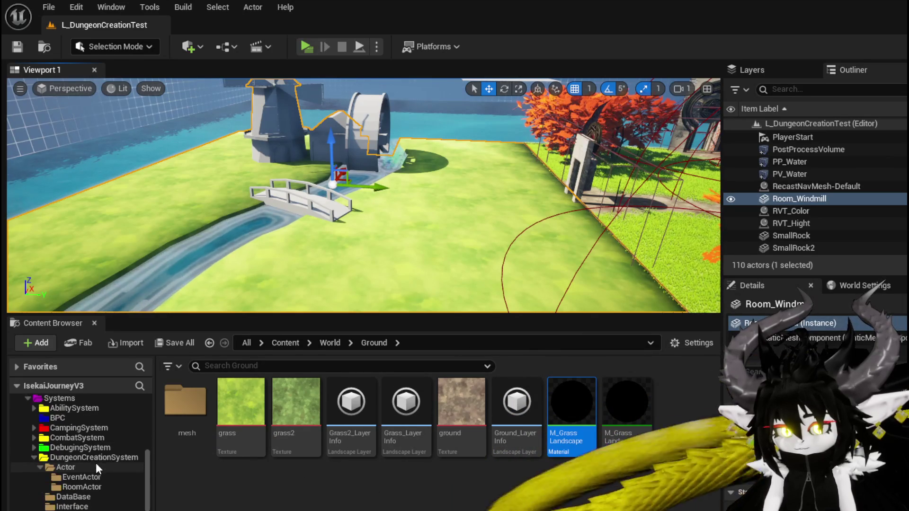
{"action": "scroll", "coordinate": [95, 473], "scroll_direction": "down", "scroll_amount": 3}
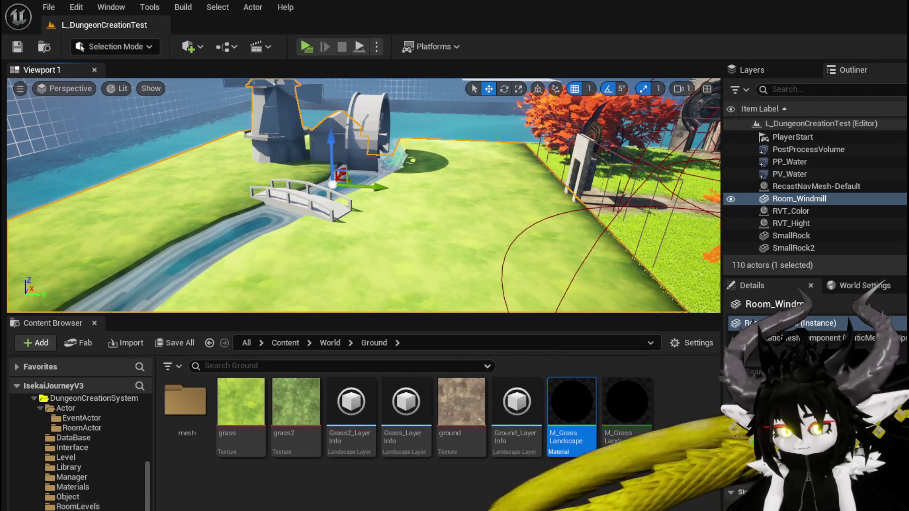
{"action": "key", "text": "alt+Left"}
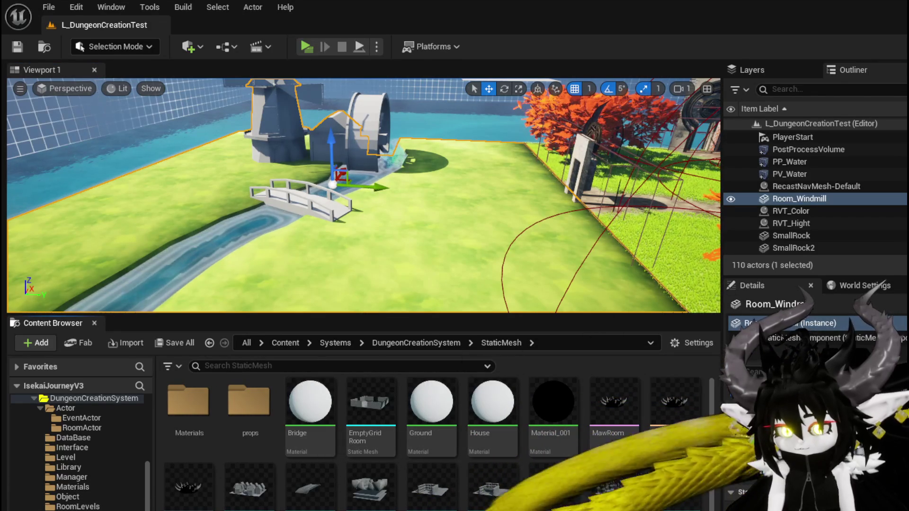
Open M_GrassTile from the DungeonCreationSystem Materials folder and move its Landscape Grass node right
{"action": "left_click", "coordinate": [71, 487]}
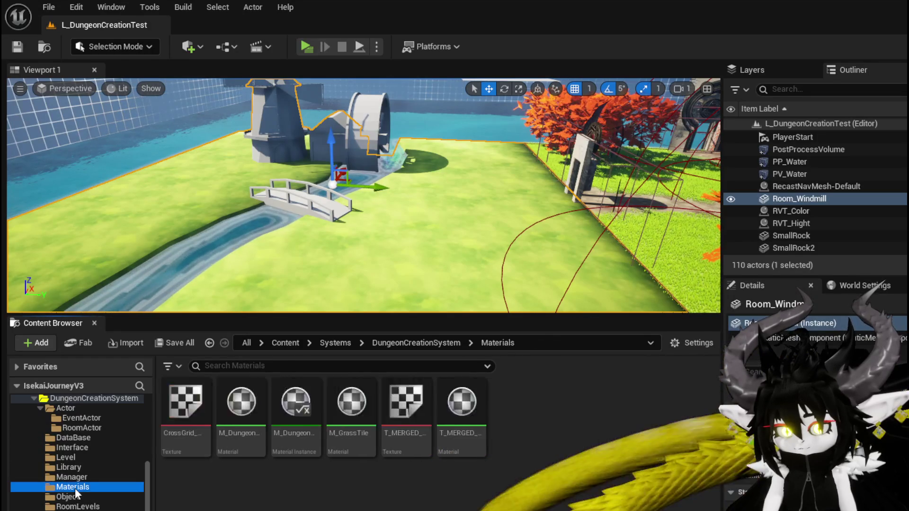
{"action": "left_click", "coordinate": [352, 441]}
{"action": "double_click", "coordinate": [351, 407]}
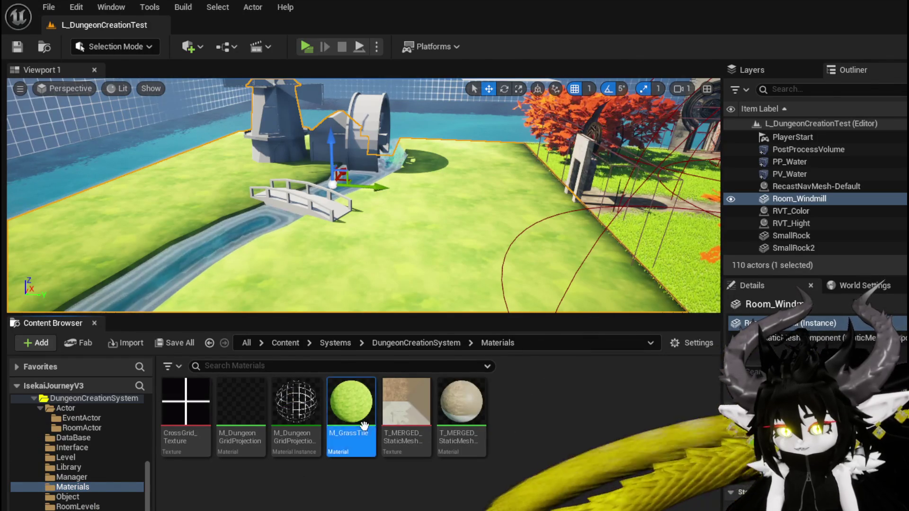
{"action": "mouse_move", "coordinate": [501, 211]}
{"action": "left_mouse_down"}
{"action": "mouse_move", "coordinate": [366, 188]}
{"action": "mouse_move", "coordinate": [457, 198]}
{"action": "mouse_move", "coordinate": [439, 171]}
{"action": "mouse_move", "coordinate": [462, 218]}
{"action": "left_mouse_up"}
{"action": "left_click_drag", "start_coordinate": [479, 158], "coordinate": [564, 158]}
{"action": "left_click", "coordinate": [418, 224]}
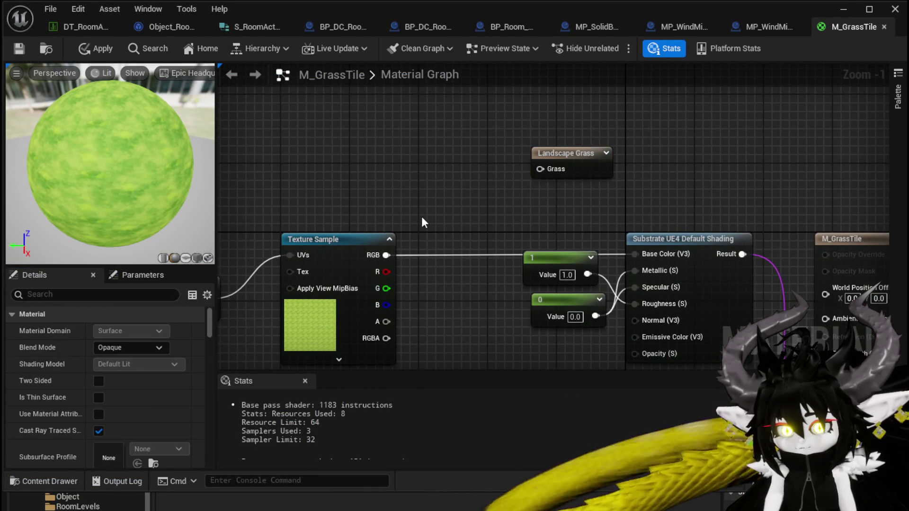
Search the node list for 'Layer' nodes and browse the results
{"action": "left_click_drag", "start_coordinate": [420, 219], "coordinate": [422, 195]}
{"action": "right_click", "coordinate": [422, 195]}
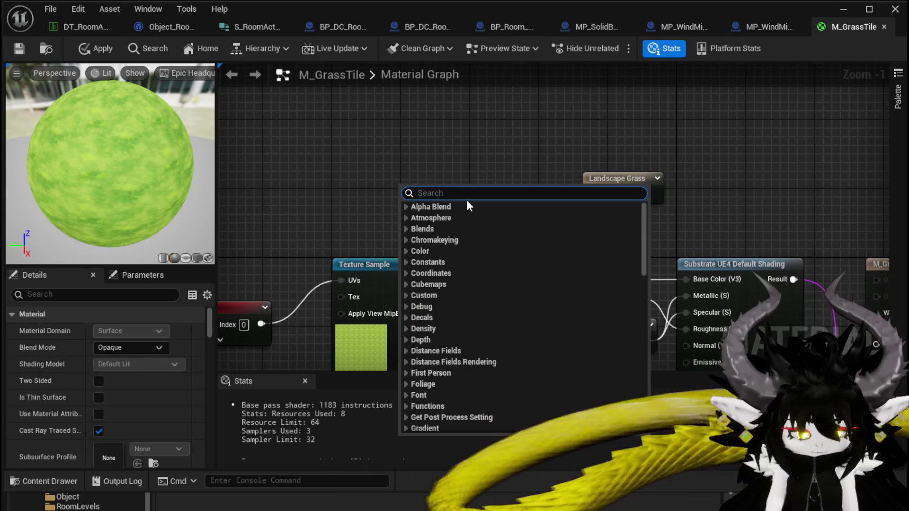
{"action": "type", "text": "Layer"}
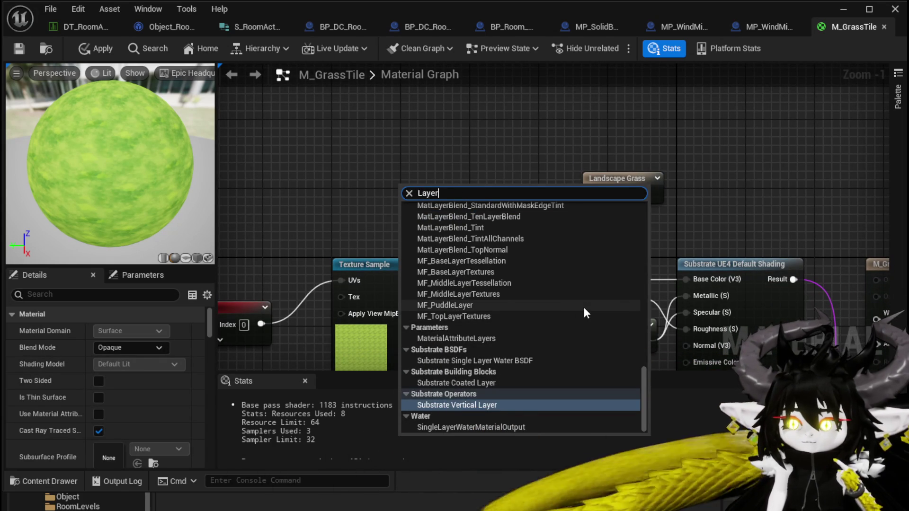
{"action": "scroll", "coordinate": [584, 310], "scroll_direction": "up", "scroll_amount": 3}
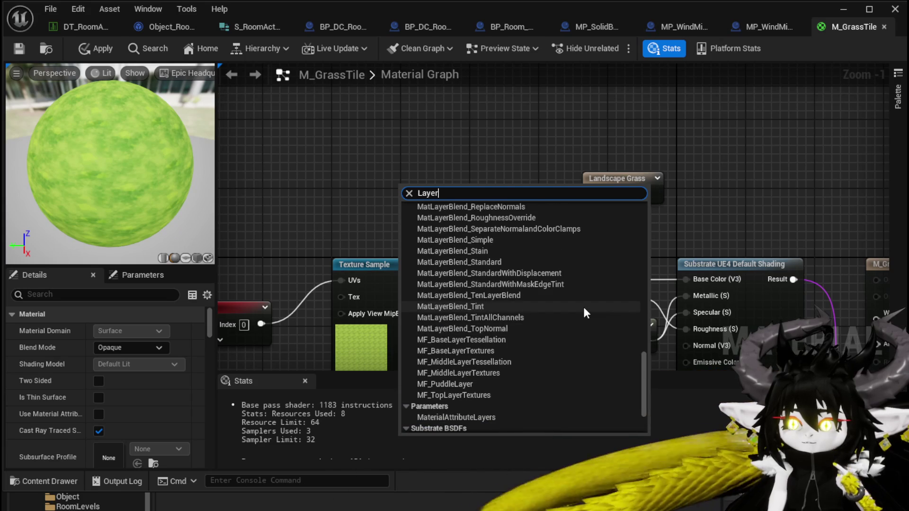
{"action": "scroll", "coordinate": [585, 310], "scroll_direction": "up", "scroll_amount": 5}
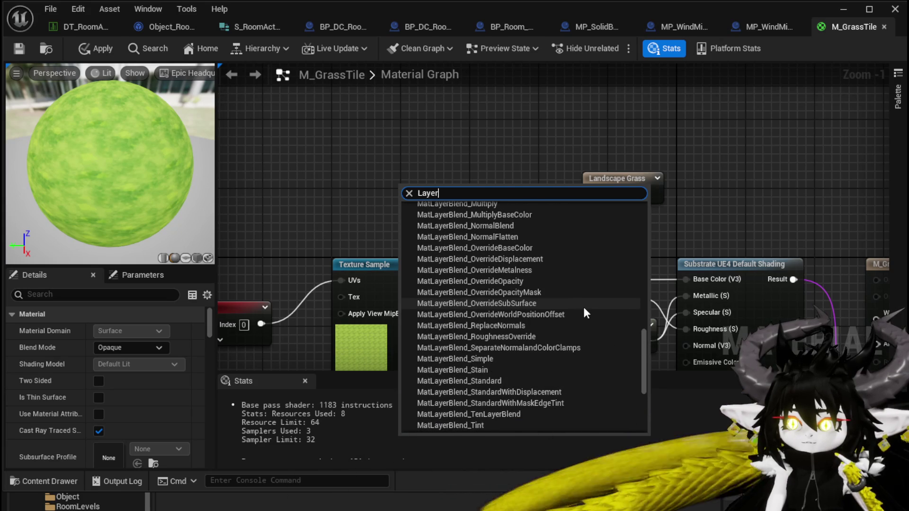
{"action": "scroll", "coordinate": [585, 310], "scroll_direction": "up", "scroll_amount": 4}
{"action": "scroll", "coordinate": [584, 310], "scroll_direction": "up", "scroll_amount": 5}
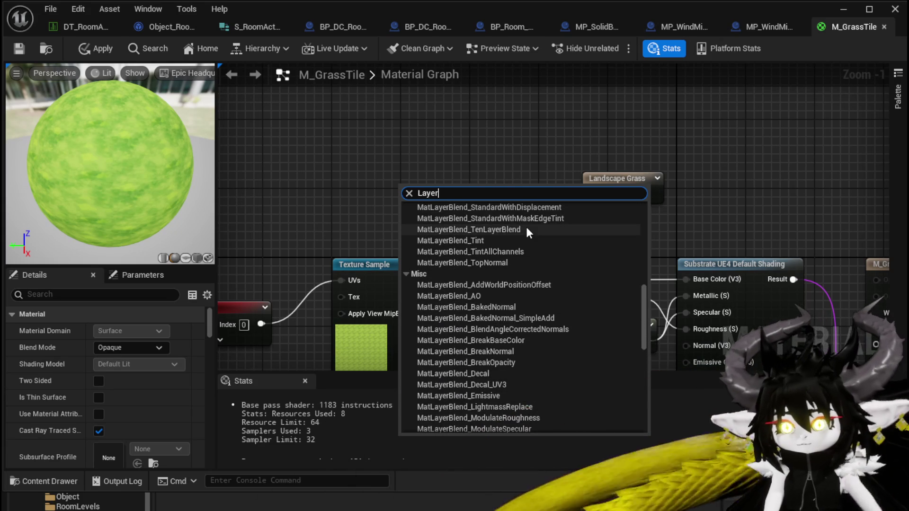
Search for 'grass' nodes, close the search without adding any, and save M_GrassTile
{"action": "type", "text": "gra"}
{"action": "left_click_drag", "start_coordinate": [467, 195], "coordinate": [406, 192]}
{"action": "type", "text": "grass"}
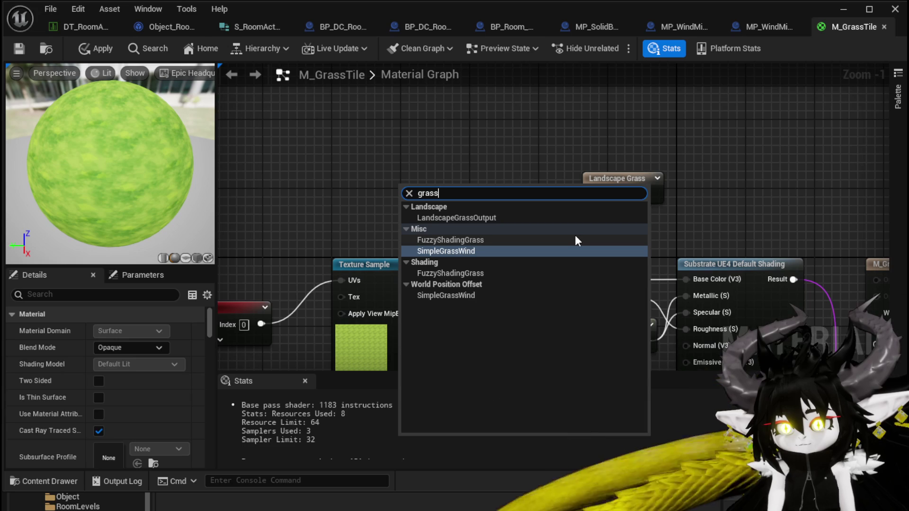
{"action": "left_click", "coordinate": [365, 132]}
{"action": "mouse_move", "coordinate": [384, 169]}
{"action": "left_mouse_down"}
{"action": "mouse_move", "coordinate": [411, 105]}
{"action": "mouse_move", "coordinate": [407, 84]}
{"action": "left_mouse_up"}
{"action": "scroll", "coordinate": [396, 112], "scroll_direction": "down", "scroll_amount": 2}
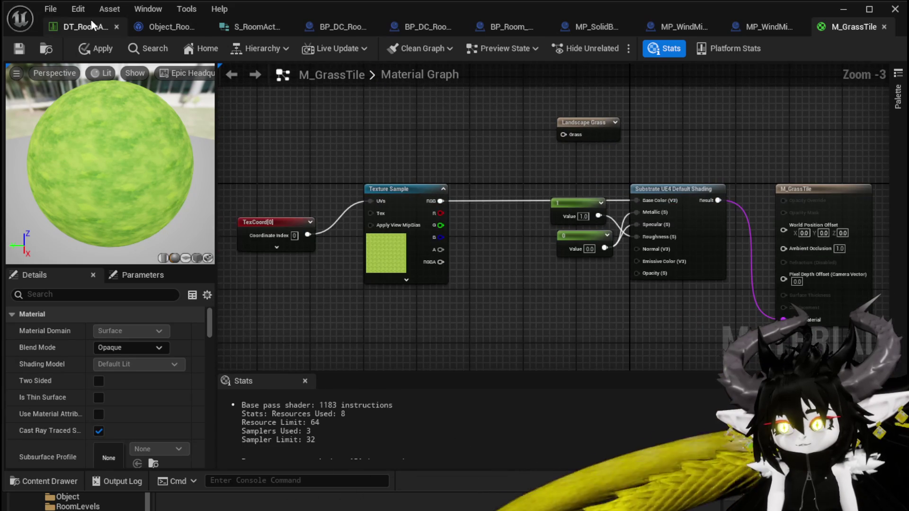
{"action": "left_click", "coordinate": [19, 48]}
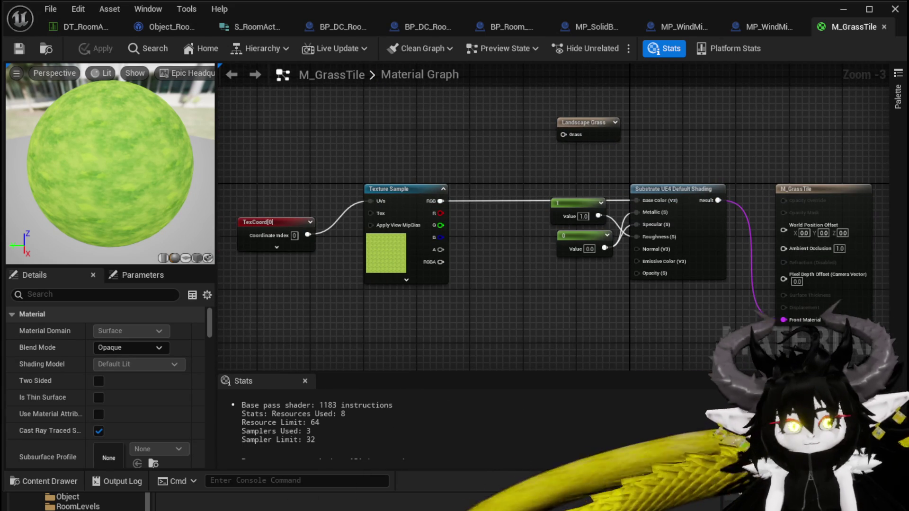
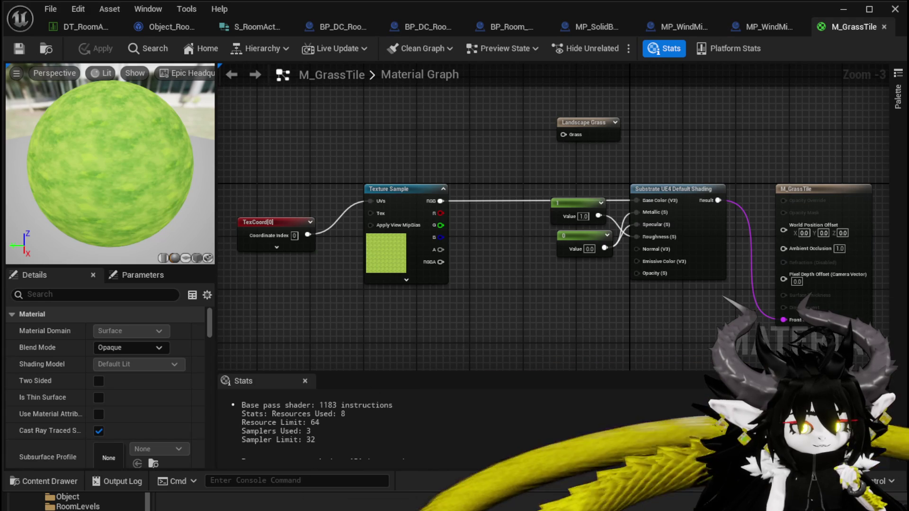
Search 'lands' in the node menu and add a Landscape Grass Output node to M_GrassTile
{"action": "left_click_drag", "start_coordinate": [371, 110], "coordinate": [361, 141]}
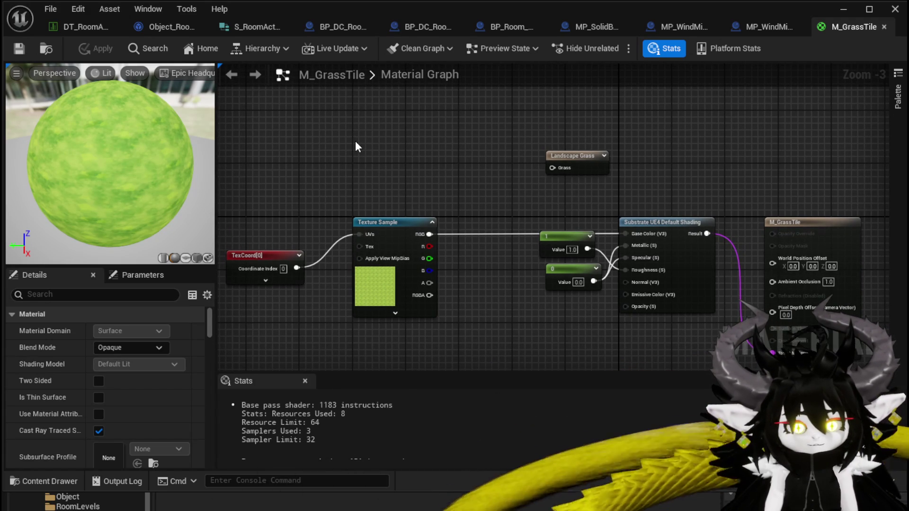
{"action": "right_click", "coordinate": [355, 142]}
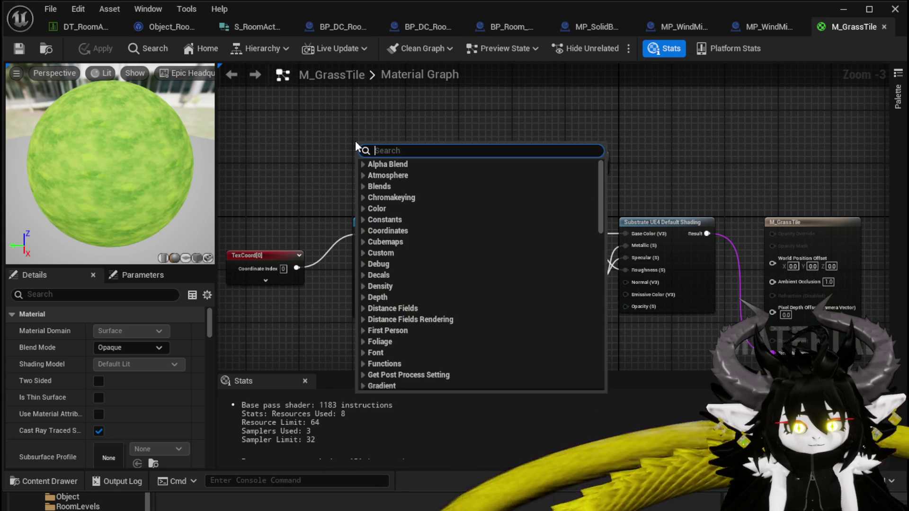
{"action": "type", "text": "g"}
{"action": "key", "text": "BackSpace"}
{"action": "type", "text": "land"}
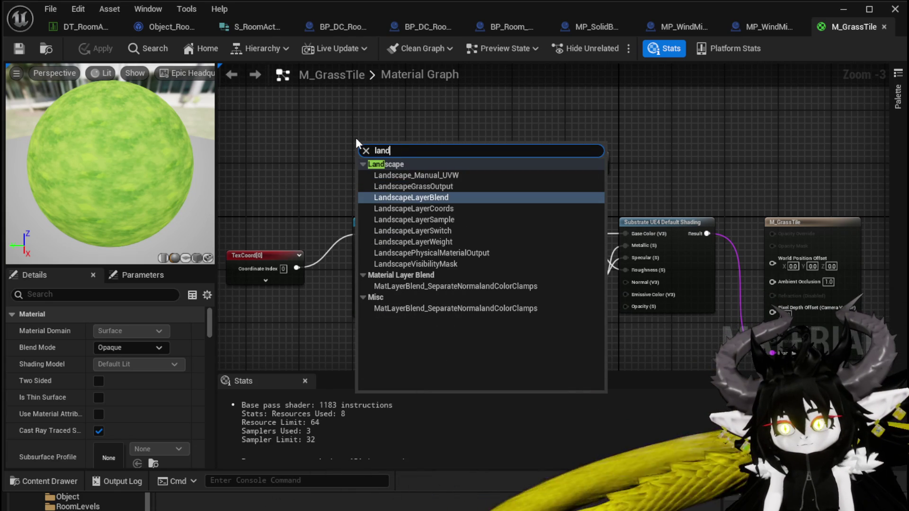
{"action": "type", "text": "s"}
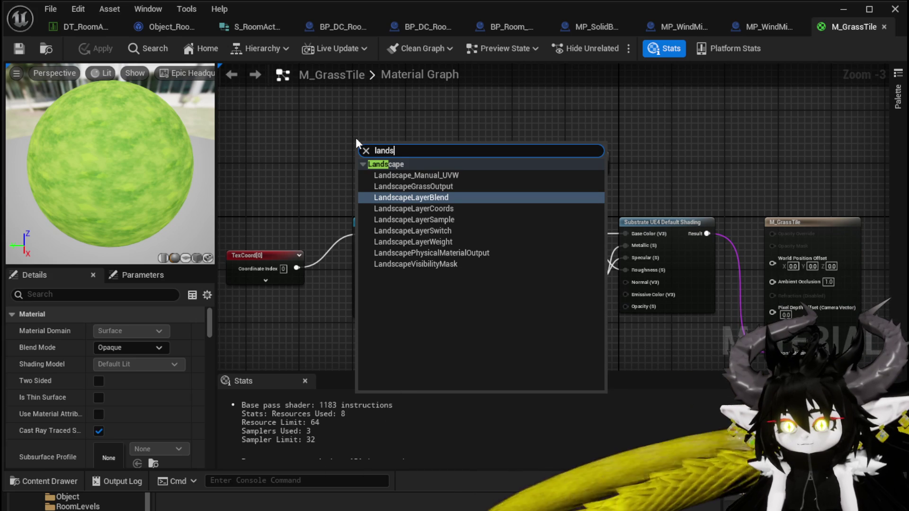
{"action": "left_click", "coordinate": [414, 185]}
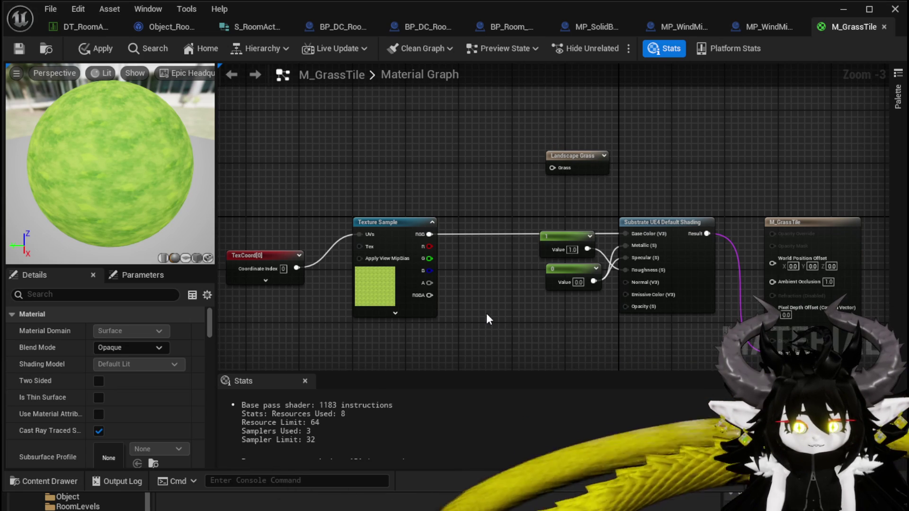
Open the Content Drawer and browse to the World folder's assets
{"action": "key", "text": "ctrl+space"}
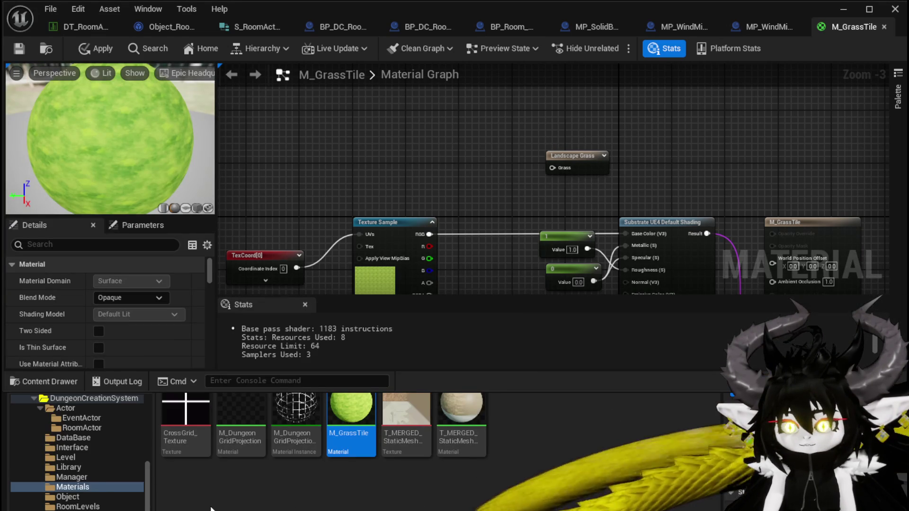
{"action": "scroll", "coordinate": [114, 473], "scroll_direction": "down", "scroll_amount": 10}
{"action": "scroll", "coordinate": [113, 473], "scroll_direction": "down", "scroll_amount": 5}
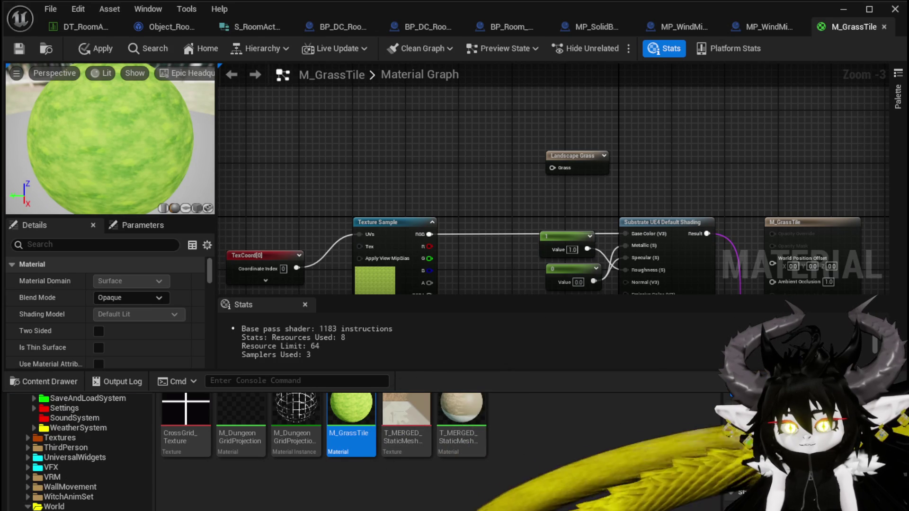
{"action": "left_click", "coordinate": [54, 506]}
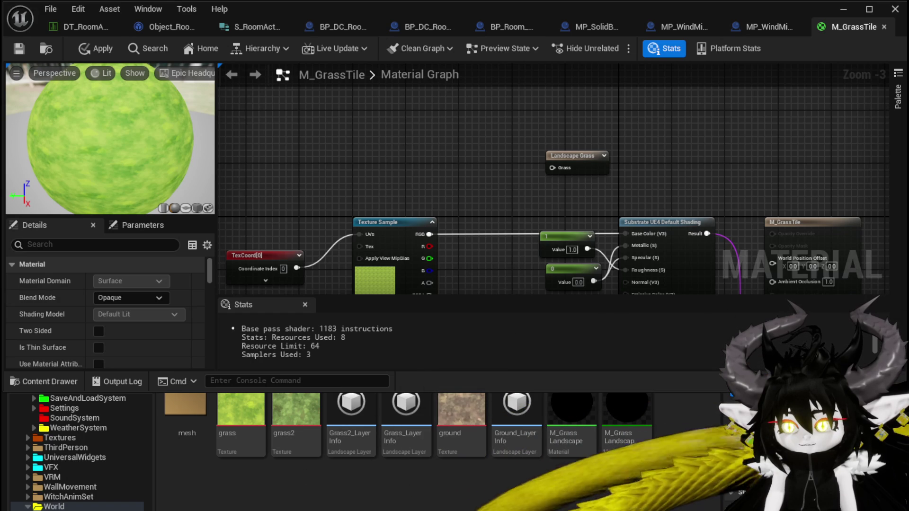
Drag the grass1 grass type into the graph and open the M_GrassLandscape material
{"action": "scroll", "coordinate": [181, 429], "scroll_direction": "down", "scroll_amount": 5}
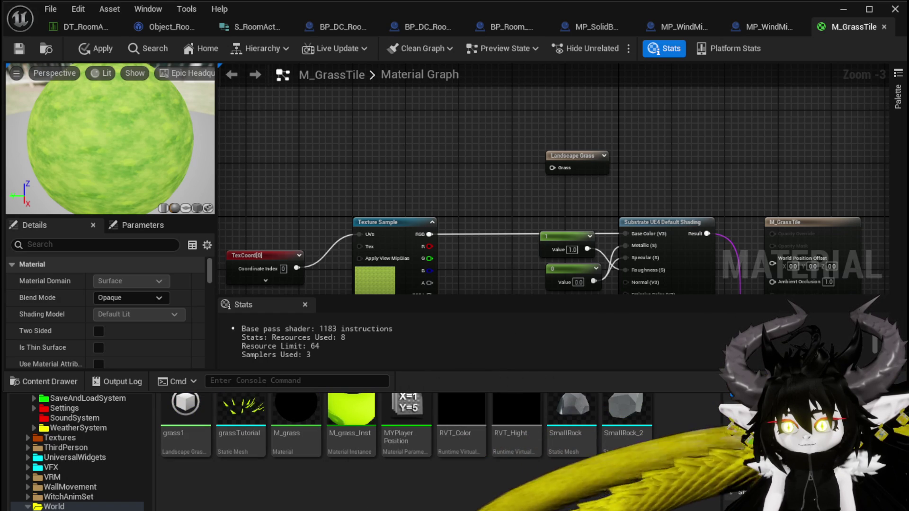
{"action": "mouse_move", "coordinate": [203, 438]}
{"action": "left_mouse_down"}
{"action": "mouse_move", "coordinate": [331, 161]}
{"action": "mouse_move", "coordinate": [378, 155]}
{"action": "left_mouse_up"}
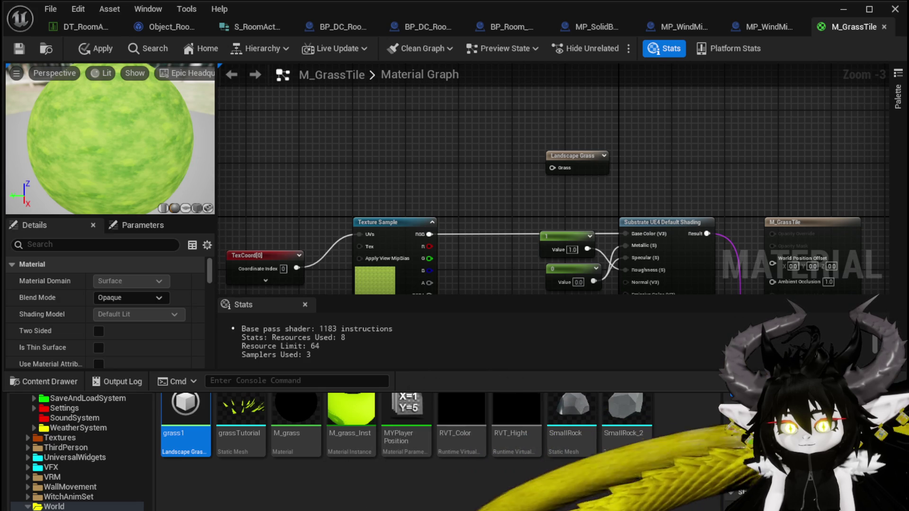
{"action": "scroll", "coordinate": [720, 409], "scroll_direction": "down", "scroll_amount": 2}
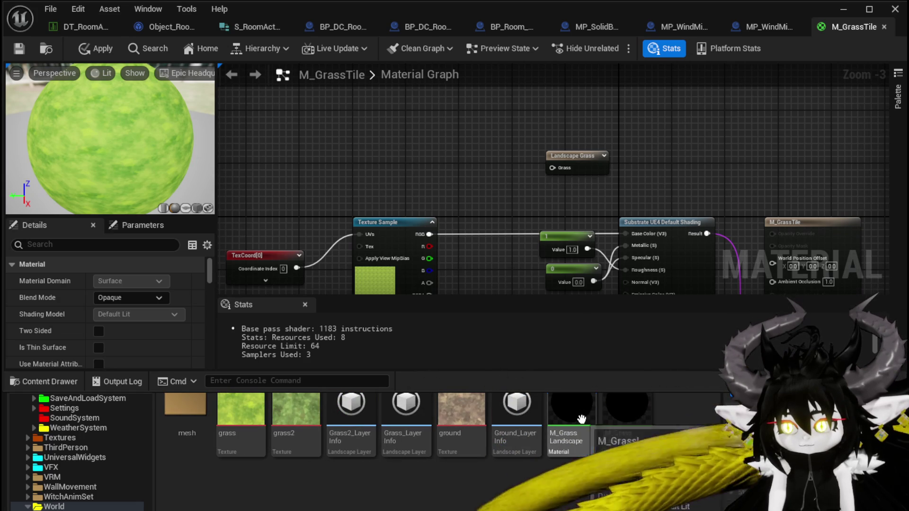
{"action": "double_click", "coordinate": [565, 407]}
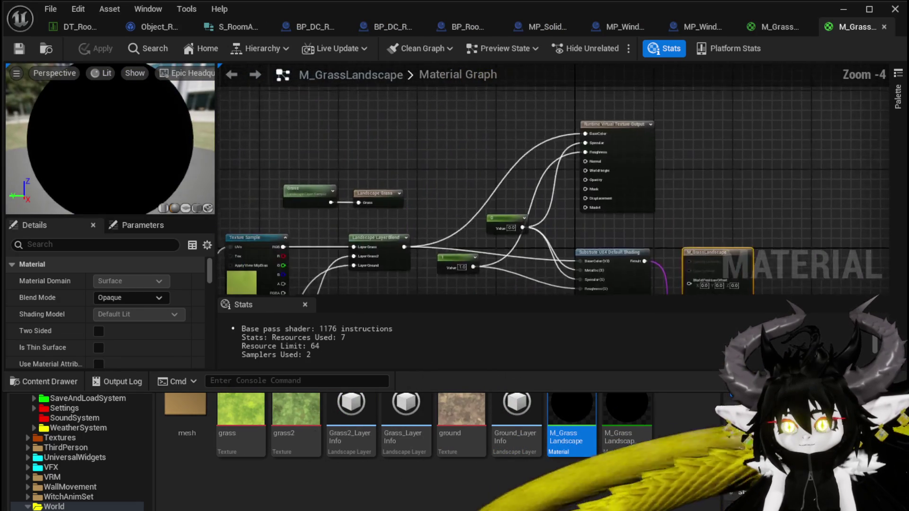
Copy the Grass layer sample from M_GrassLandscape and paste it into M_GrassTile
{"action": "scroll", "coordinate": [297, 177], "scroll_direction": "up", "scroll_amount": 2}
{"action": "left_click_drag", "start_coordinate": [319, 247], "coordinate": [330, 261]}
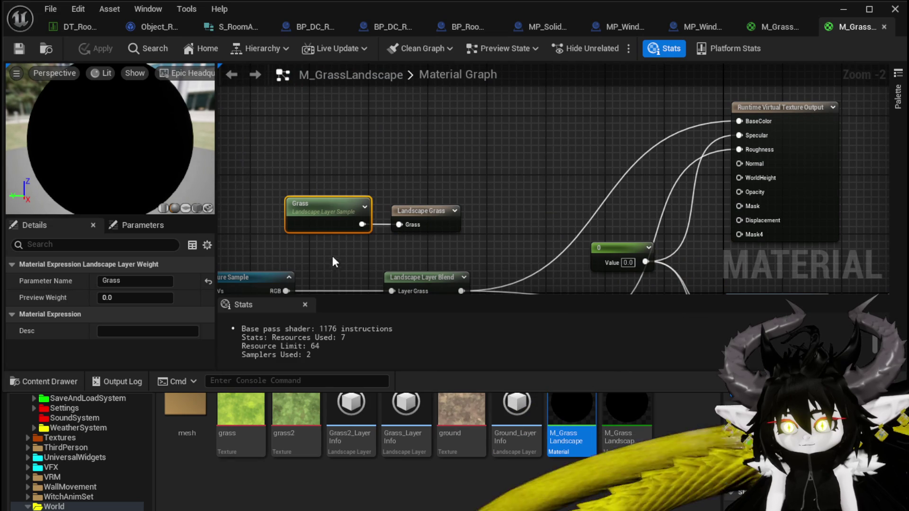
{"action": "left_click", "coordinate": [15, 51]}
{"action": "left_click", "coordinate": [776, 27]}
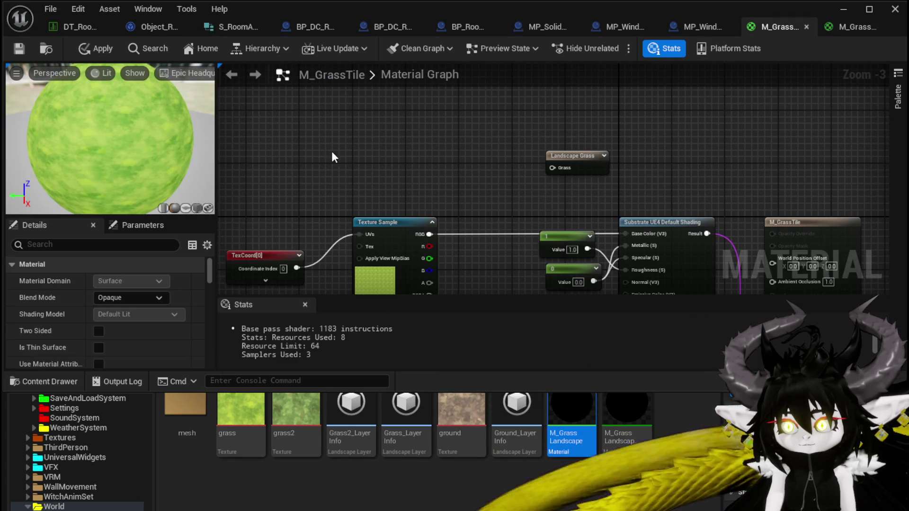
{"action": "key", "text": "ctrl+v"}
Wire the Grass layer sample into the Landscape Grass input, then apply and save
{"action": "left_click_drag", "start_coordinate": [502, 179], "coordinate": [570, 171]}
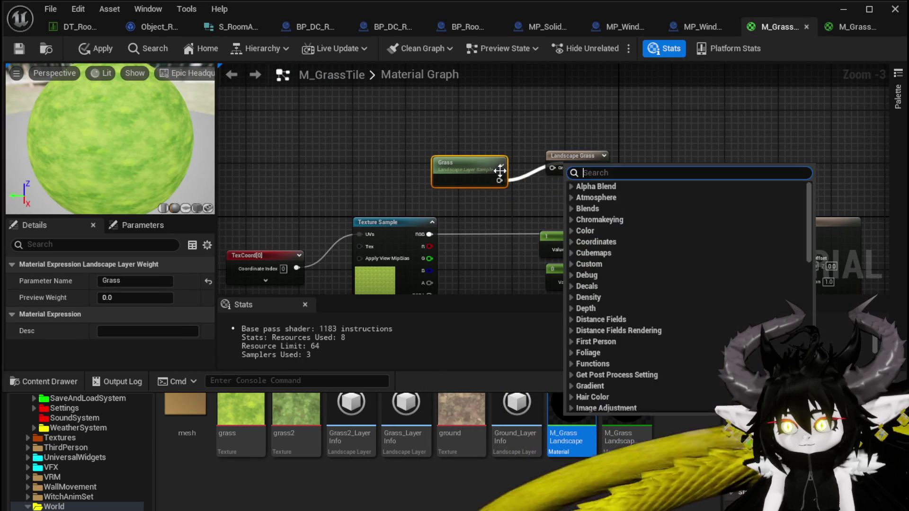
{"action": "mouse_move", "coordinate": [471, 167]}
{"action": "left_mouse_down"}
{"action": "mouse_move", "coordinate": [465, 139]}
{"action": "mouse_move", "coordinate": [555, 170]}
{"action": "left_mouse_up"}
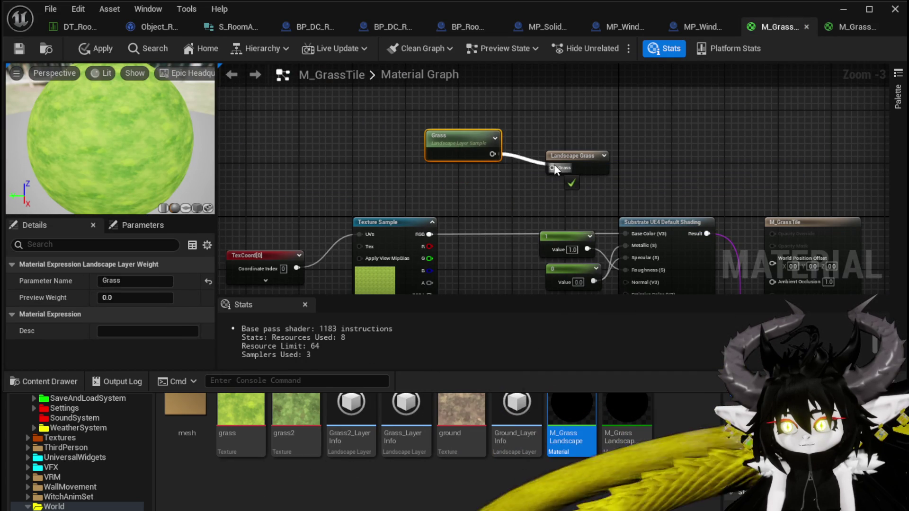
{"action": "left_click_drag", "start_coordinate": [480, 151], "coordinate": [481, 166]}
{"action": "left_click", "coordinate": [481, 189]}
{"action": "left_click", "coordinate": [95, 47]}
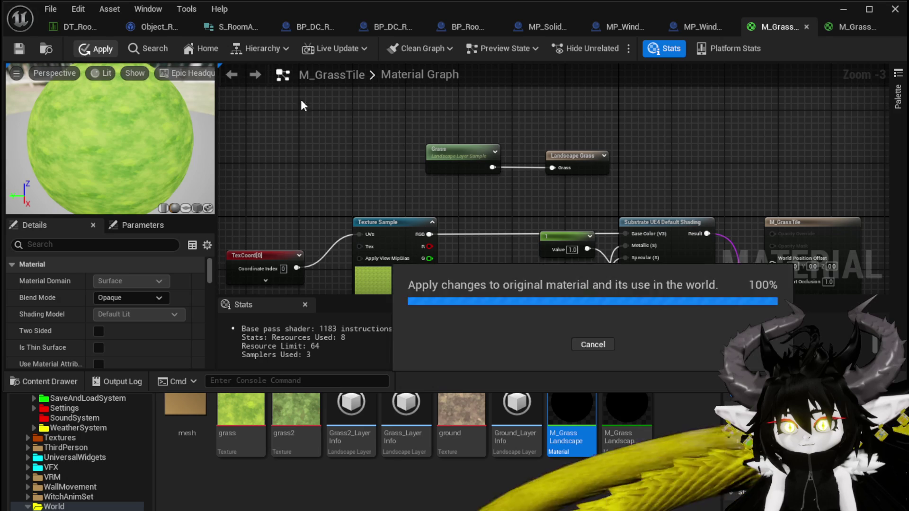
{"action": "left_click", "coordinate": [19, 49]}
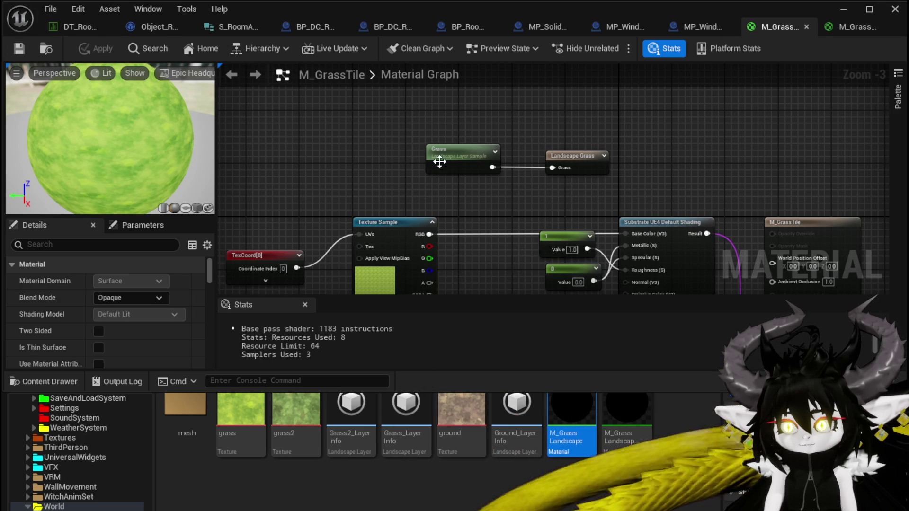
Arrange the Grass nodes and assign grass1 as the Landscape Grass type
{"action": "left_click_drag", "start_coordinate": [560, 192], "coordinate": [542, 141]}
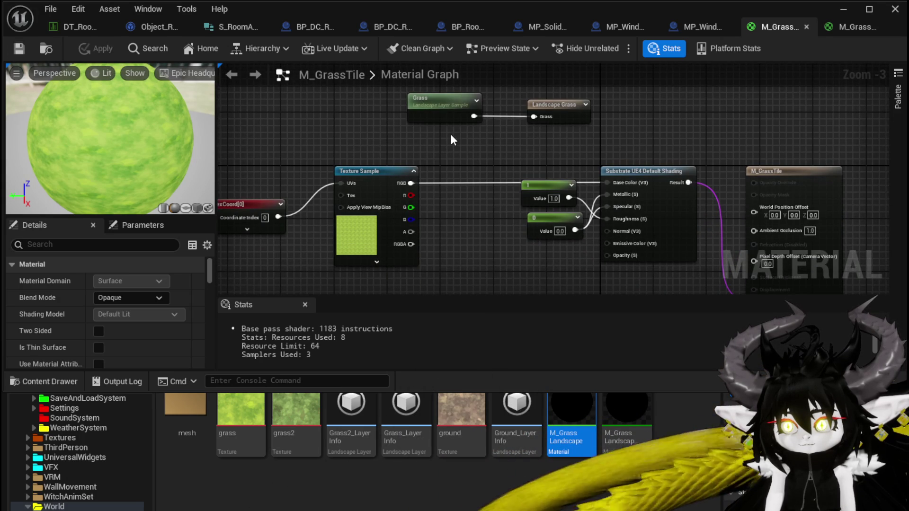
{"action": "mouse_move", "coordinate": [434, 120]}
{"action": "left_mouse_down"}
{"action": "mouse_move", "coordinate": [335, 112]}
{"action": "mouse_move", "coordinate": [342, 118]}
{"action": "left_mouse_up"}
{"action": "left_click", "coordinate": [479, 136]}
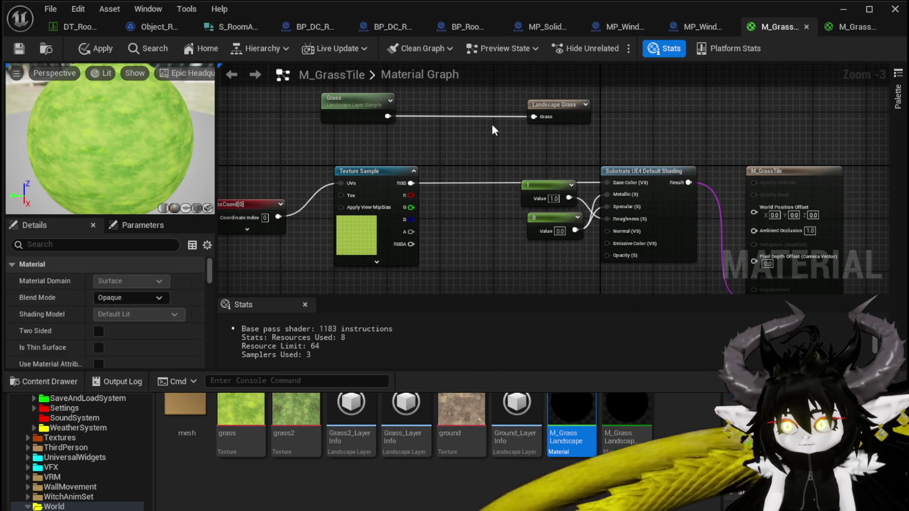
{"action": "left_click_drag", "start_coordinate": [544, 112], "coordinate": [516, 112]}
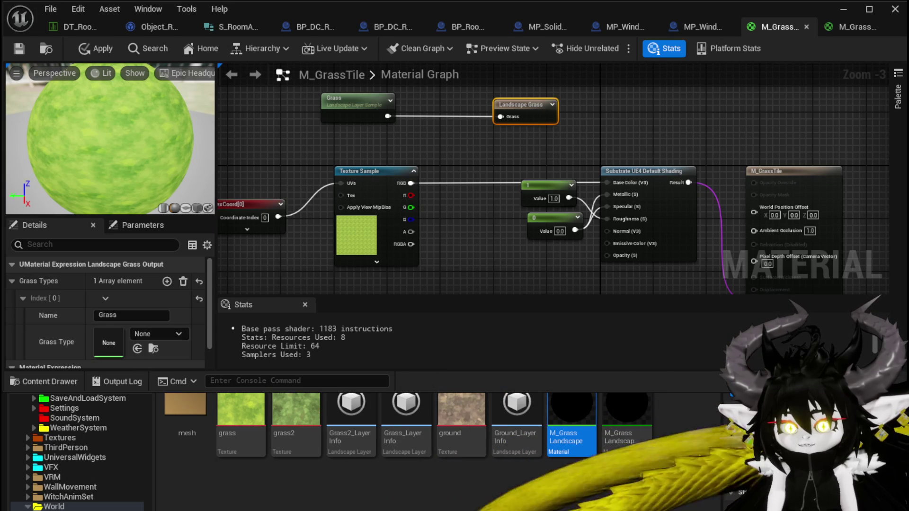
{"action": "mouse_move", "coordinate": [185, 411]}
{"action": "left_mouse_down"}
{"action": "mouse_move", "coordinate": [156, 350]}
{"action": "mouse_move", "coordinate": [108, 341]}
{"action": "left_mouse_up"}
Feed the texture sample's RGB into Landscape Grass, apply, and return to the level
{"action": "scroll", "coordinate": [129, 327], "scroll_direction": "down", "scroll_amount": 1}
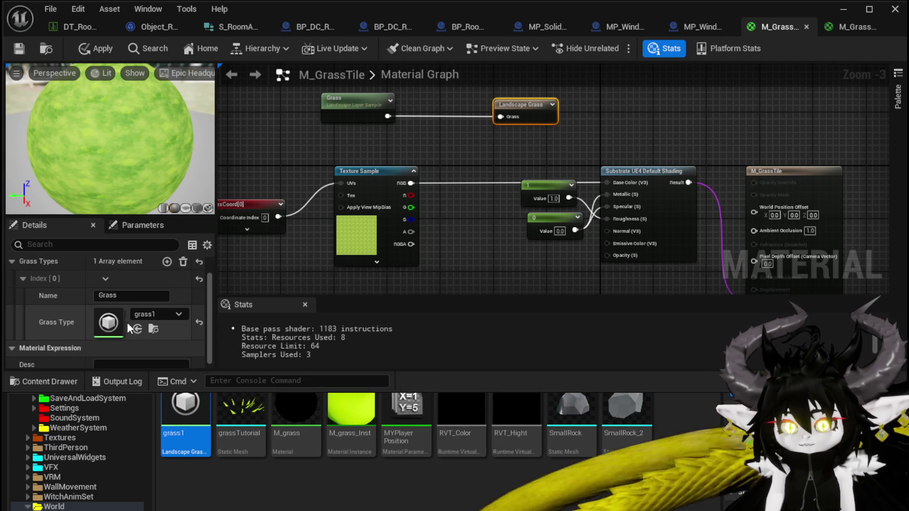
{"action": "left_click", "coordinate": [474, 145]}
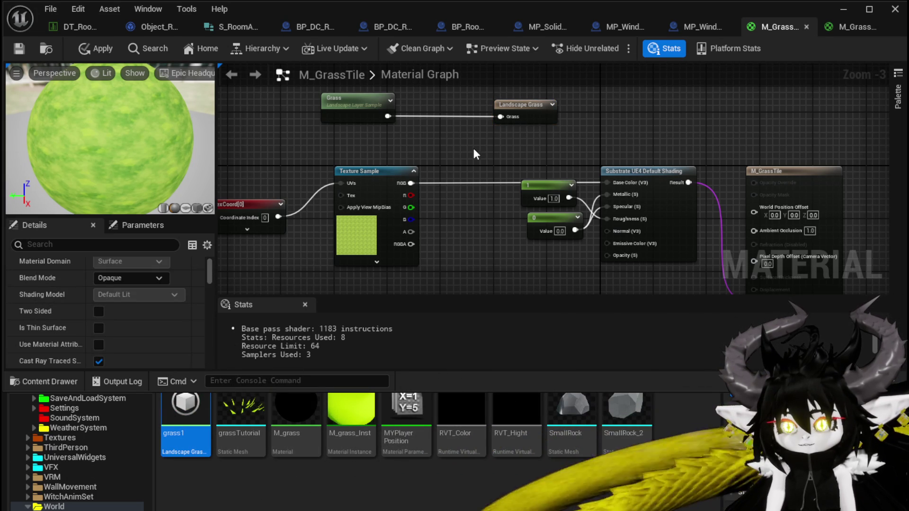
{"action": "left_click_drag", "start_coordinate": [410, 183], "coordinate": [501, 117]}
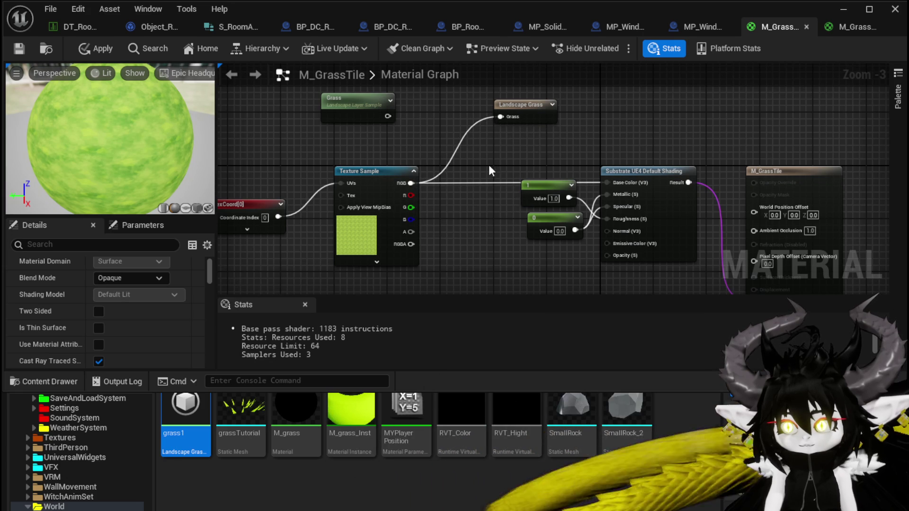
{"action": "left_click", "coordinate": [101, 51]}
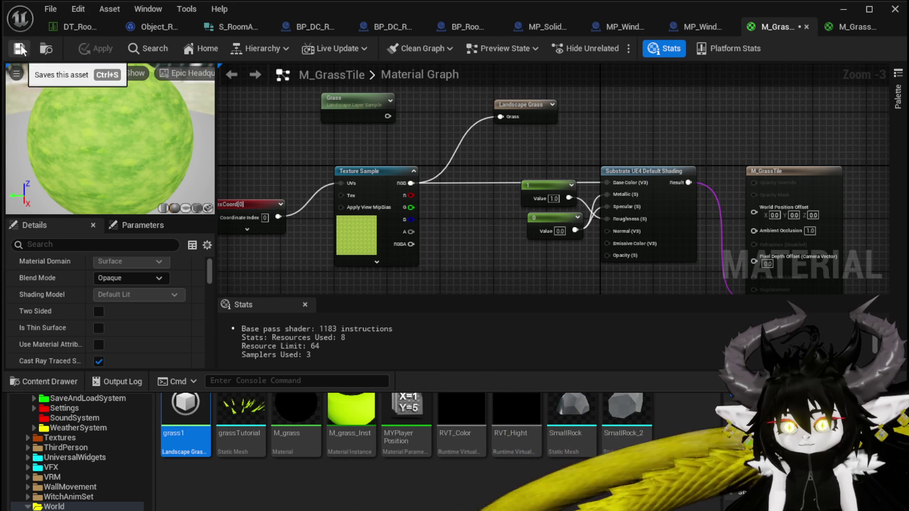
{"action": "left_click", "coordinate": [895, 9]}
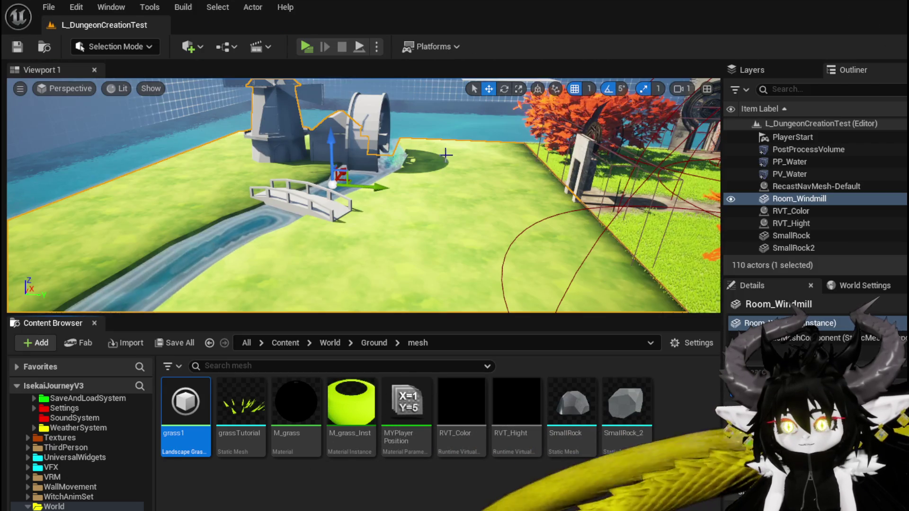
Fly the level camera over the grass landscape and back toward the bridge
{"action": "key", "text": "w"}
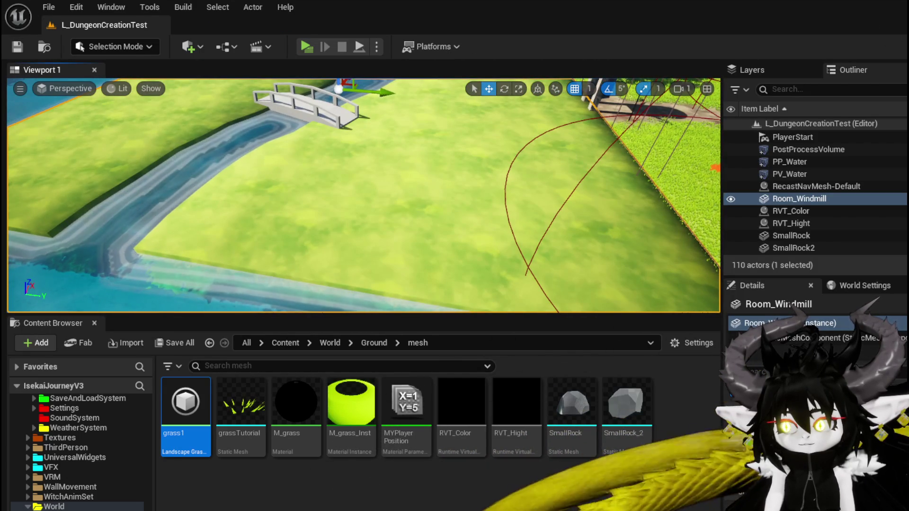
{"action": "key", "text": "w"}
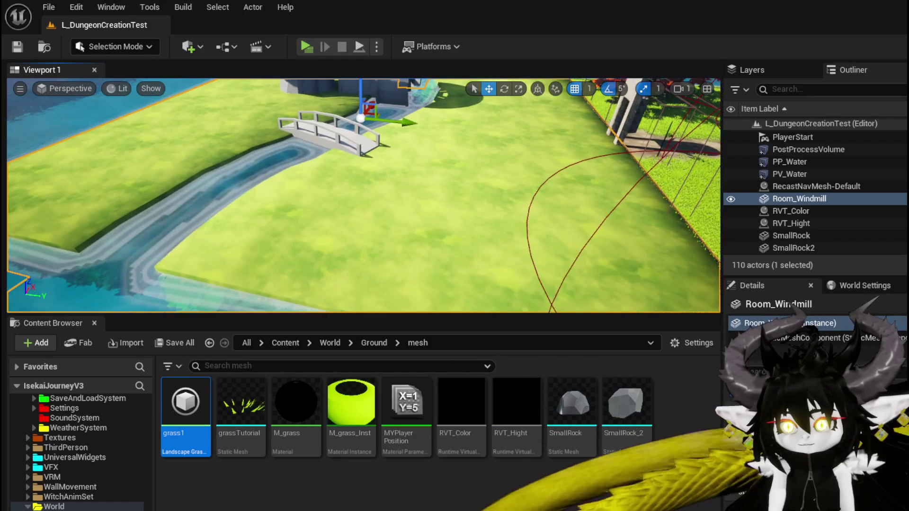
{"action": "key", "text": "s"}
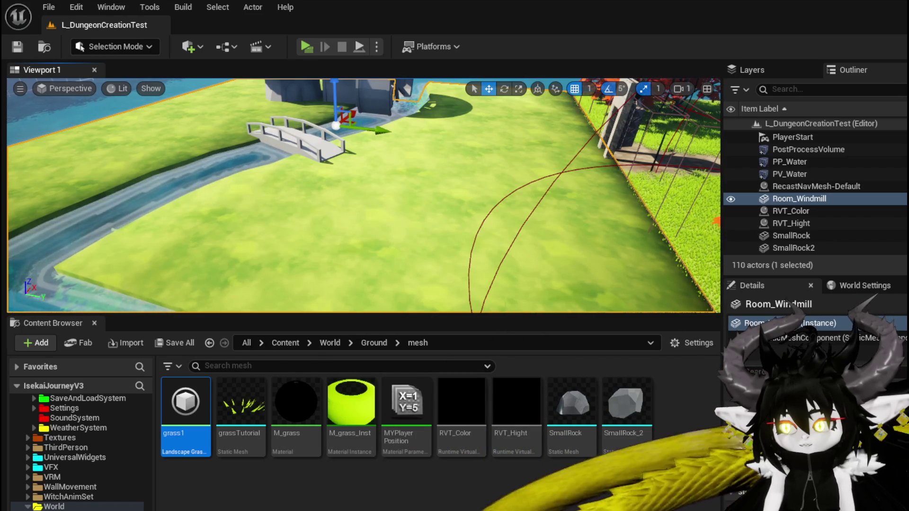
Reconnect the Grass layer sample to Landscape Grass in M_GrassTile and apply
{"action": "key", "text": "alt+Tab"}
{"action": "mouse_move", "coordinate": [388, 116]}
{"action": "left_mouse_down"}
{"action": "mouse_move", "coordinate": [510, 115]}
{"action": "mouse_move", "coordinate": [501, 116]}
{"action": "left_mouse_up"}
{"action": "left_click", "coordinate": [98, 49]}
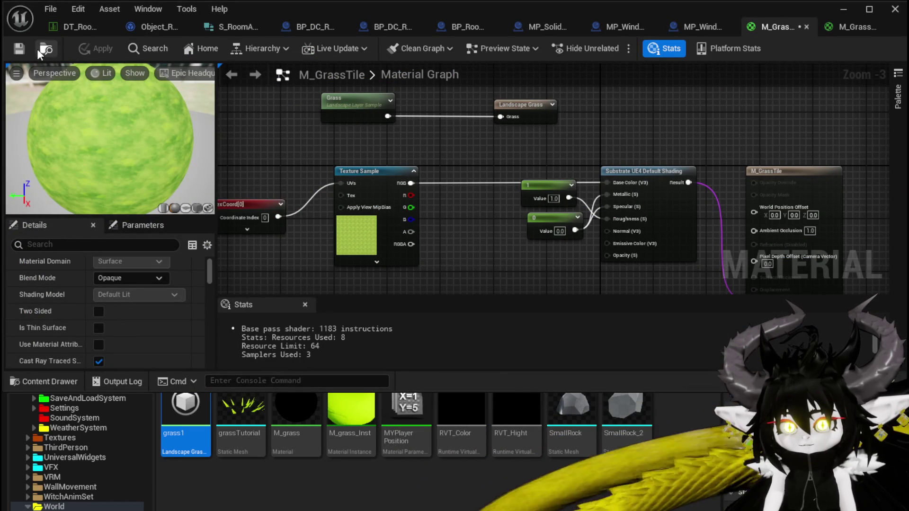
{"action": "left_click", "coordinate": [842, 9]}
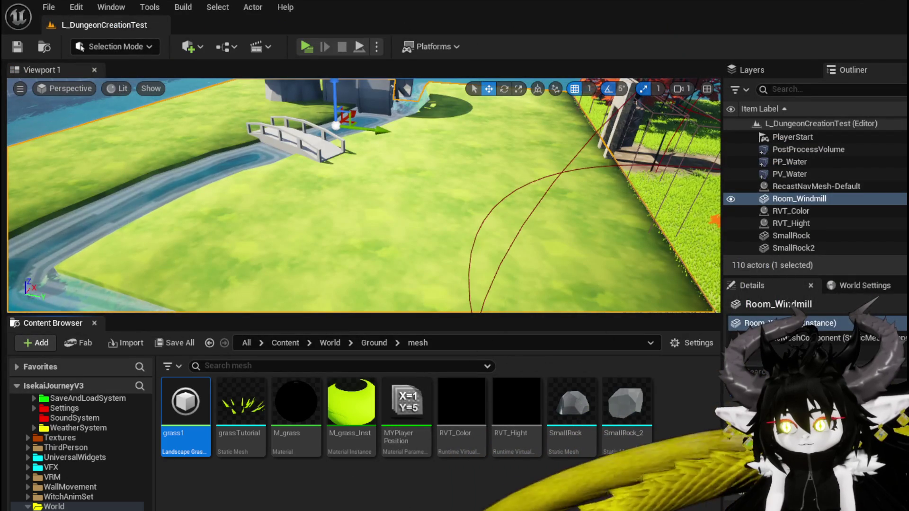
{"action": "key", "text": "alt+Tab"}
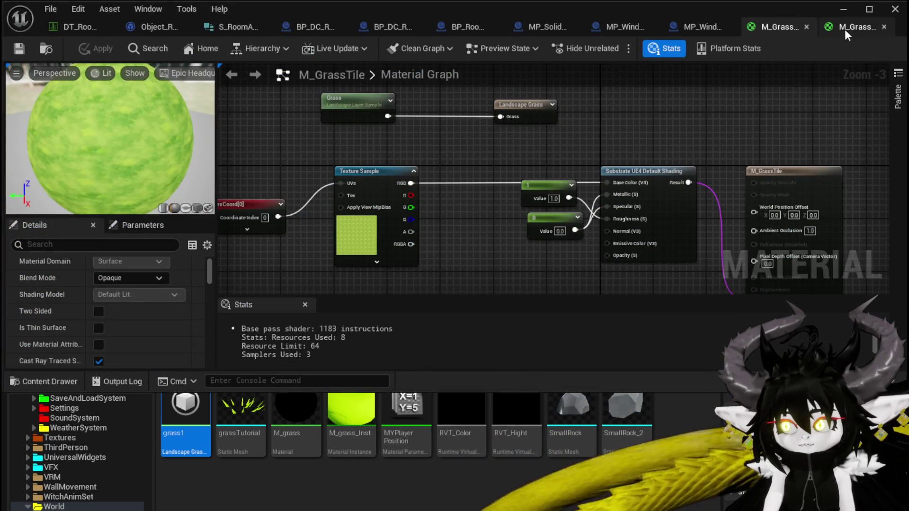
Copy the Landscape Layer Blend from M_GrassLandscape and paste it into M_GrassTile
{"action": "left_click", "coordinate": [849, 28]}
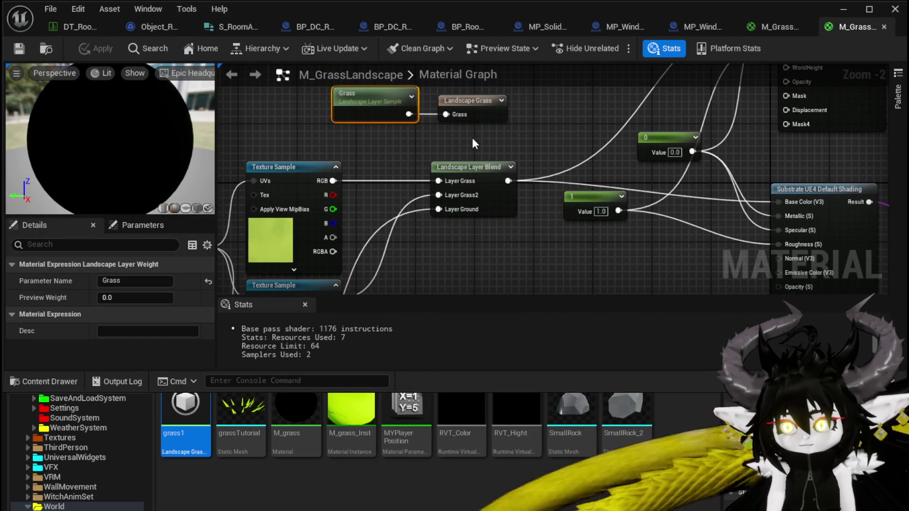
{"action": "left_click", "coordinate": [466, 167]}
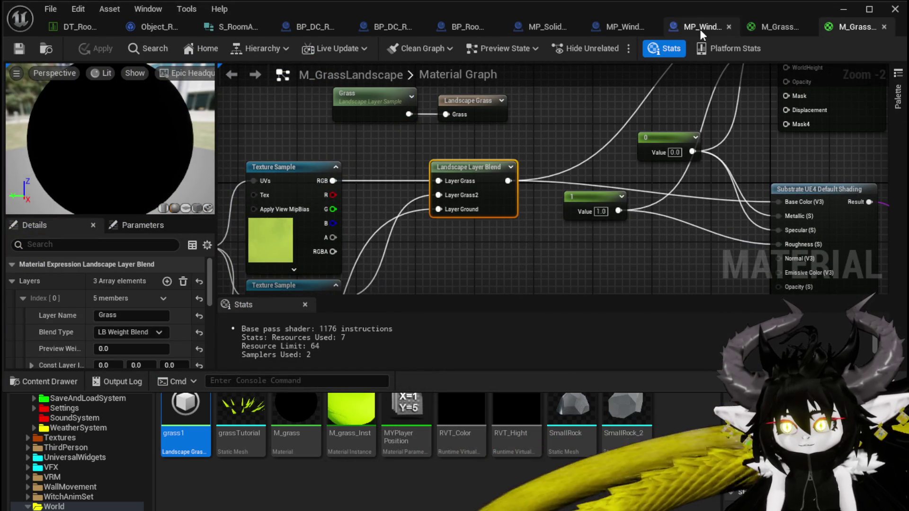
{"action": "left_click", "coordinate": [779, 27]}
{"action": "key", "text": "ctrl+v"}
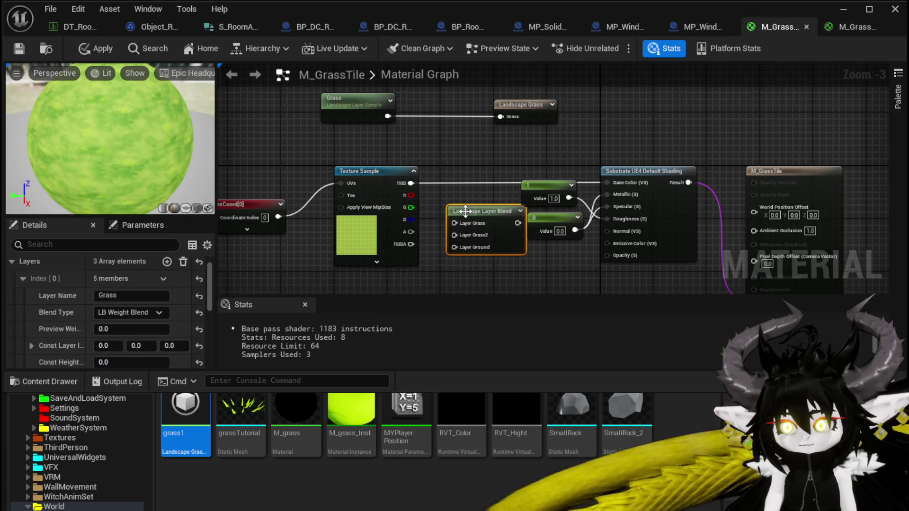
Wire texture RGB into Layer Grass and the Layer Blend output into Base Color
{"action": "left_click_drag", "start_coordinate": [476, 212], "coordinate": [476, 174]}
{"action": "left_click_drag", "start_coordinate": [411, 184], "coordinate": [455, 183]}
{"action": "left_click_drag", "start_coordinate": [515, 185], "coordinate": [617, 180]}
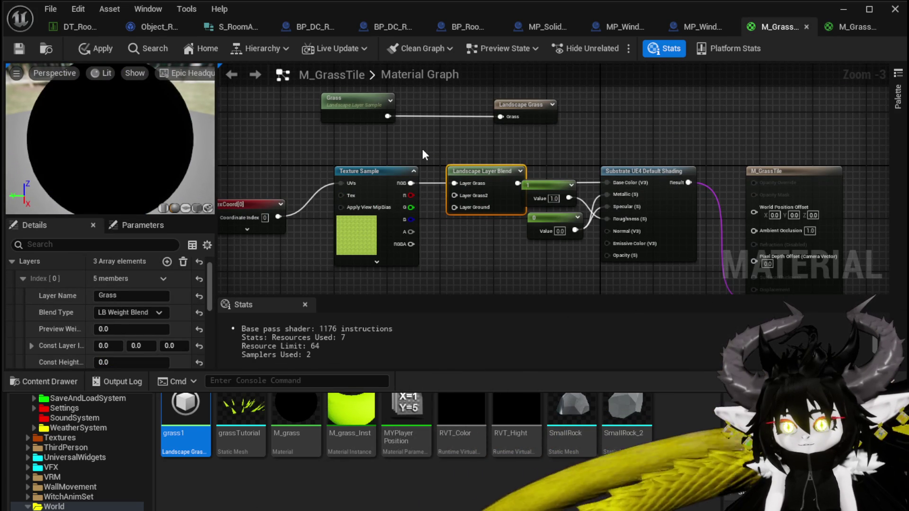
{"action": "left_click_drag", "start_coordinate": [422, 149], "coordinate": [425, 167]}
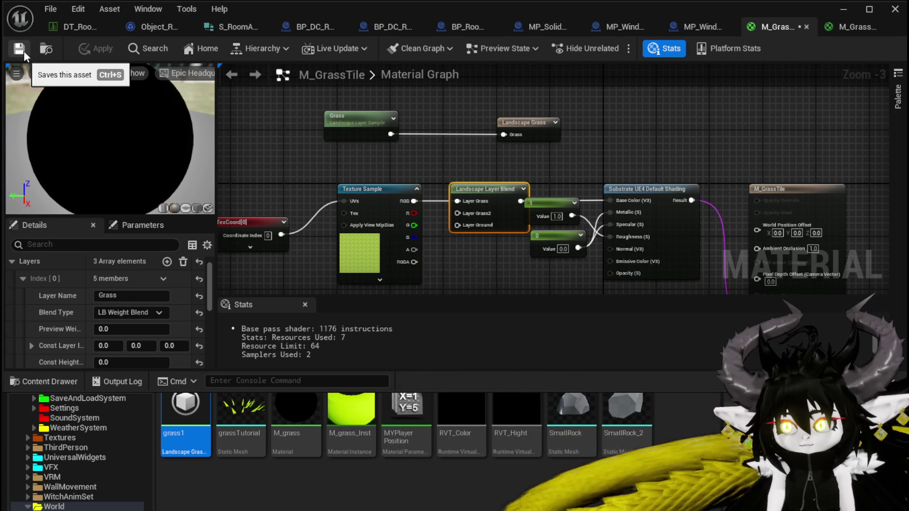
{"action": "left_click", "coordinate": [843, 9]}
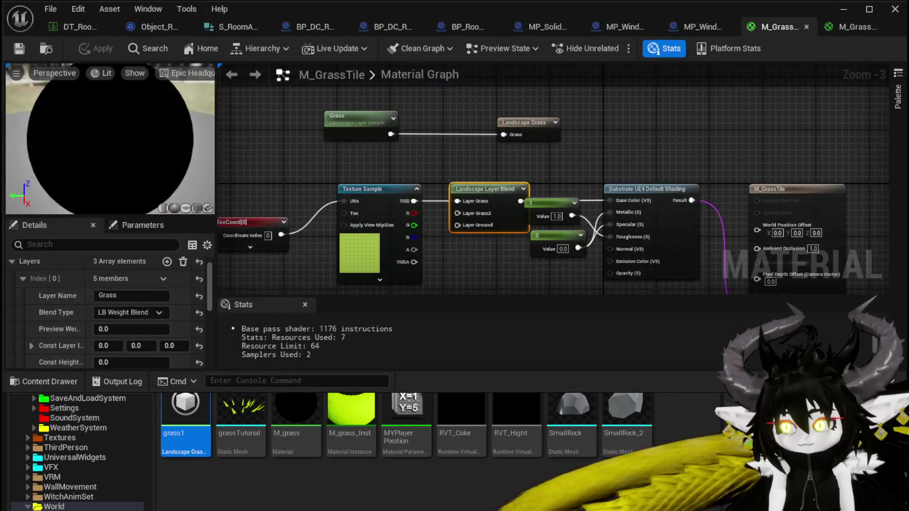
{"action": "key", "text": "alt+Tab"}
Disconnect the texture from Layer Grass and move the two constants below the Layer Blend
{"action": "left_click", "coordinate": [454, 201], "text": "alt"}
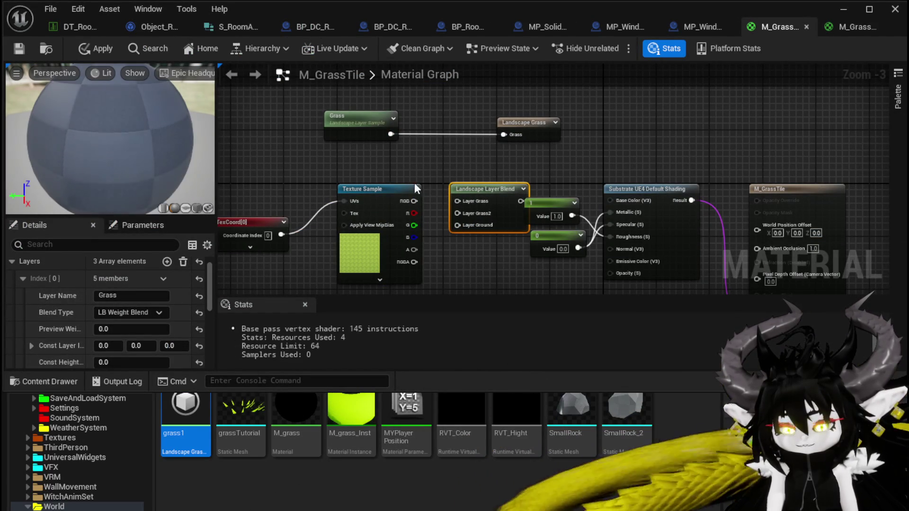
{"action": "scroll", "coordinate": [422, 168], "scroll_direction": "up", "scroll_amount": 3}
{"action": "mouse_move", "coordinate": [448, 257]}
{"action": "left_mouse_down"}
{"action": "mouse_move", "coordinate": [530, 169]}
{"action": "mouse_move", "coordinate": [507, 247]}
{"action": "mouse_move", "coordinate": [464, 237]}
{"action": "left_mouse_up"}
{"action": "left_click", "coordinate": [459, 211]}
{"action": "scroll", "coordinate": [439, 215], "scroll_direction": "down", "scroll_amount": 1}
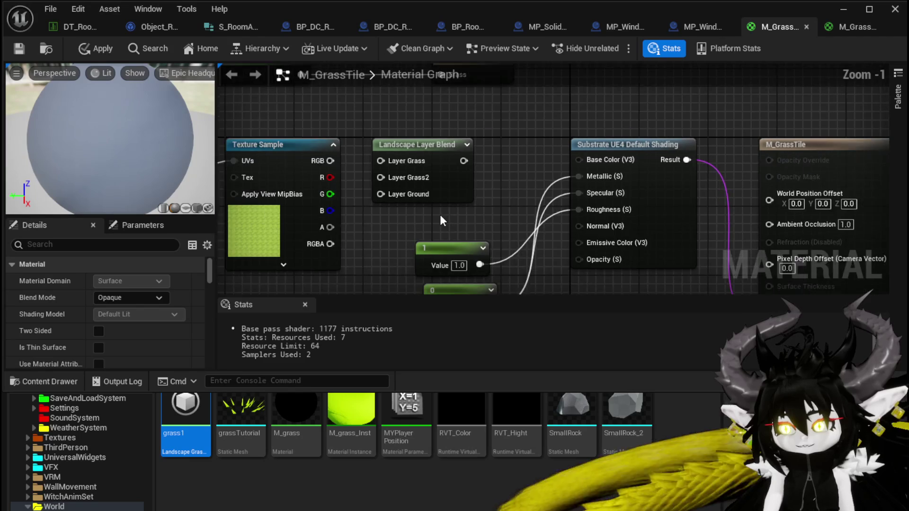
{"action": "left_click", "coordinate": [450, 223]}
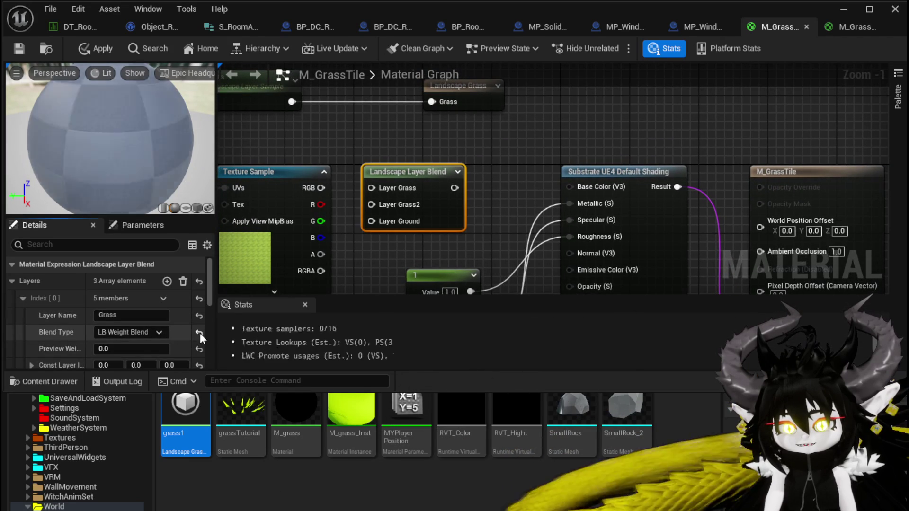
Keep LB Weight Blend for the Grass layer and delete the Grass2 and Ground layers
{"action": "left_click", "coordinate": [161, 333]}
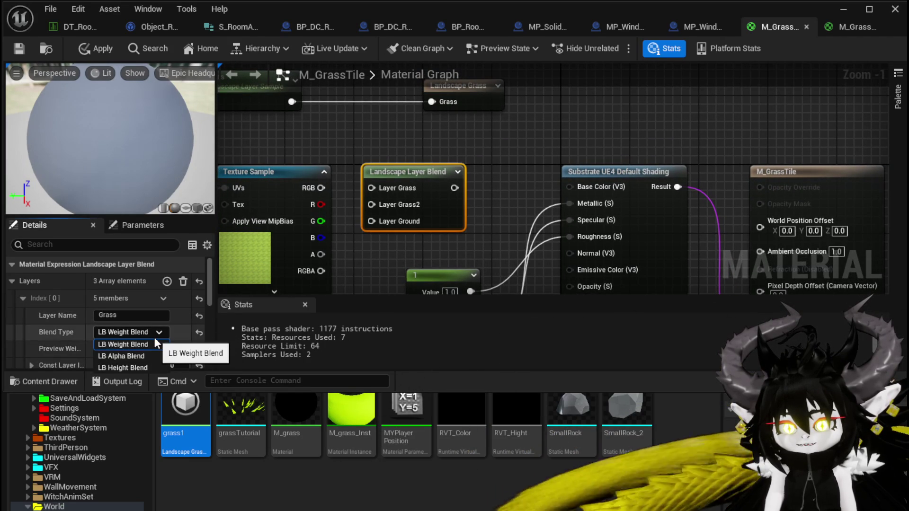
{"action": "left_click", "coordinate": [155, 340]}
{"action": "scroll", "coordinate": [132, 284], "scroll_direction": "down", "scroll_amount": 3}
{"action": "scroll", "coordinate": [131, 284], "scroll_direction": "up", "scroll_amount": 2}
{"action": "scroll", "coordinate": [131, 284], "scroll_direction": "down", "scroll_amount": 3}
{"action": "left_click", "coordinate": [163, 322]}
{"action": "left_click", "coordinate": [172, 349]}
{"action": "left_click", "coordinate": [159, 322]}
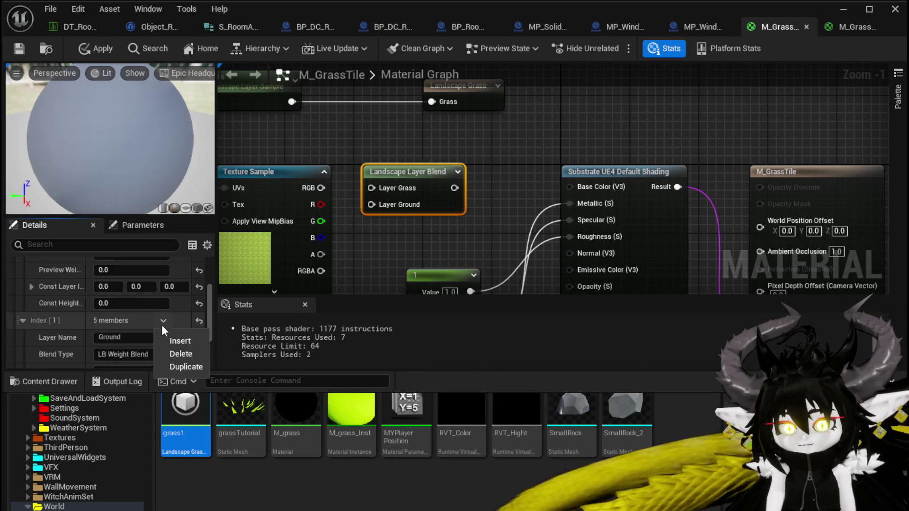
{"action": "left_click", "coordinate": [178, 352]}
{"action": "scroll", "coordinate": [156, 336], "scroll_direction": "up", "scroll_amount": 2}
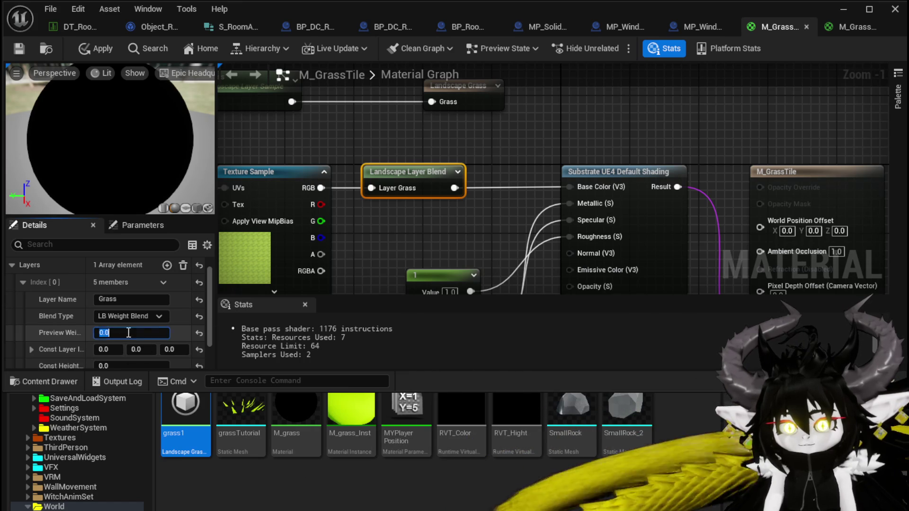
{"action": "left_click", "coordinate": [418, 251]}
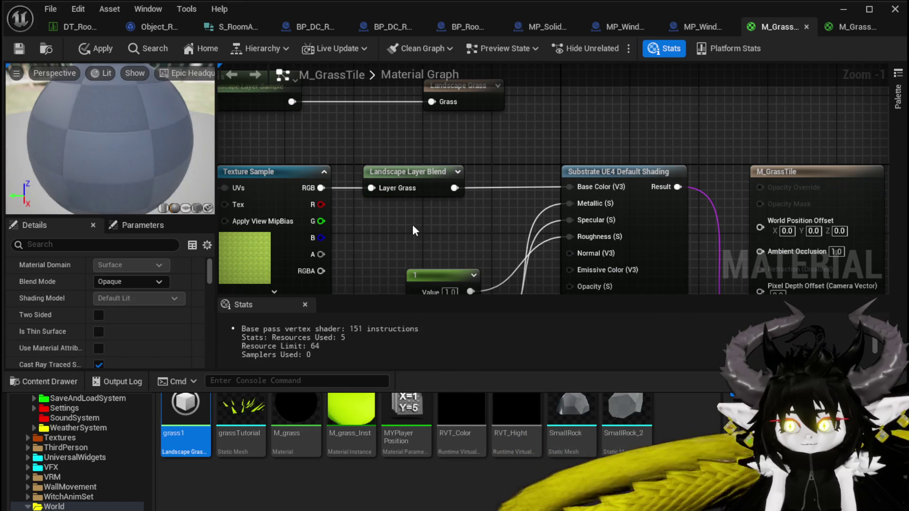
Set the Grass layer's preview weight to 1.0 and apply the material
{"action": "left_click", "coordinate": [402, 172]}
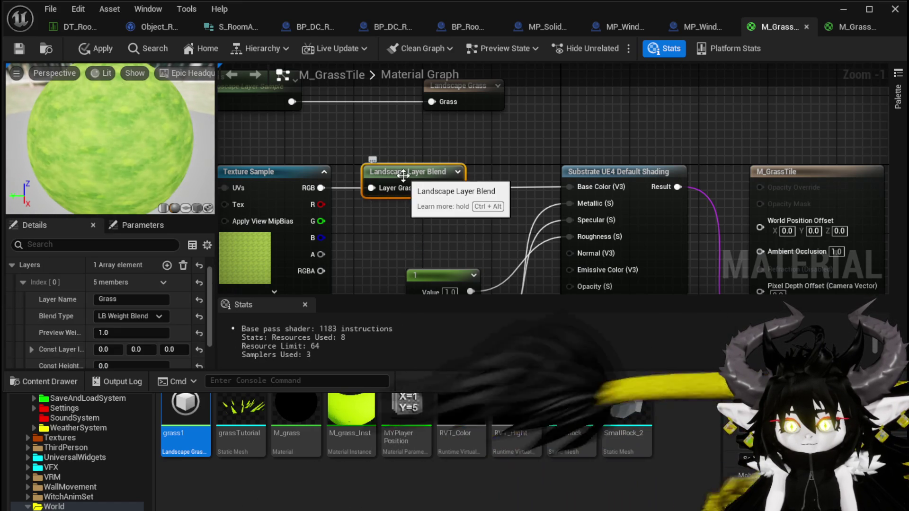
{"action": "left_click", "coordinate": [386, 146]}
{"action": "key", "text": "ctrl+s"}
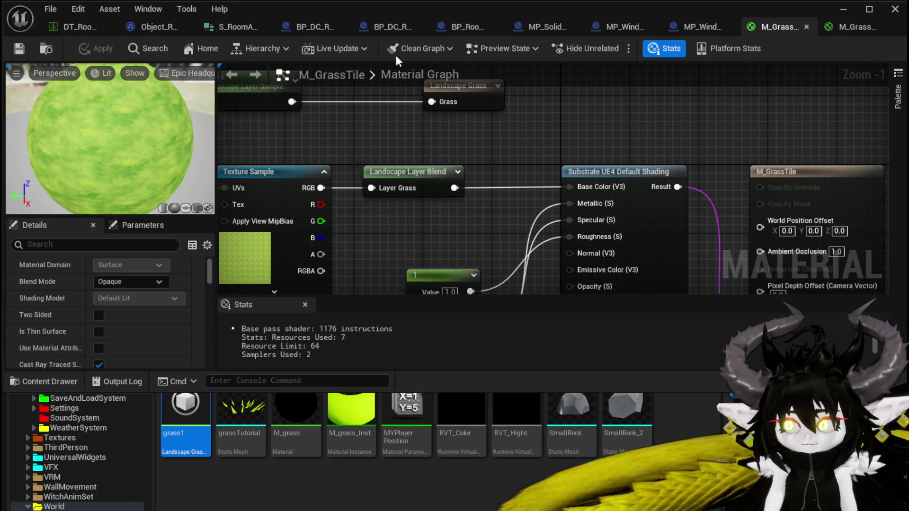
Check the landscape in the level, then disconnect the Layer Blend from Base Color
{"action": "left_click", "coordinate": [843, 9]}
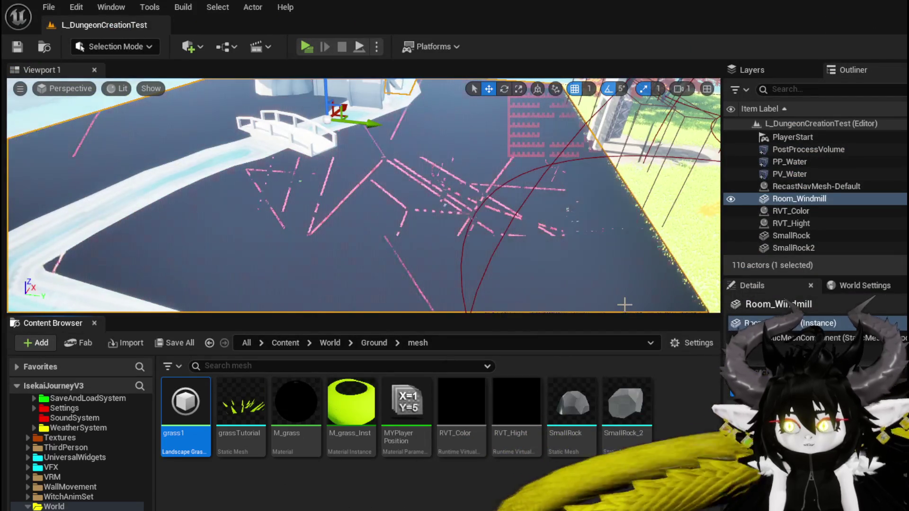
{"action": "key", "text": "alt+Tab"}
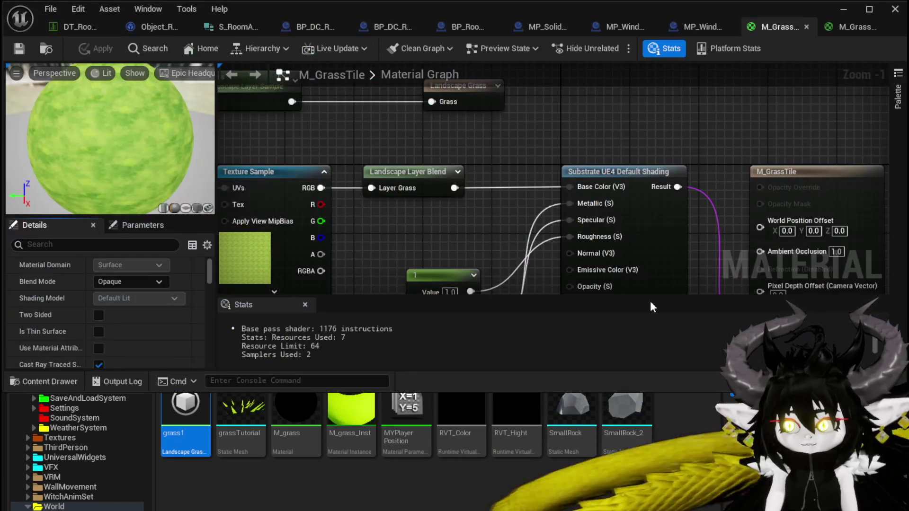
{"action": "left_click", "coordinate": [454, 188], "text": "alt"}
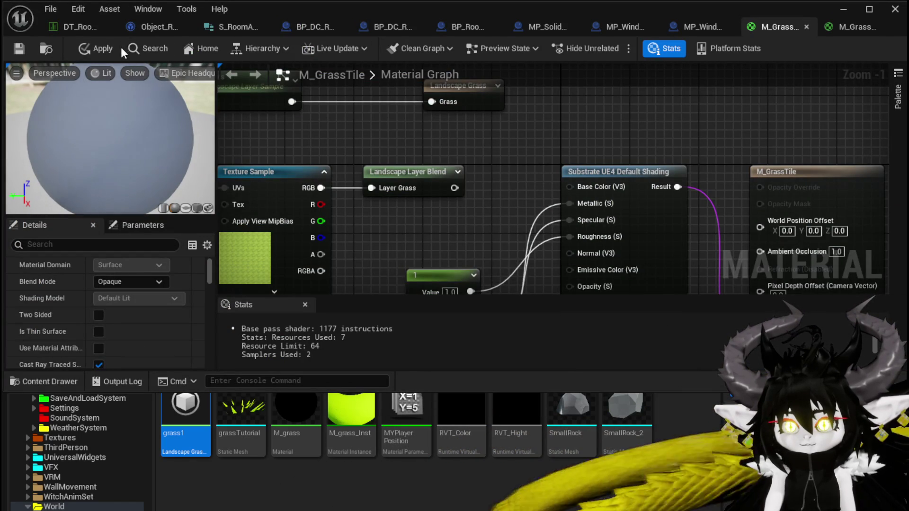
Apply, delete the Landscape Layer Blend node from M_GrassTile, and apply again
{"action": "left_click", "coordinate": [92, 48]}
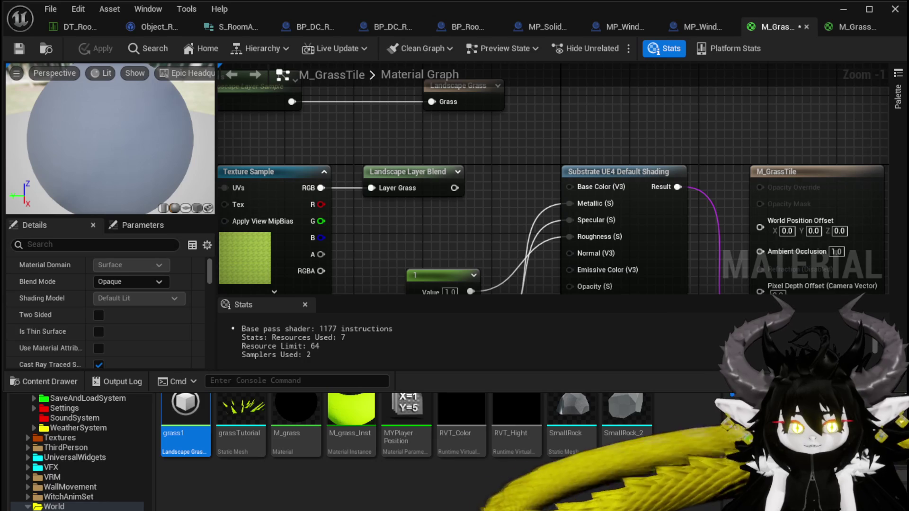
{"action": "left_click", "coordinate": [409, 172]}
{"action": "key", "text": "Delete"}
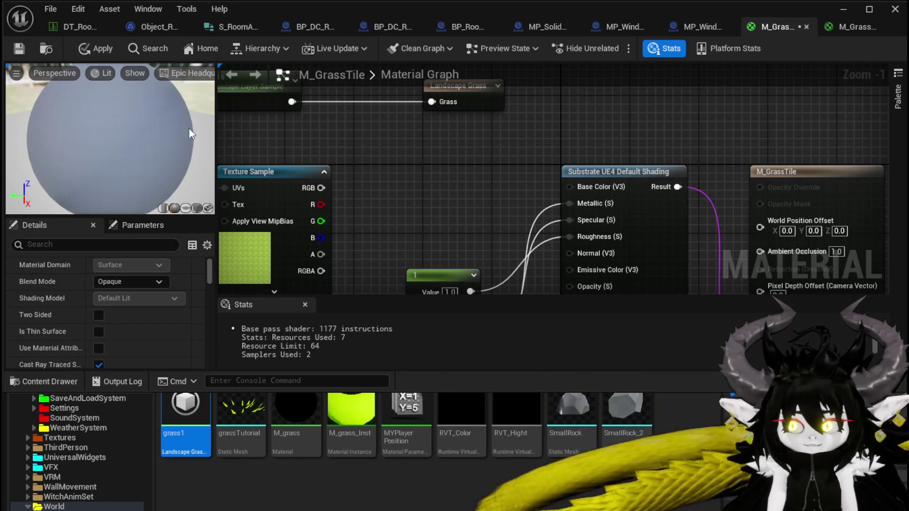
{"action": "left_click", "coordinate": [99, 47]}
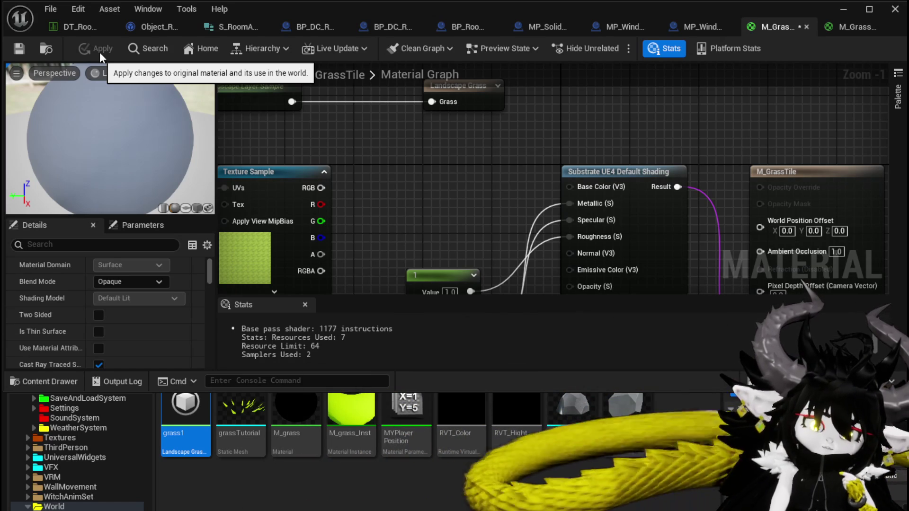
{"action": "scroll", "coordinate": [413, 164], "scroll_direction": "down", "scroll_amount": 1}
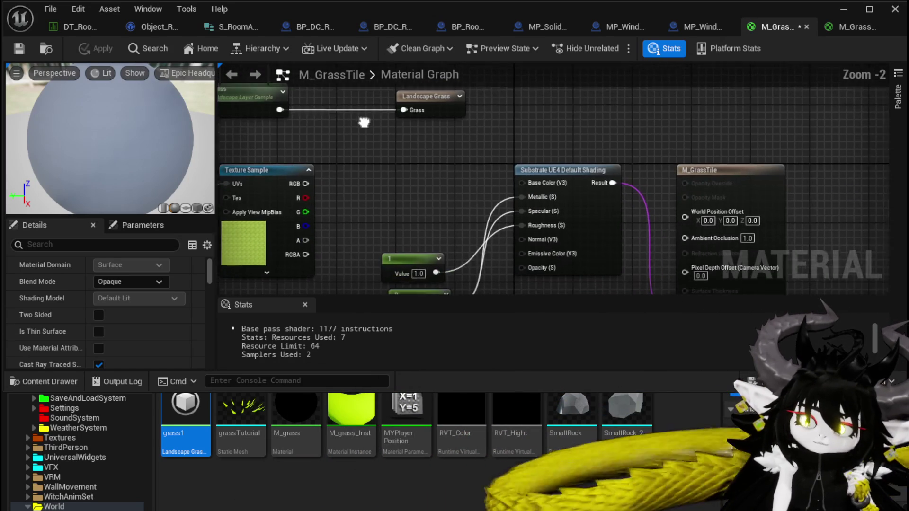
Wire the Grass sample to World Position Offset and texture RGB to Base Color, then apply and save
{"action": "mouse_move", "coordinate": [274, 110]}
{"action": "left_mouse_down"}
{"action": "mouse_move", "coordinate": [564, 172]}
{"action": "mouse_move", "coordinate": [686, 213]}
{"action": "left_mouse_up"}
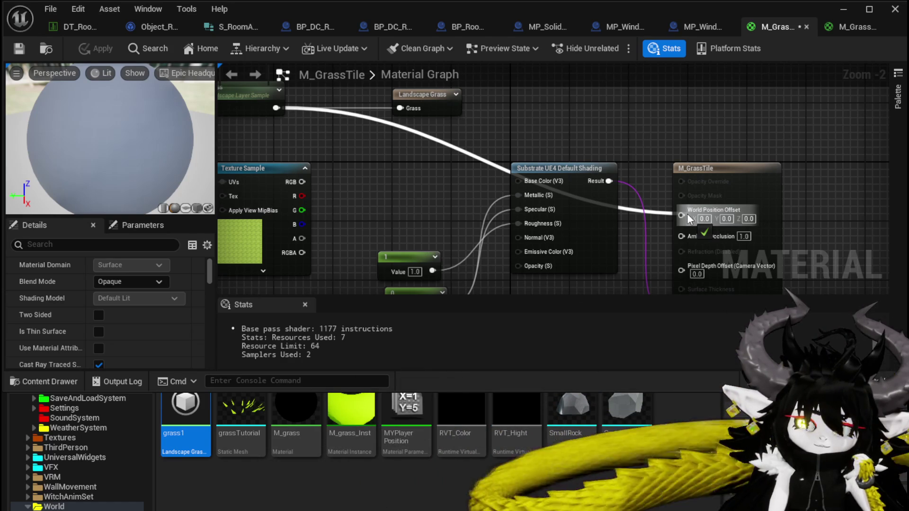
{"action": "left_click_drag", "start_coordinate": [686, 214], "coordinate": [686, 213]}
{"action": "left_click_drag", "start_coordinate": [307, 169], "coordinate": [537, 166]}
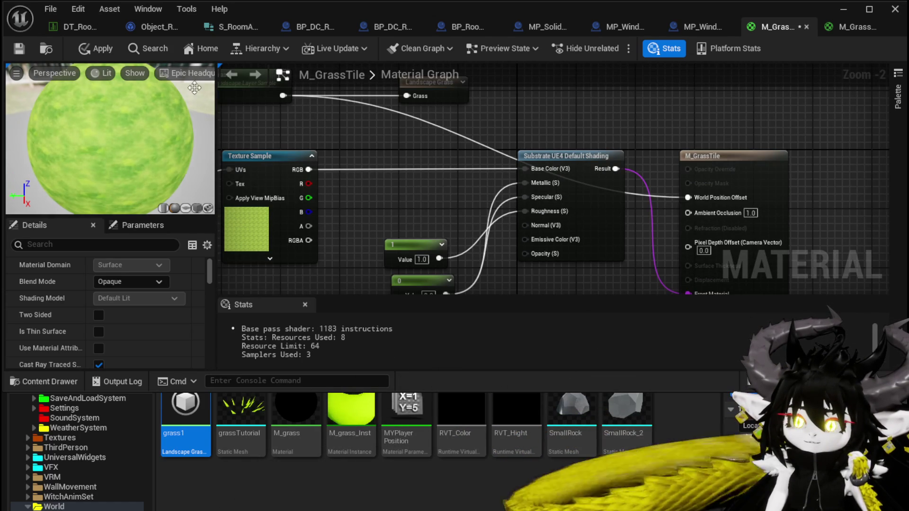
{"action": "left_click", "coordinate": [87, 49]}
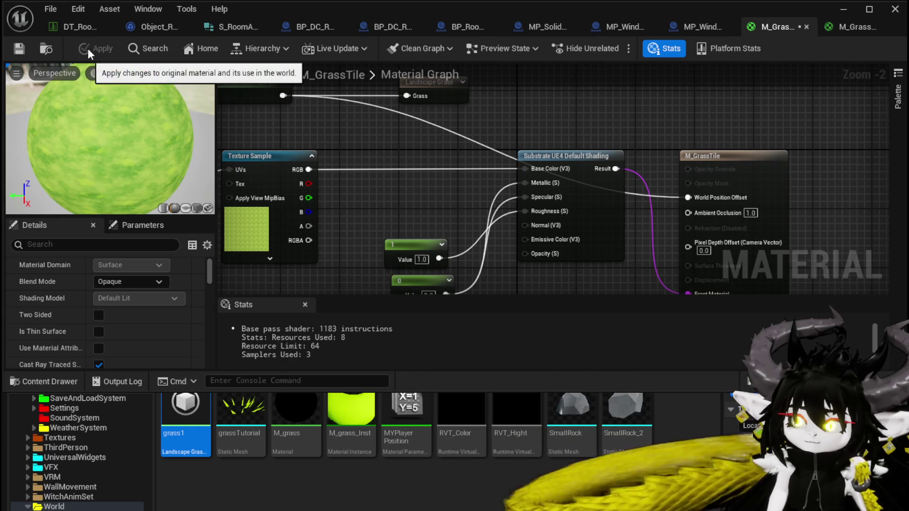
{"action": "left_click", "coordinate": [21, 49]}
Check the result in the level and reframe the Grass sample nodes in the graph
{"action": "left_click", "coordinate": [841, 10]}
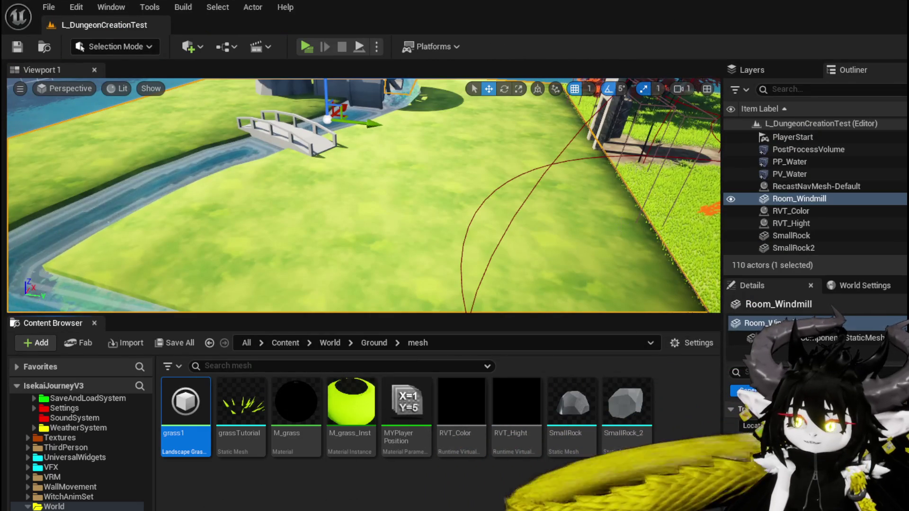
{"action": "key", "text": "alt+Tab"}
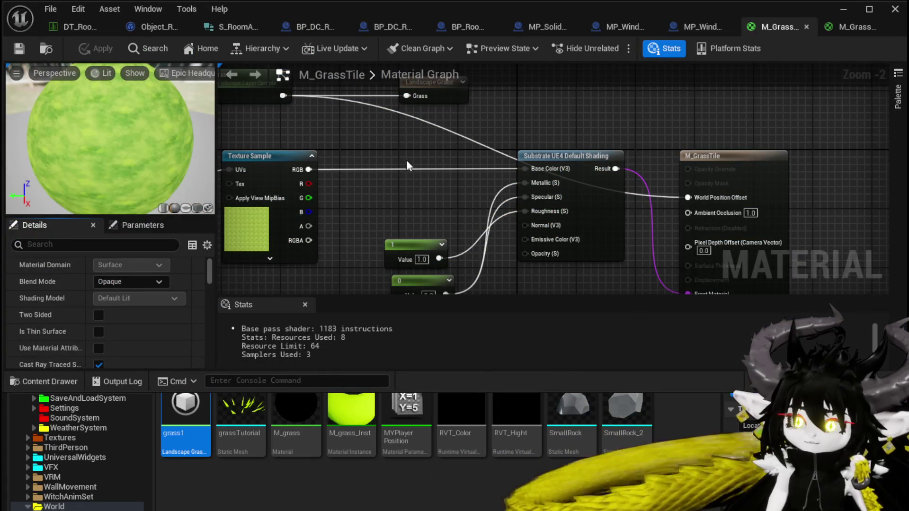
{"action": "mouse_move", "coordinate": [405, 159]}
{"action": "left_mouse_down"}
{"action": "mouse_move", "coordinate": [367, 126]}
{"action": "mouse_move", "coordinate": [383, 129]}
{"action": "left_mouse_up"}
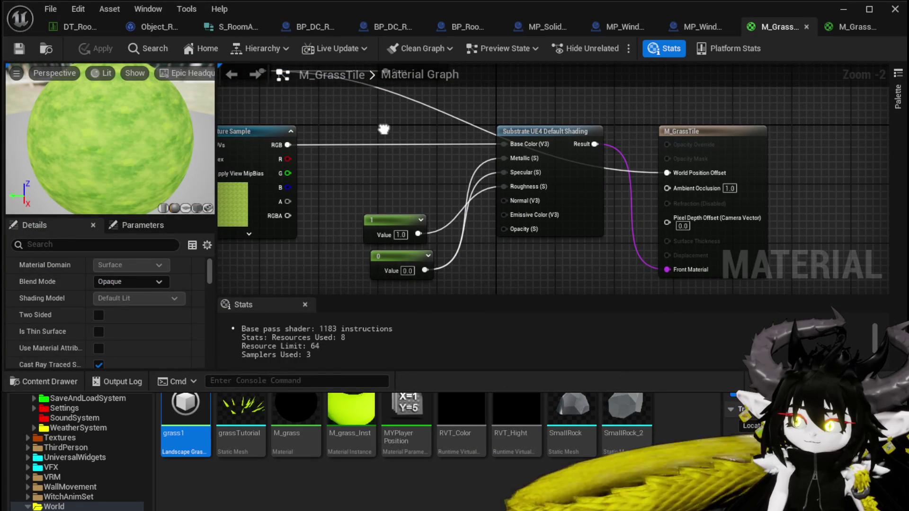
{"action": "left_click_drag", "start_coordinate": [383, 129], "coordinate": [473, 169]}
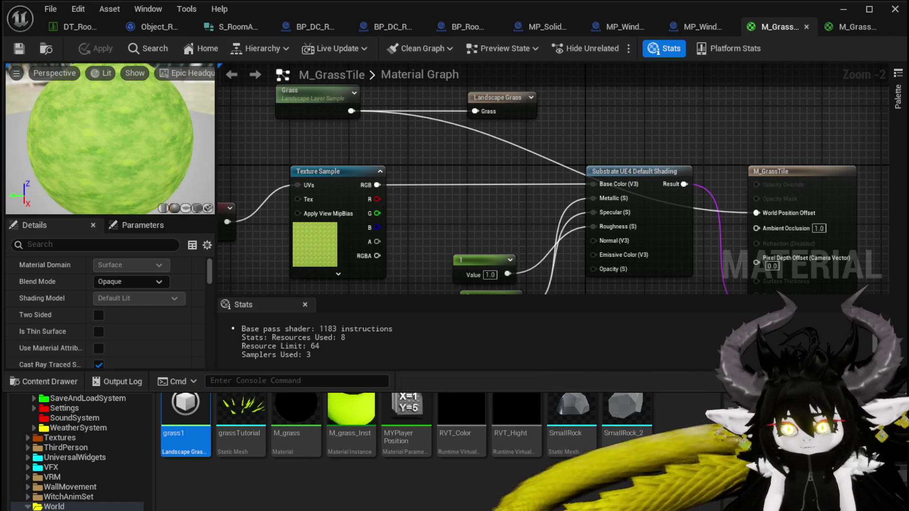
{"action": "left_click", "coordinate": [314, 114]}
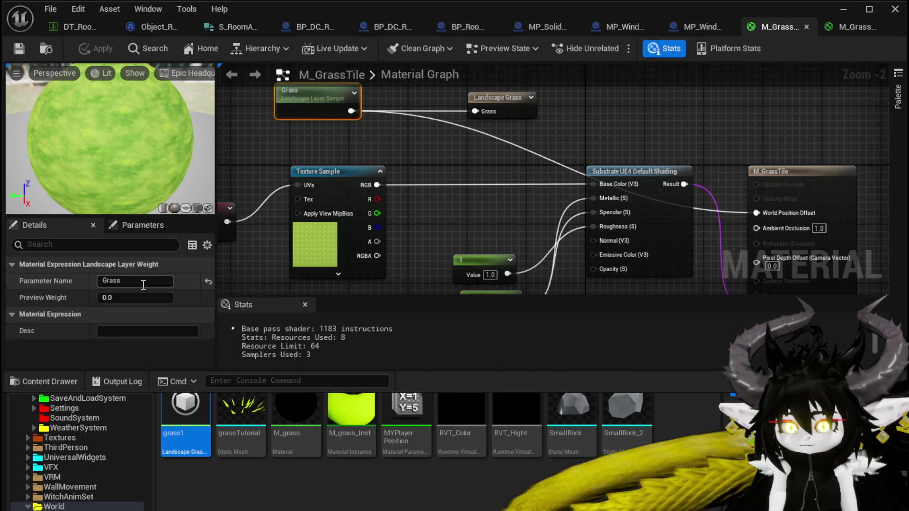
{"action": "left_click", "coordinate": [508, 104]}
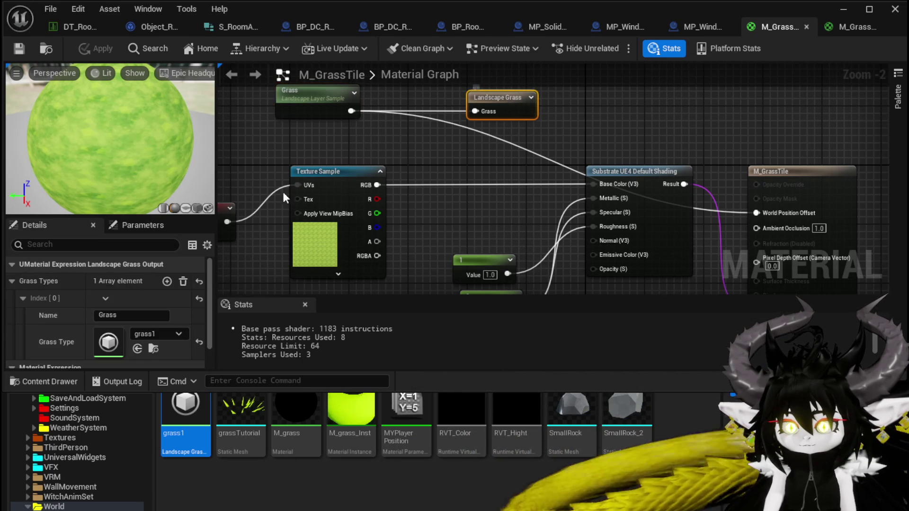
{"action": "scroll", "coordinate": [86, 290], "scroll_direction": "down", "scroll_amount": 1}
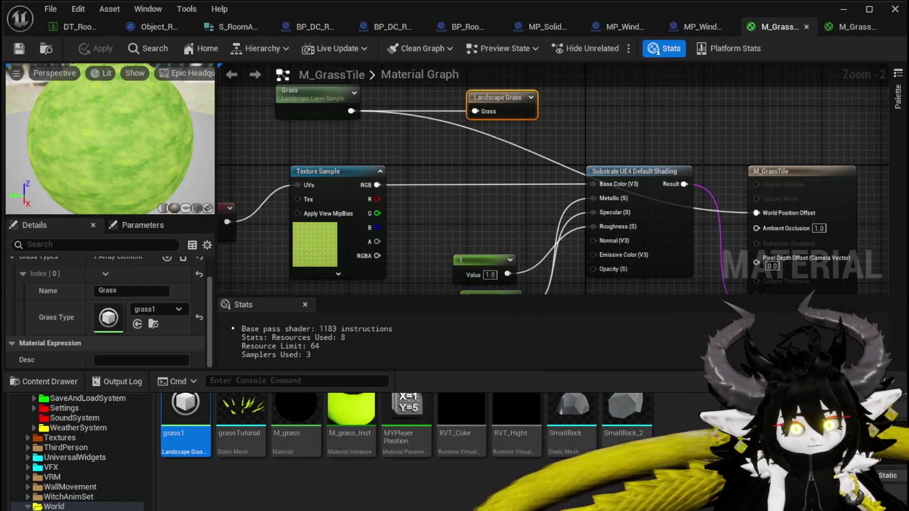
{"action": "mouse_move", "coordinate": [264, 129]}
{"action": "left_mouse_down"}
{"action": "mouse_move", "coordinate": [263, 183]}
{"action": "mouse_move", "coordinate": [297, 181]}
{"action": "left_mouse_up"}
Replace the Grass layer sample with a Constant node wired into Landscape Grass
{"action": "left_click", "coordinate": [340, 147]}
{"action": "key", "text": "Delete"}
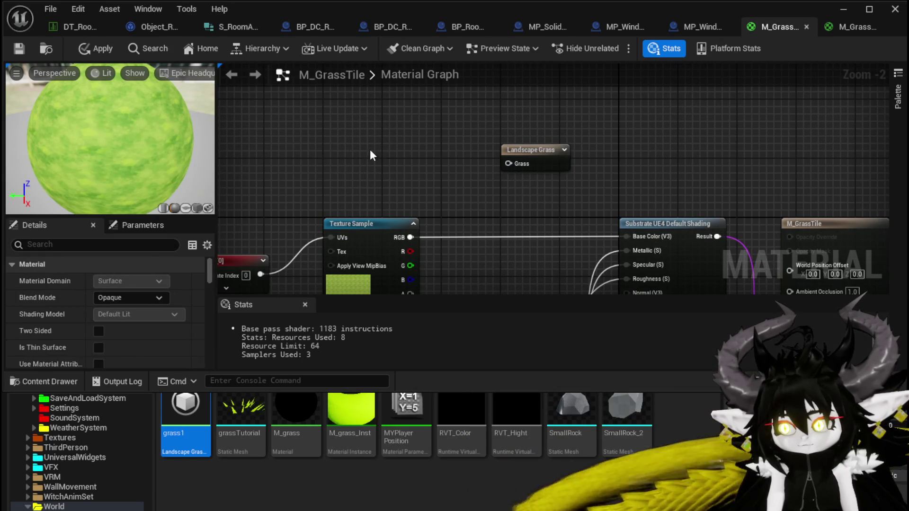
{"action": "key", "text": "1"}
{"action": "left_click", "coordinate": [370, 151]}
{"action": "left_click_drag", "start_coordinate": [423, 169], "coordinate": [507, 163]}
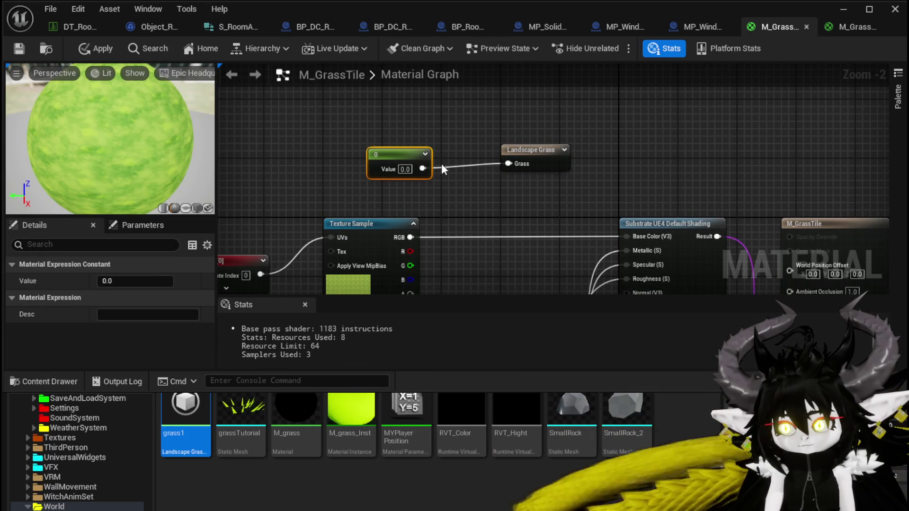
Set the constant to 1, apply the material, and check the level
{"action": "type", "text": "1"}
{"action": "key", "text": "Return"}
{"action": "left_click", "coordinate": [495, 191]}
{"action": "left_click", "coordinate": [27, 47]}
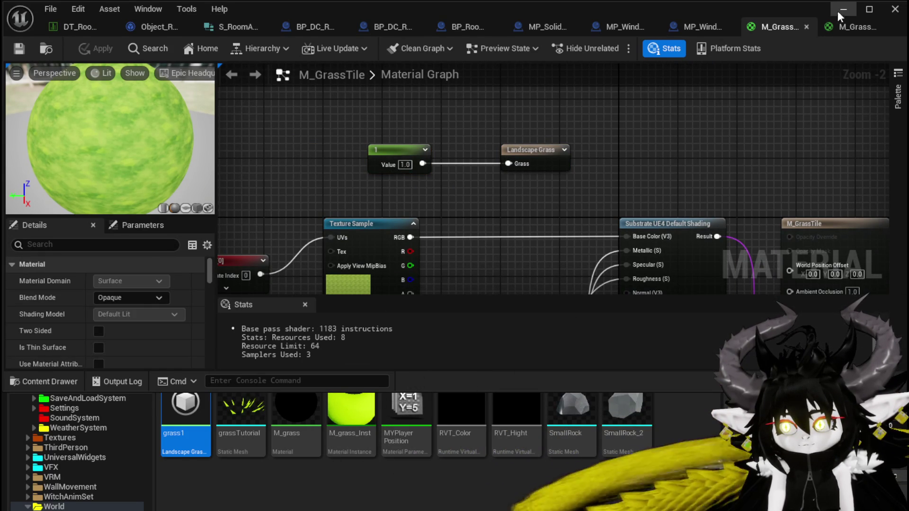
{"action": "left_click", "coordinate": [843, 9]}
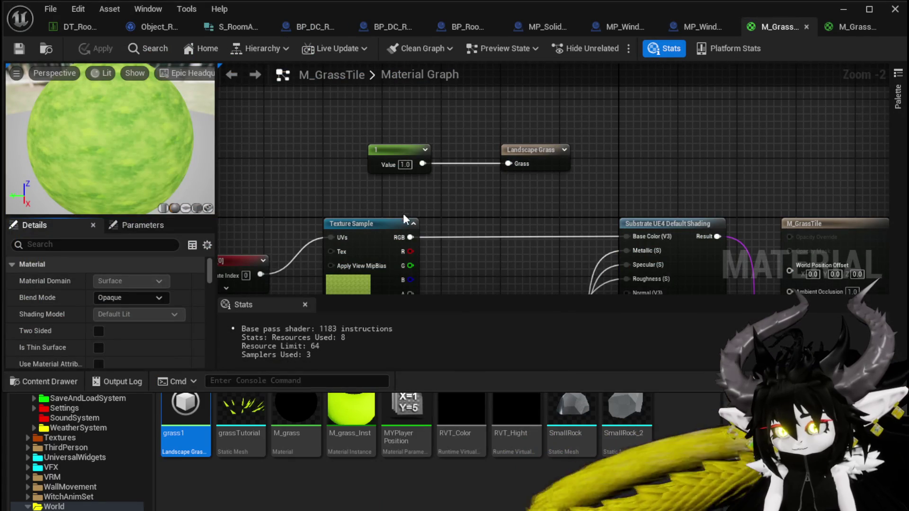
{"action": "left_click_drag", "start_coordinate": [350, 188], "coordinate": [369, 195]}
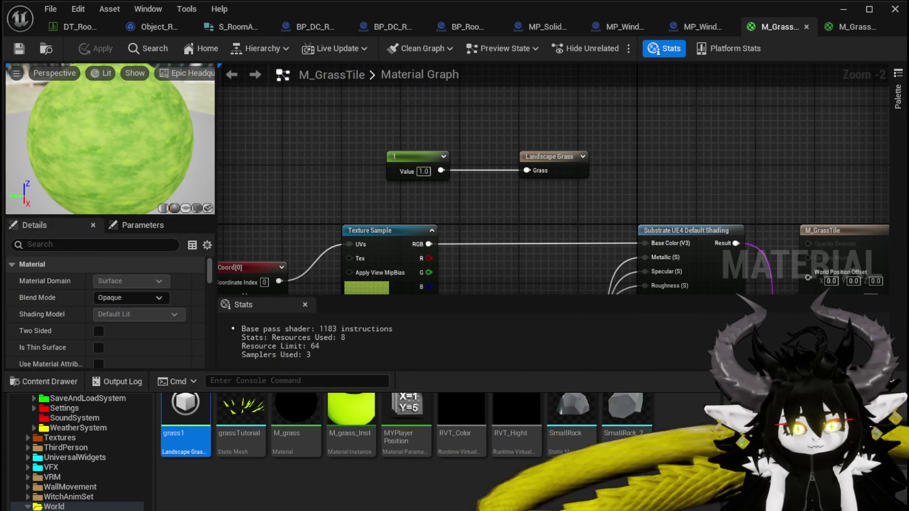
Wire the Texture Sample's R channel into Landscape Grass, apply, and fly over the grass
{"action": "right_click", "coordinate": [259, 104]}
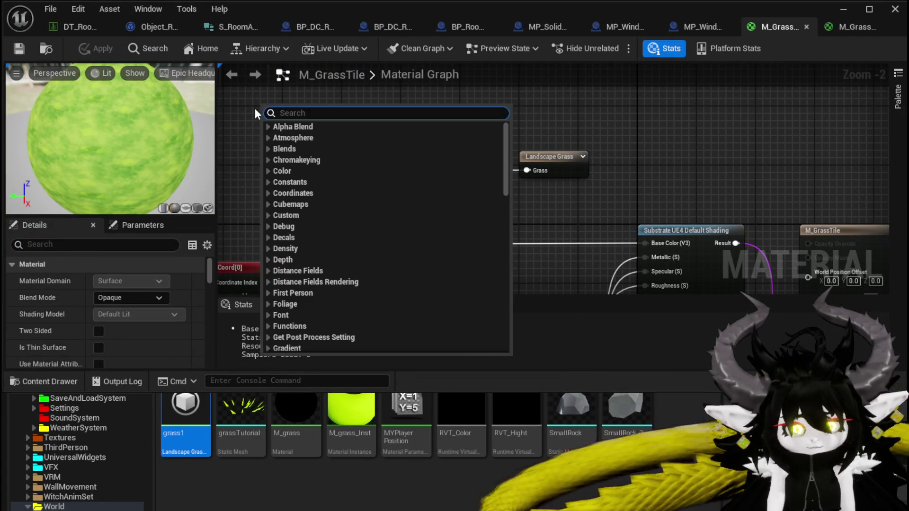
{"action": "type", "text": "Tex"}
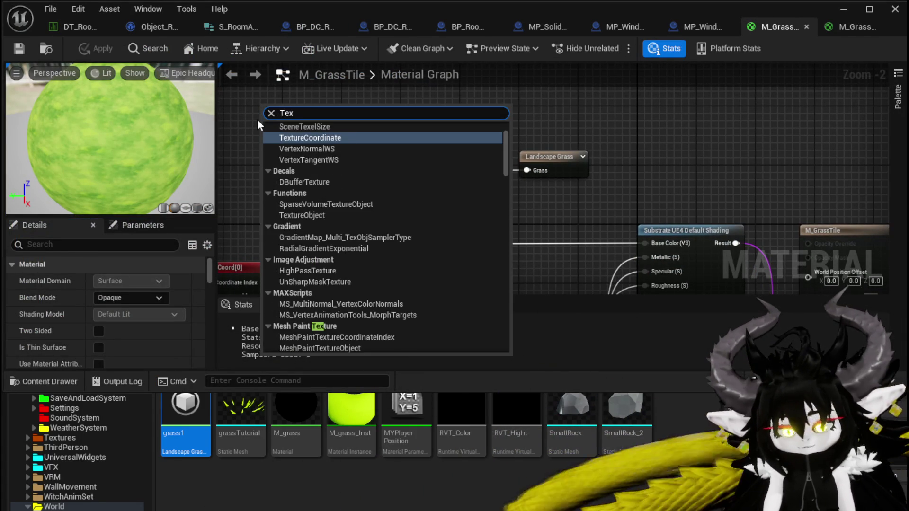
{"action": "type", "text": "ture mask"}
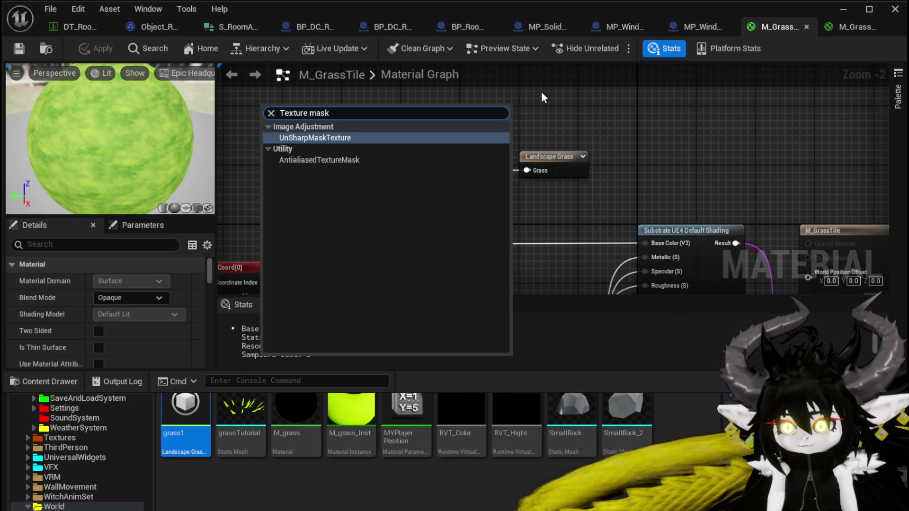
{"action": "left_click", "coordinate": [618, 97]}
{"action": "left_click_drag", "start_coordinate": [434, 232], "coordinate": [534, 145]}
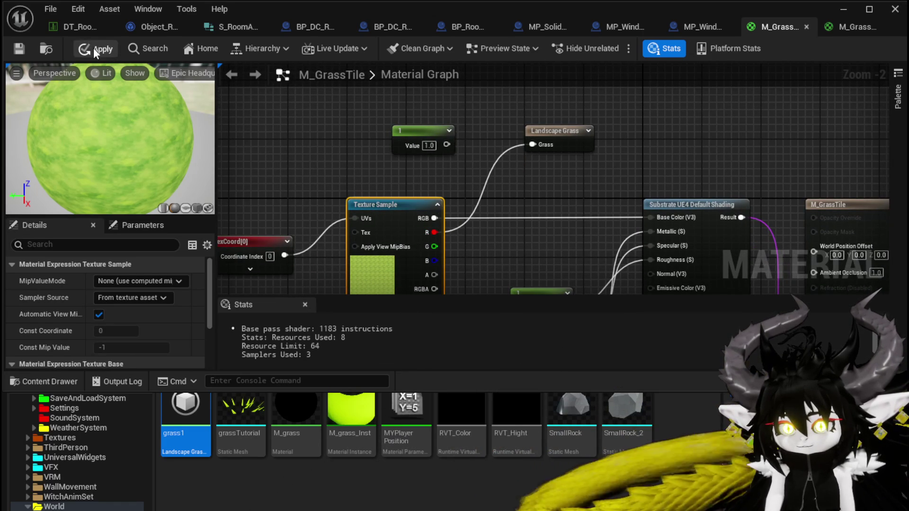
{"action": "left_click", "coordinate": [27, 49]}
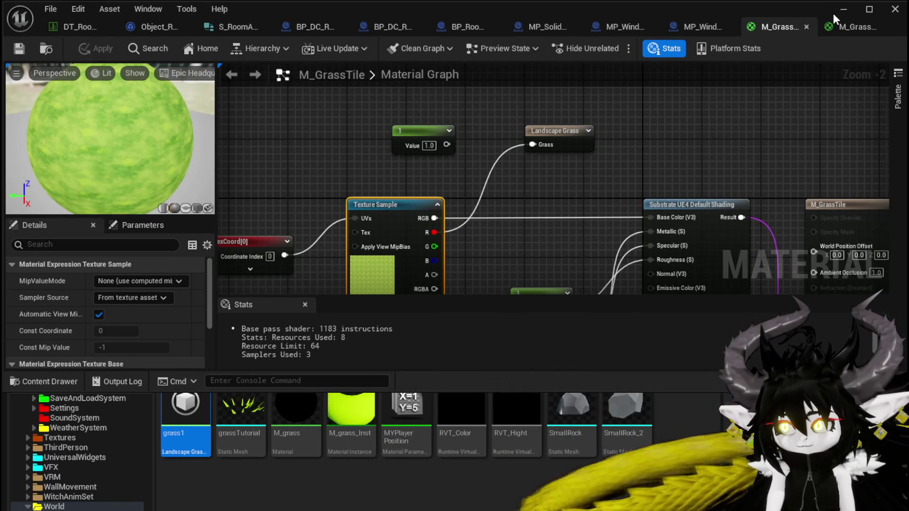
{"action": "left_click", "coordinate": [843, 9]}
{"action": "mouse_move", "coordinate": [537, 119]}
{"action": "left_mouse_down"}
{"action": "mouse_move", "coordinate": [502, 128]}
{"action": "mouse_move", "coordinate": [454, 109]}
{"action": "mouse_move", "coordinate": [443, 121]}
{"action": "left_mouse_up"}
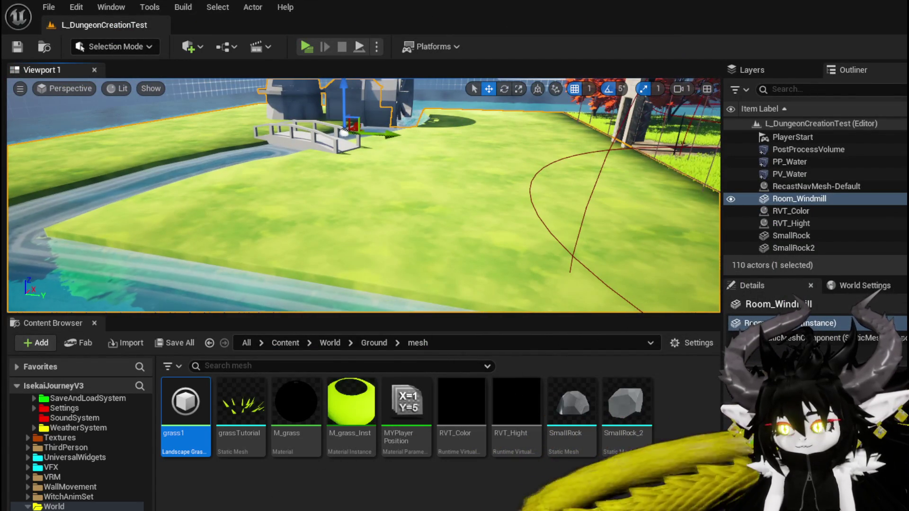
After viewing the grass landscape, return to the M_GrassTile material editor
{"action": "key", "text": "alt+Tab"}
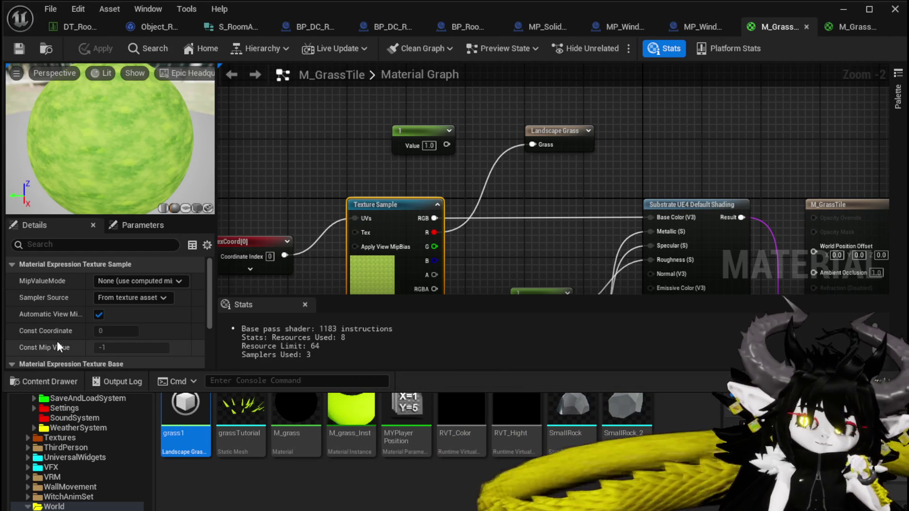
Delete the Constant and Landscape Grass nodes from M_GrassTile and apply the change
{"action": "left_click_drag", "start_coordinate": [400, 142], "coordinate": [606, 182]}
{"action": "key", "text": "Delete"}
{"action": "left_click", "coordinate": [77, 51]}
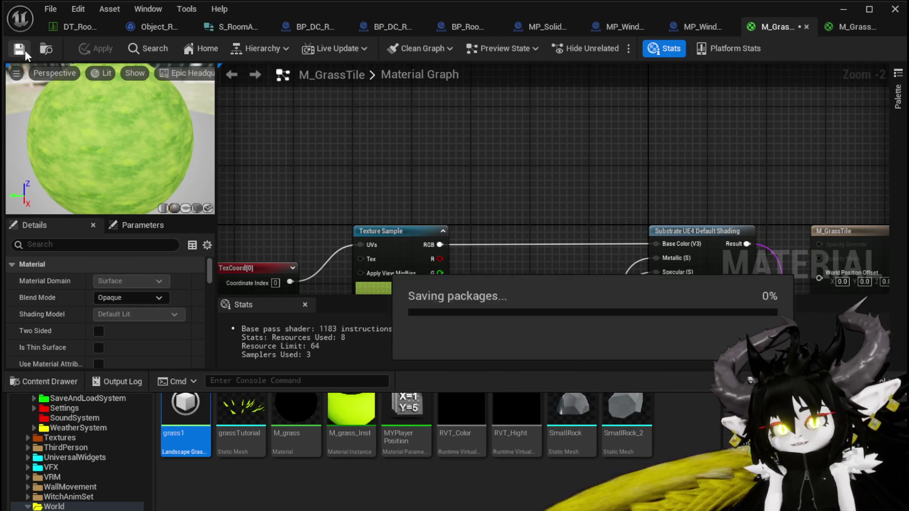
{"action": "scroll", "coordinate": [473, 152], "scroll_direction": "down", "scroll_amount": 2}
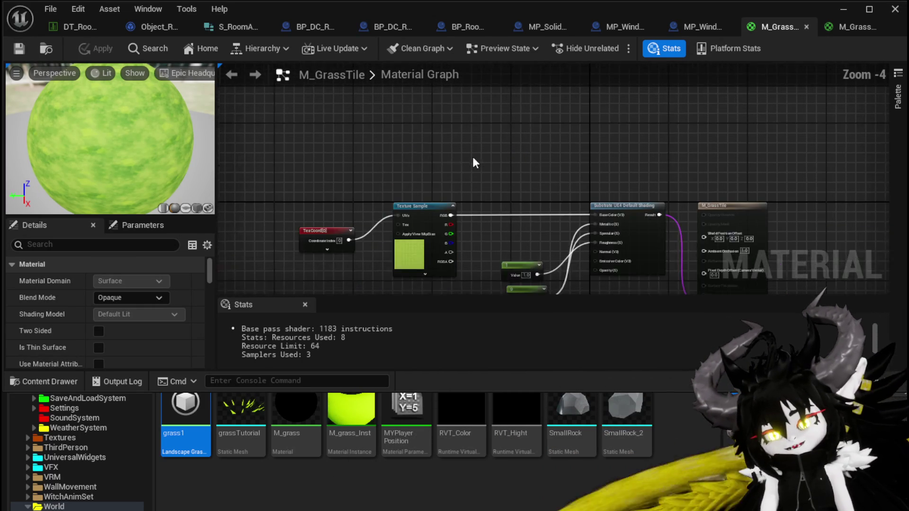
Pan the zoomed-out M_GrassTile graph showing only the texture sample feeding Base Color
{"action": "left_click_drag", "start_coordinate": [472, 157], "coordinate": [426, 114]}
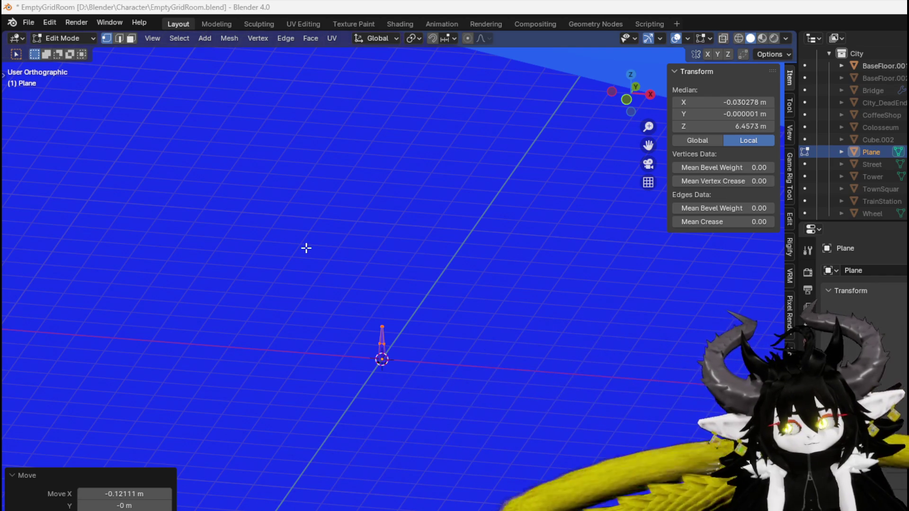
Duplicate the grass blade, offset the copy along Y and rotate it about -56° around Z
{"action": "key", "text": "KP_Decimal"}
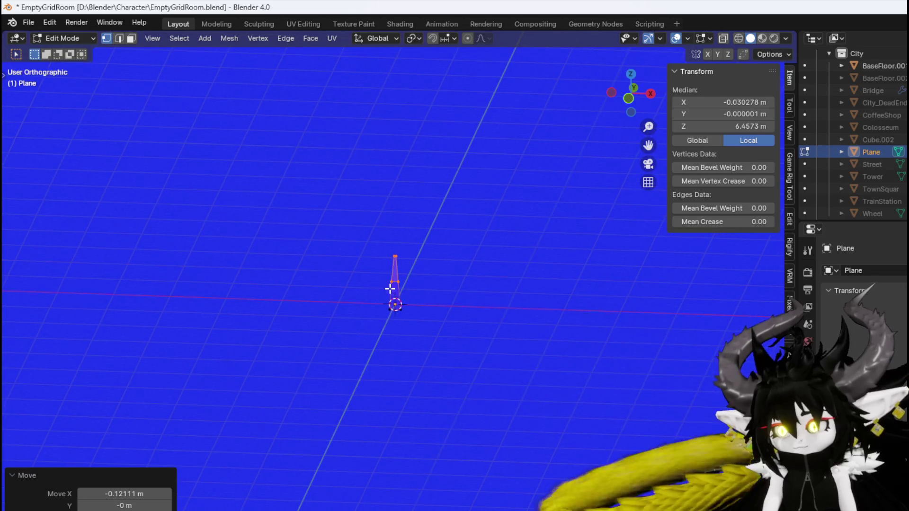
{"action": "key", "text": "a"}
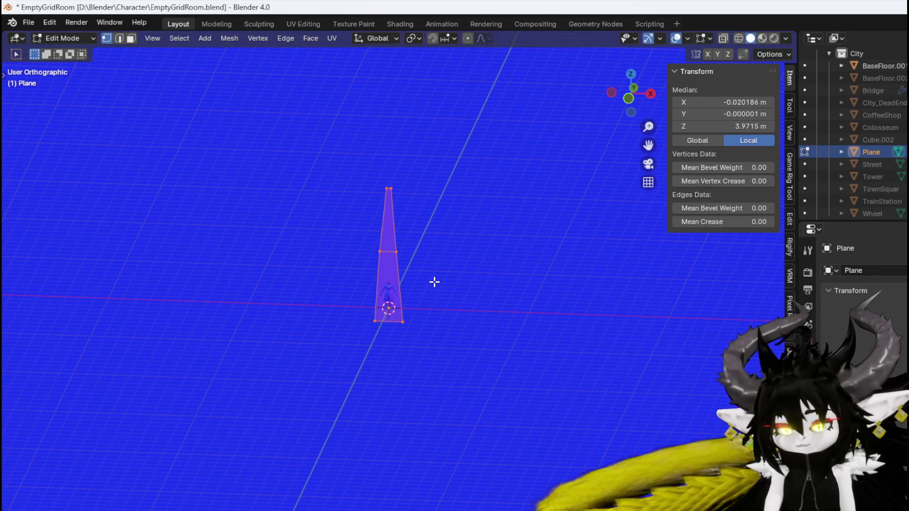
{"action": "key", "text": "g"}
{"action": "key", "text": "Escape"}
{"action": "key", "text": "shift+d"}
{"action": "key", "text": "y"}
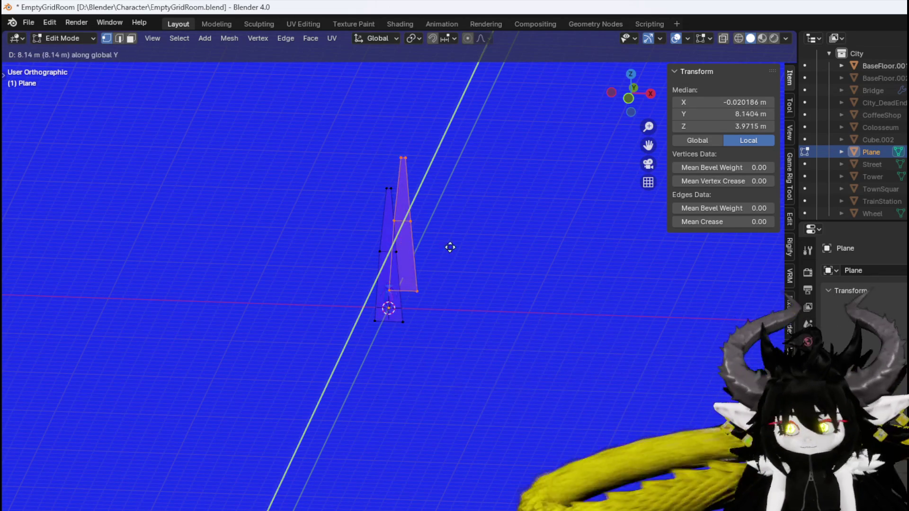
{"action": "left_click", "coordinate": [458, 234]}
{"action": "key", "text": "r"}
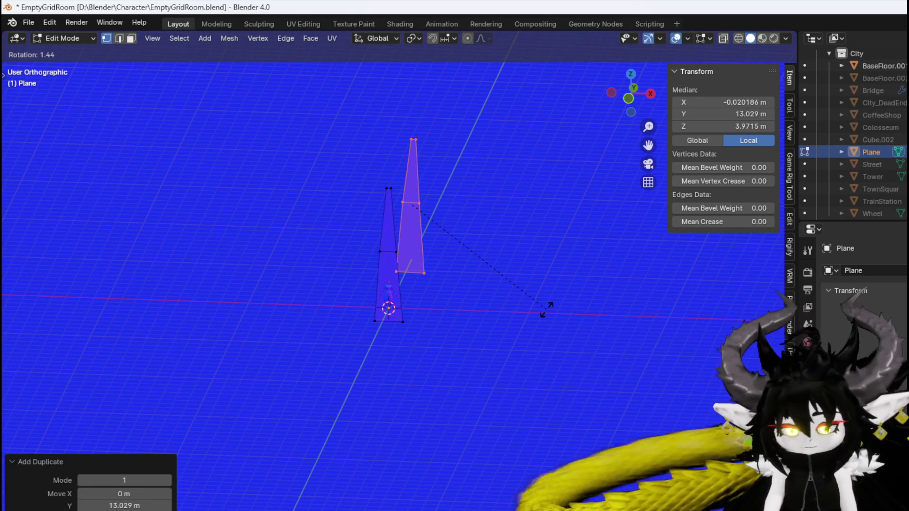
{"action": "key", "text": "z"}
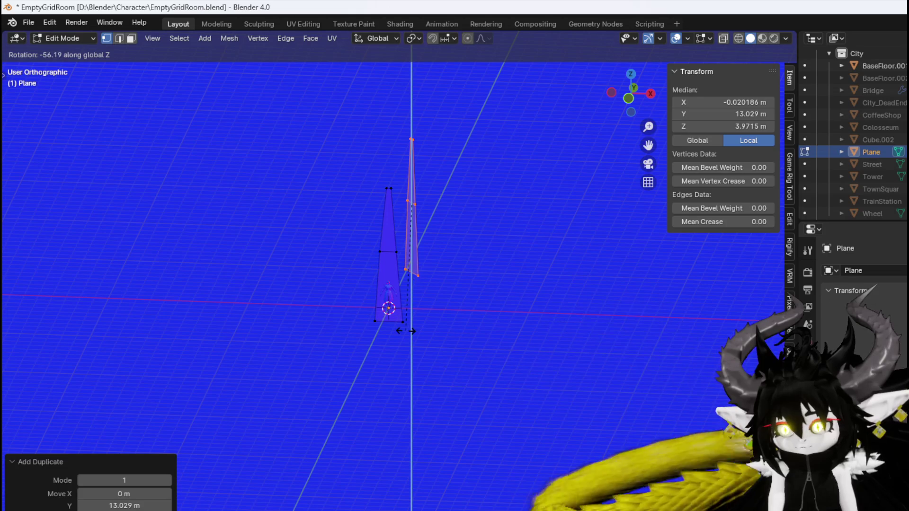
{"action": "left_click", "coordinate": [409, 284]}
Pull the copy's tip right, then move the original's top vertices and lower its middle vertices
{"action": "left_click_drag", "start_coordinate": [431, 111], "coordinate": [431, 111]}
{"action": "key", "text": "g"}
{"action": "left_click", "coordinate": [470, 115]}
{"action": "left_click_drag", "start_coordinate": [365, 205], "coordinate": [398, 184]}
{"action": "key", "text": "g"}
{"action": "left_click", "coordinate": [433, 183]}
{"action": "left_click_drag", "start_coordinate": [357, 266], "coordinate": [416, 247]}
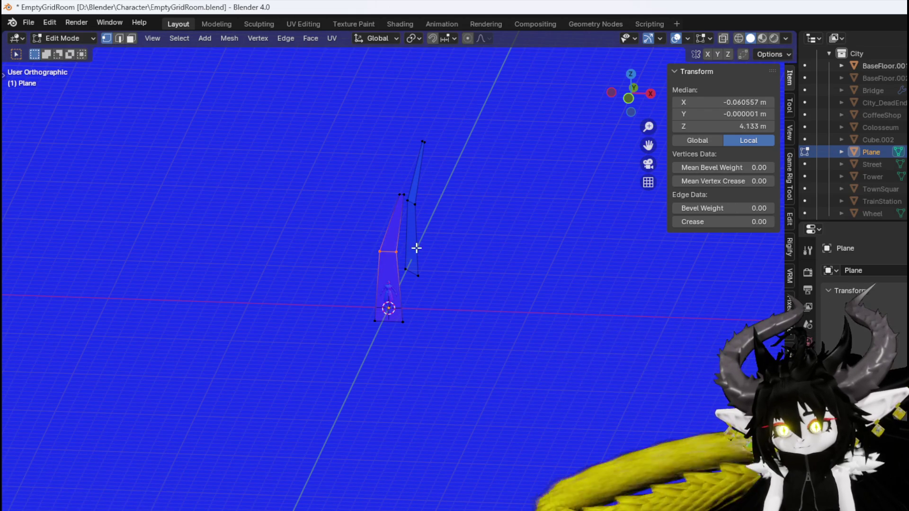
{"action": "key", "text": "g"}
{"action": "left_click", "coordinate": [419, 266]}
Select the whole connected blade and duplicate it again in top orthographic view
{"action": "key", "text": "ctrl+l"}
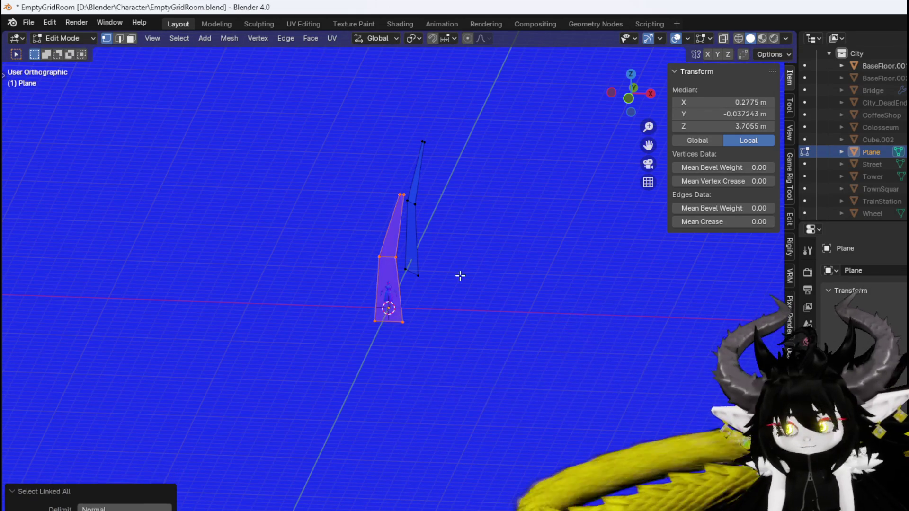
{"action": "key", "text": "KP_7"}
{"action": "key", "text": "shift+d"}
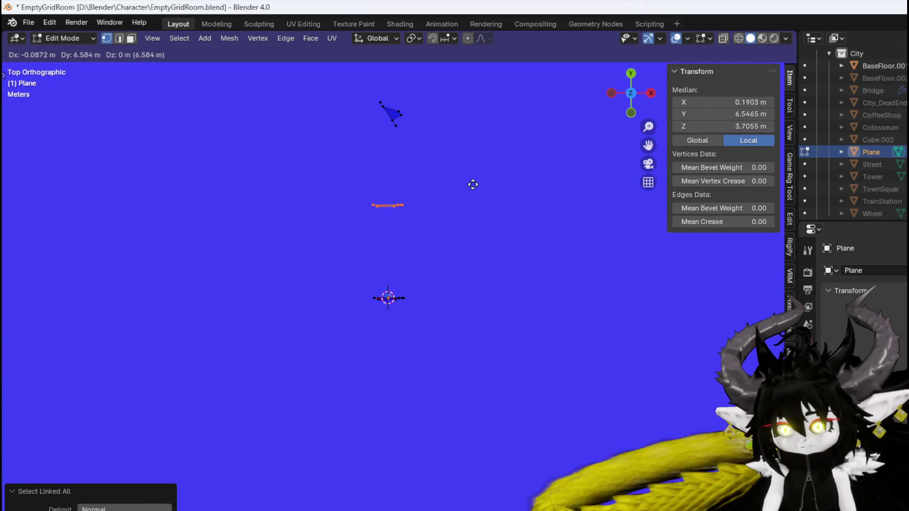
Place the copy up-left of centre, rotate it, and add two more copies right and down-left
{"action": "left_click", "coordinate": [410, 185]}
{"action": "key", "text": "r"}
{"action": "left_click", "coordinate": [382, 228]}
{"action": "key", "text": "shift+d"}
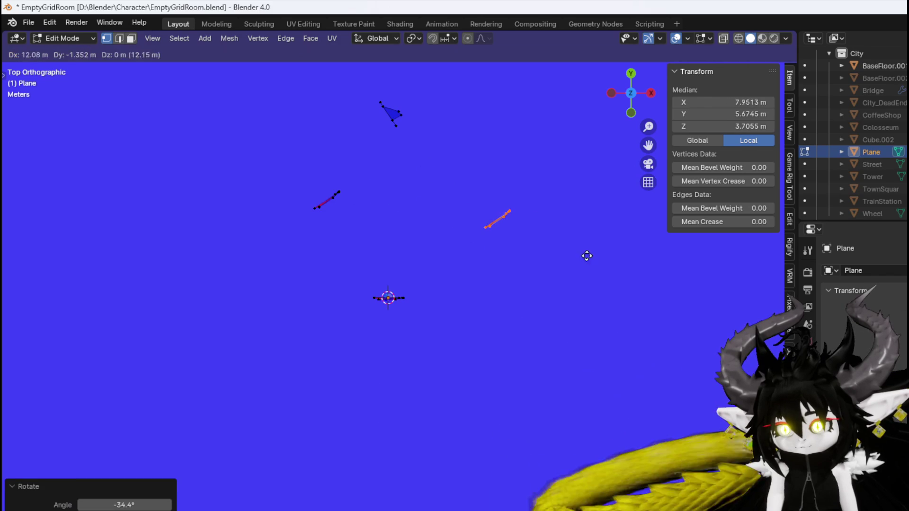
{"action": "left_click", "coordinate": [589, 258]}
{"action": "key", "text": "g"}
{"action": "left_click", "coordinate": [341, 357]}
Scatter four more blade copies around the cluster centre and rotate the upper-left one
{"action": "key", "text": "shift+d"}
{"action": "left_click", "coordinate": [527, 253]}
{"action": "key", "text": "shift+d"}
{"action": "left_click", "coordinate": [497, 338]}
{"action": "key", "text": "shift+d"}
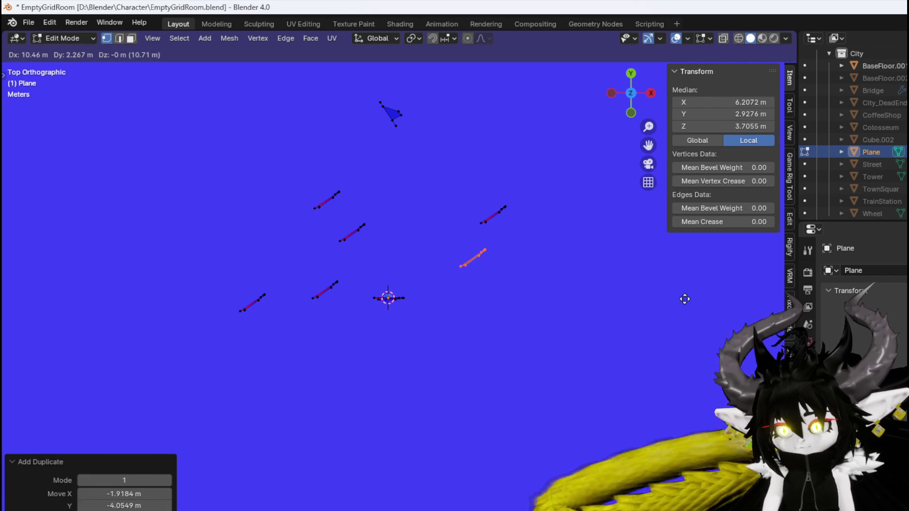
{"action": "left_click", "coordinate": [594, 383]}
{"action": "key", "text": "shift+d"}
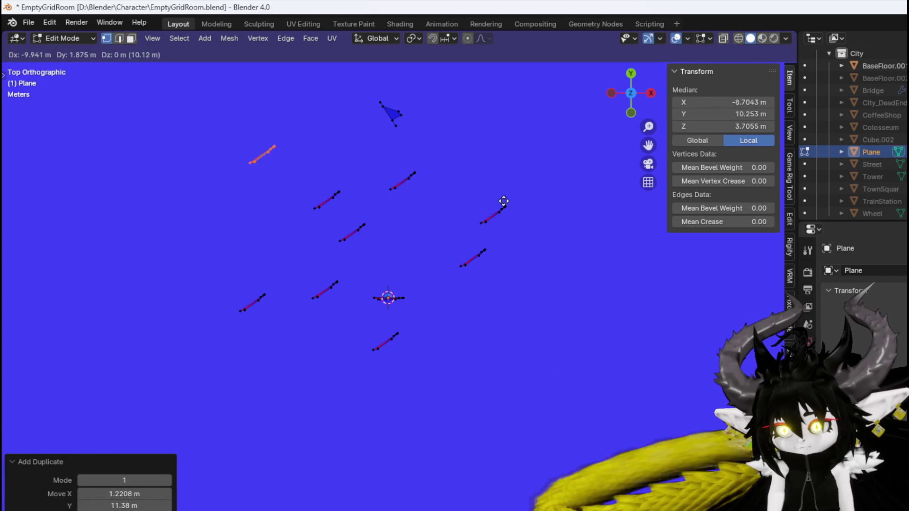
{"action": "left_click", "coordinate": [506, 214]}
{"action": "key", "text": "r"}
{"action": "left_click", "coordinate": [274, 228]}
Rotate three blades near the cluster middle to new angles, redoing one rotation after an undo
{"action": "left_click", "coordinate": [331, 199]}
{"action": "key", "text": "r"}
{"action": "left_click", "coordinate": [366, 243]}
{"action": "right_click", "coordinate": [356, 248]}
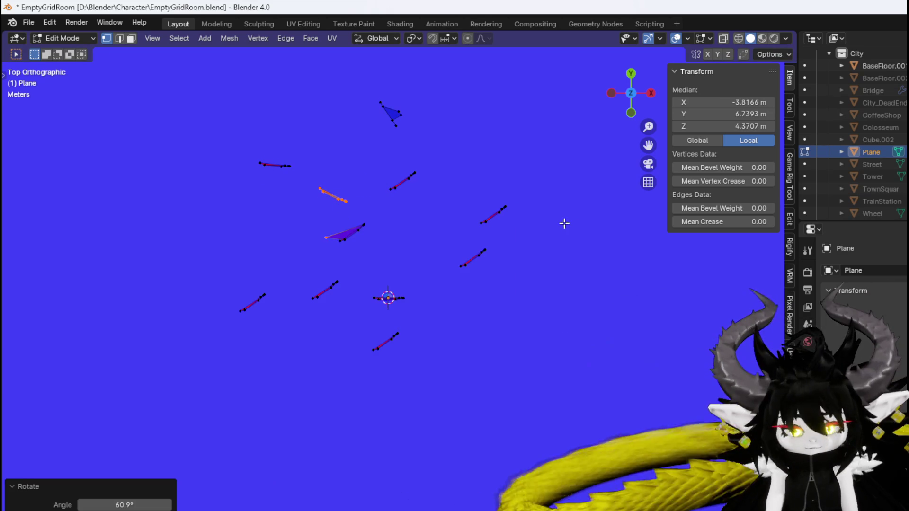
{"action": "key", "text": "ctrl+z"}
{"action": "key", "text": "r"}
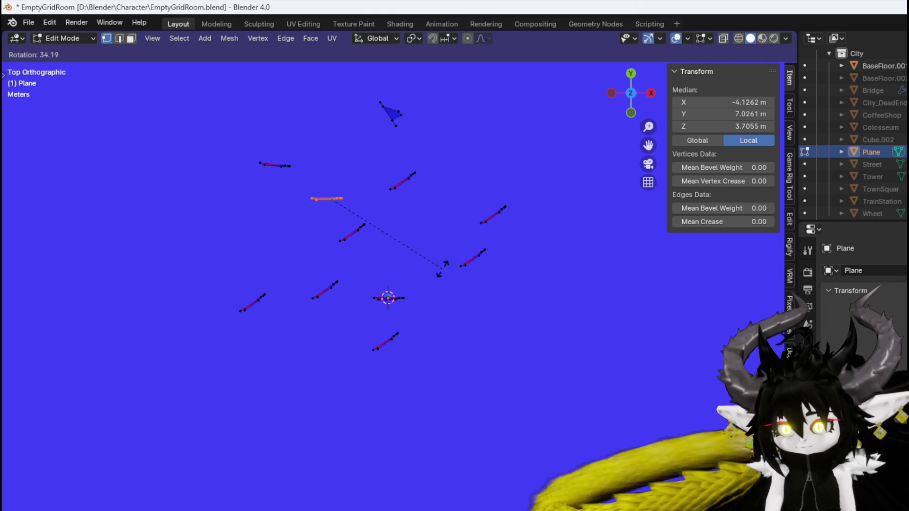
{"action": "left_click", "coordinate": [334, 254]}
{"action": "left_click", "coordinate": [352, 233]}
{"action": "key", "text": "r"}
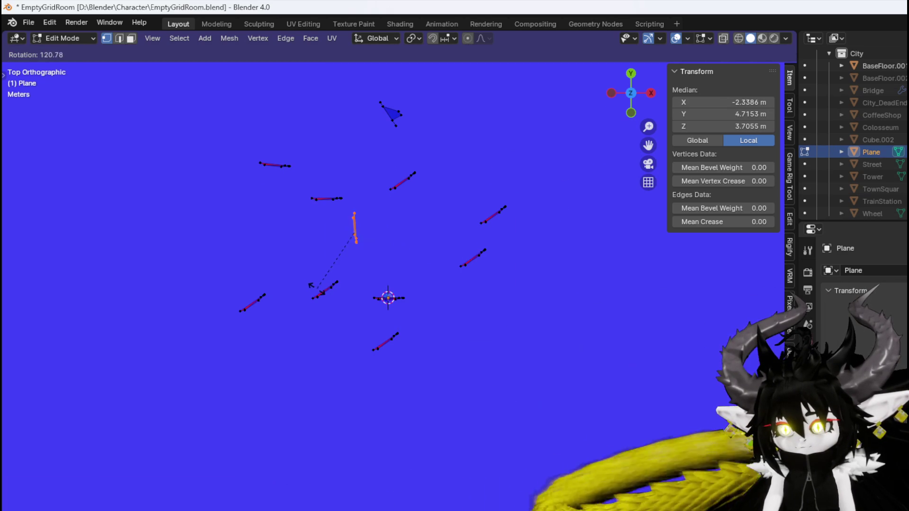
{"action": "left_click", "coordinate": [340, 281]}
{"action": "left_click", "coordinate": [324, 291]}
{"action": "key", "text": "r"}
{"action": "left_click", "coordinate": [425, 295]}
Rotate and shift the left blade, then move the lower-right blade up near the cluster top
{"action": "left_click_drag", "start_coordinate": [182, 345], "coordinate": [294, 249]}
{"action": "key", "text": "r"}
{"action": "left_click", "coordinate": [286, 364]}
{"action": "key", "text": "g"}
{"action": "left_click", "coordinate": [350, 379]}
{"action": "left_click", "coordinate": [386, 341]}
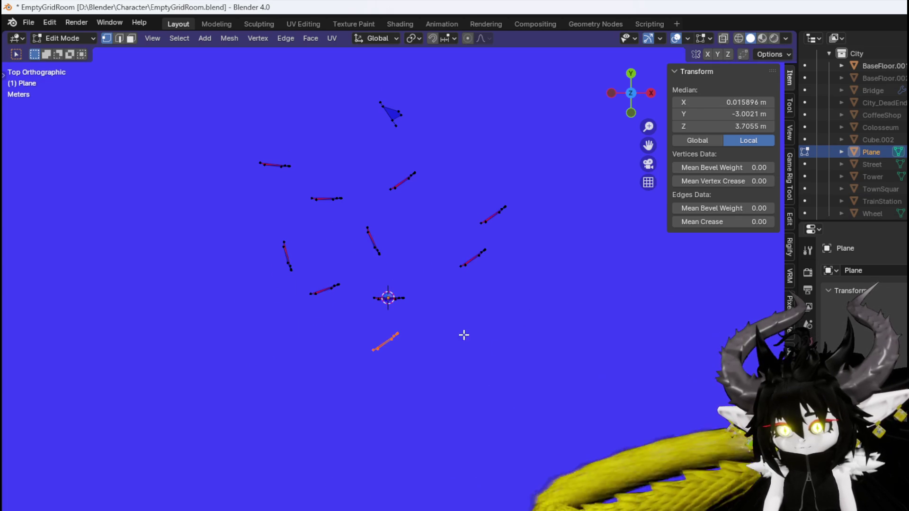
{"action": "key", "text": "g"}
{"action": "left_click", "coordinate": [549, 315]}
{"action": "key", "text": "g"}
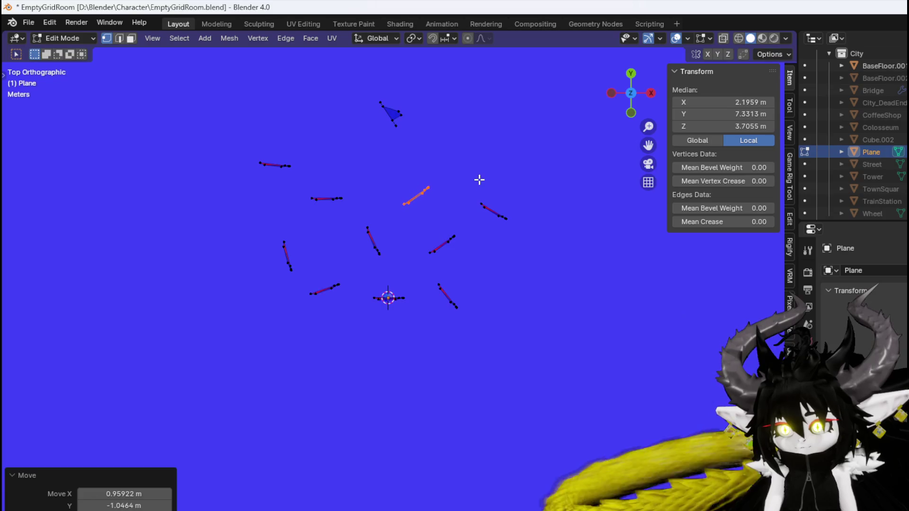
{"action": "left_click", "coordinate": [481, 179]}
Move the tips of the central, top and right blades up-left, right and up-right
{"action": "scroll", "coordinate": [410, 147], "scroll_direction": "down", "scroll_amount": 10}
{"action": "scroll", "coordinate": [386, 253], "scroll_direction": "up", "scroll_amount": 5}
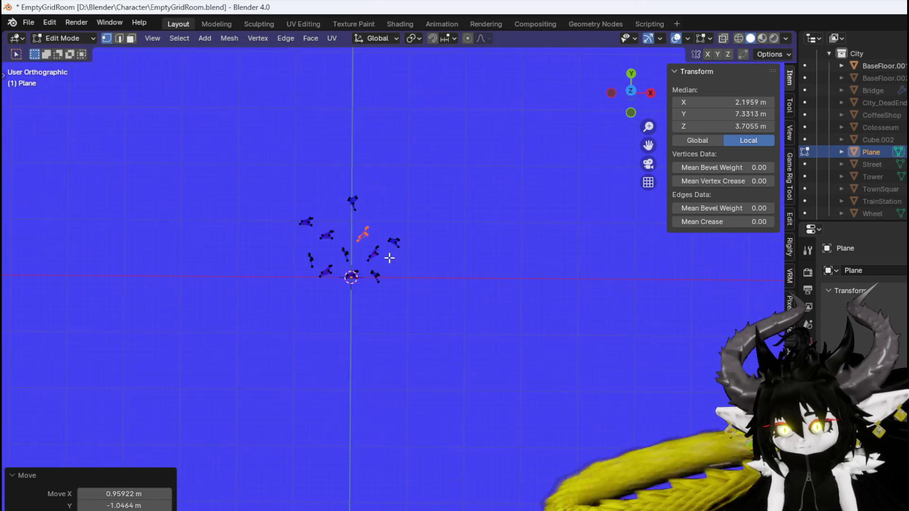
{"action": "scroll", "coordinate": [375, 294], "scroll_direction": "up", "scroll_amount": 4}
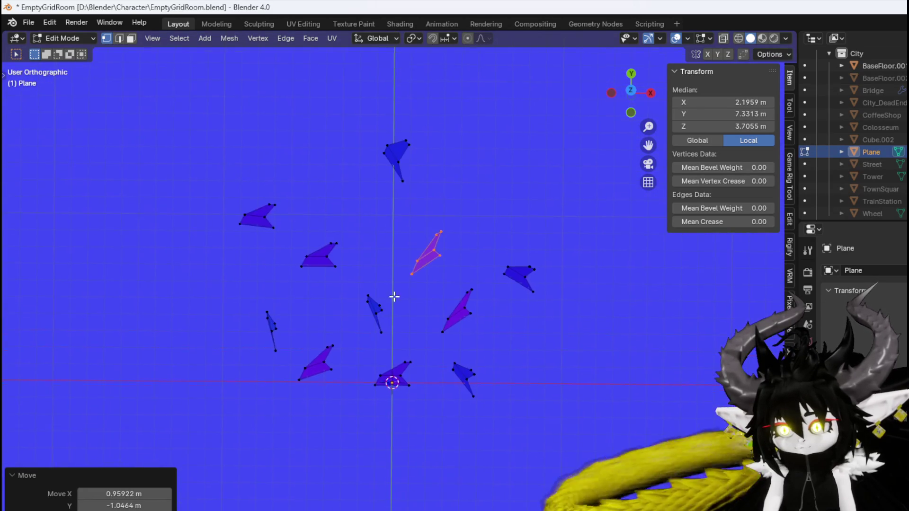
{"action": "left_click", "coordinate": [454, 209]}
{"action": "key", "text": "g"}
{"action": "left_click", "coordinate": [461, 171]}
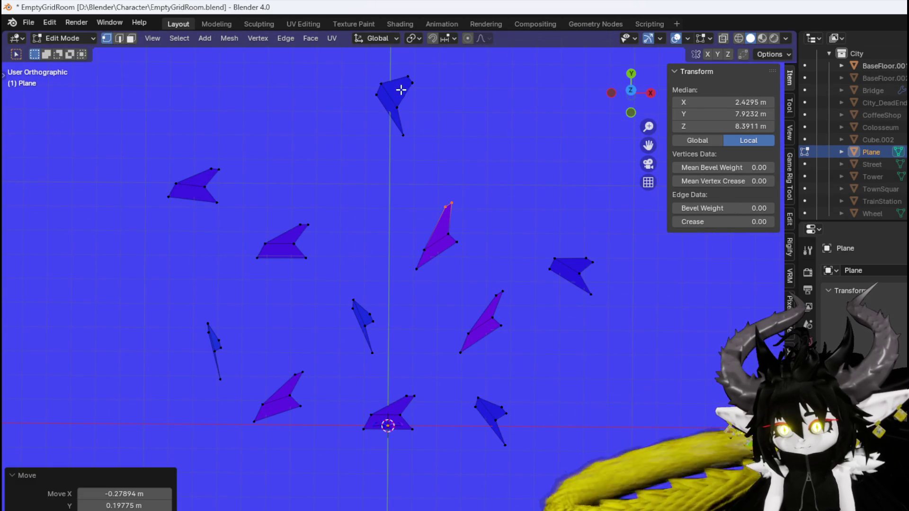
{"action": "left_click", "coordinate": [401, 89]}
{"action": "key", "text": "g"}
{"action": "left_click", "coordinate": [477, 76]}
{"action": "left_click", "coordinate": [589, 260]}
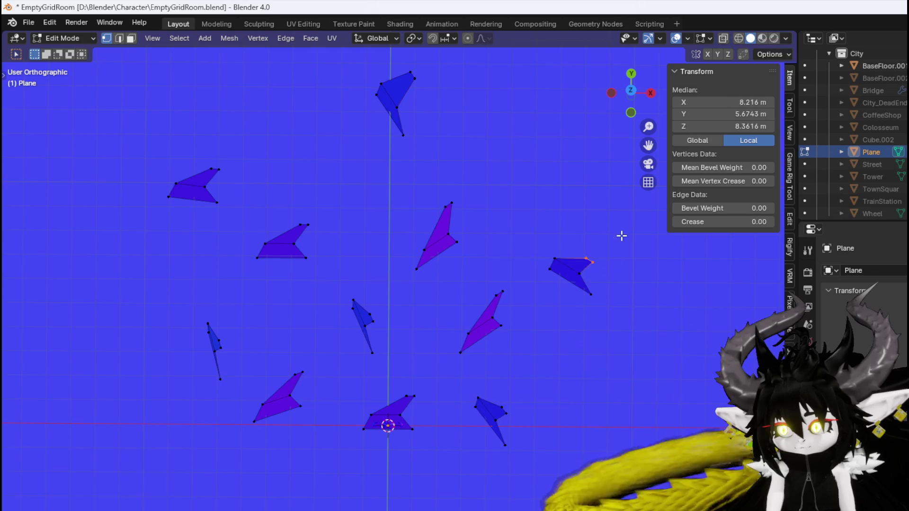
{"action": "key", "text": "g"}
{"action": "left_click", "coordinate": [628, 215]}
Shift the tips of the lower-right, bottom-centre, bottom-left and thin left blades
{"action": "left_click", "coordinate": [498, 415]}
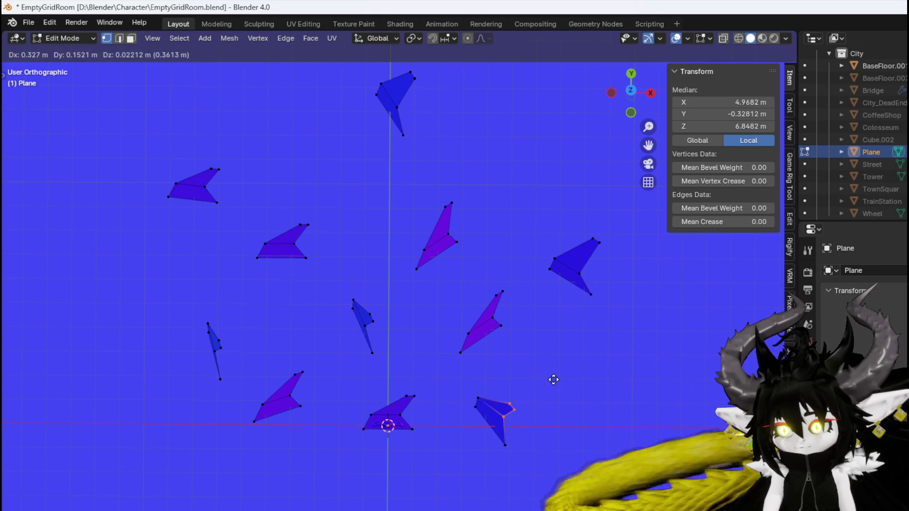
{"action": "key", "text": "g"}
{"action": "left_click", "coordinate": [551, 376]}
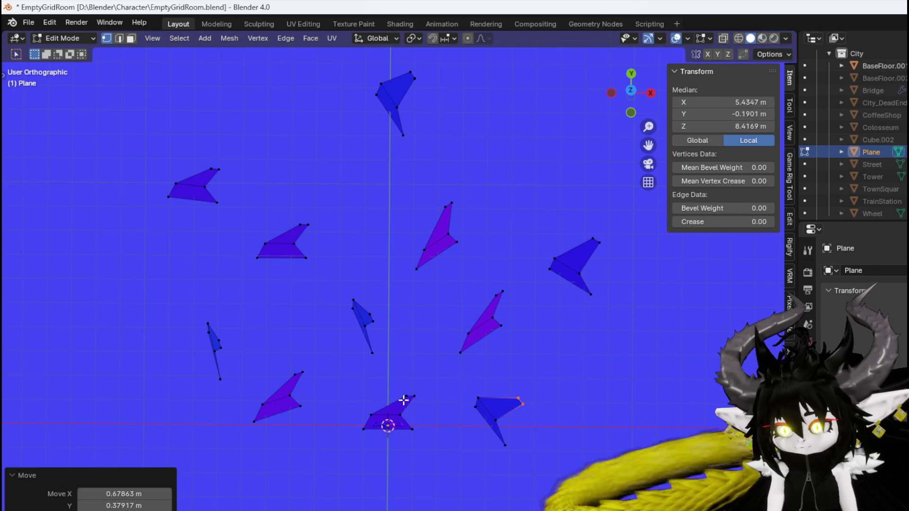
{"action": "left_click", "coordinate": [409, 396]}
{"action": "key", "text": "g"}
{"action": "left_click", "coordinate": [422, 423]}
{"action": "left_click", "coordinate": [301, 375]}
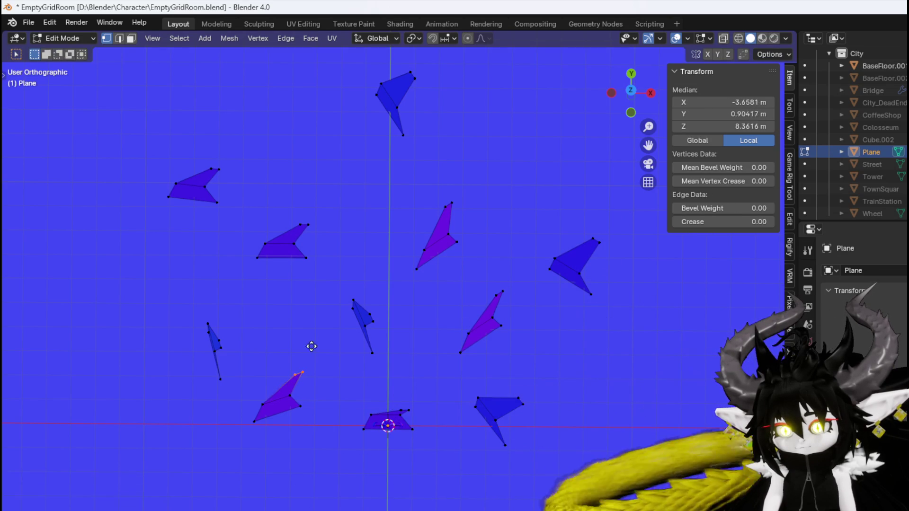
{"action": "key", "text": "g"}
{"action": "left_click", "coordinate": [241, 343]}
{"action": "left_click", "coordinate": [218, 349]}
{"action": "key", "text": "g"}
{"action": "left_click", "coordinate": [303, 308]}
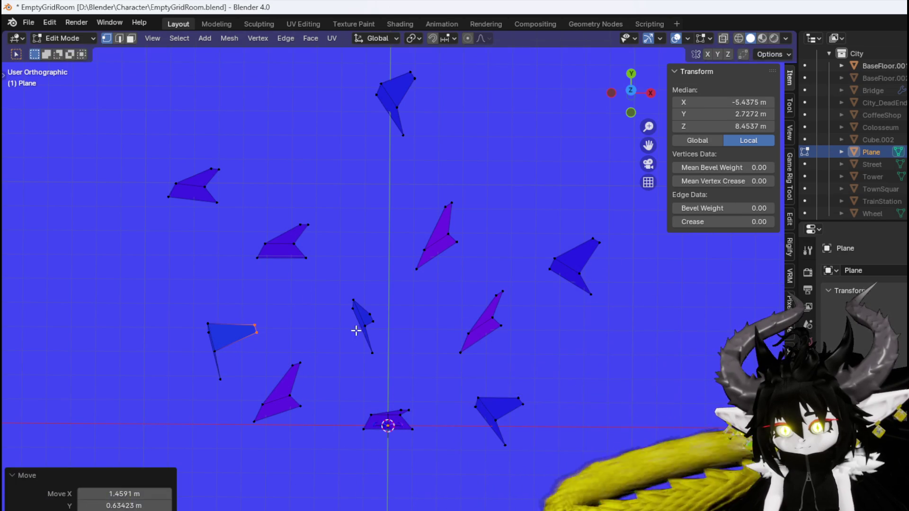
Raise the centre blade's tip and lean the upper-left and top blade tips leftward
{"action": "left_click", "coordinate": [370, 318]}
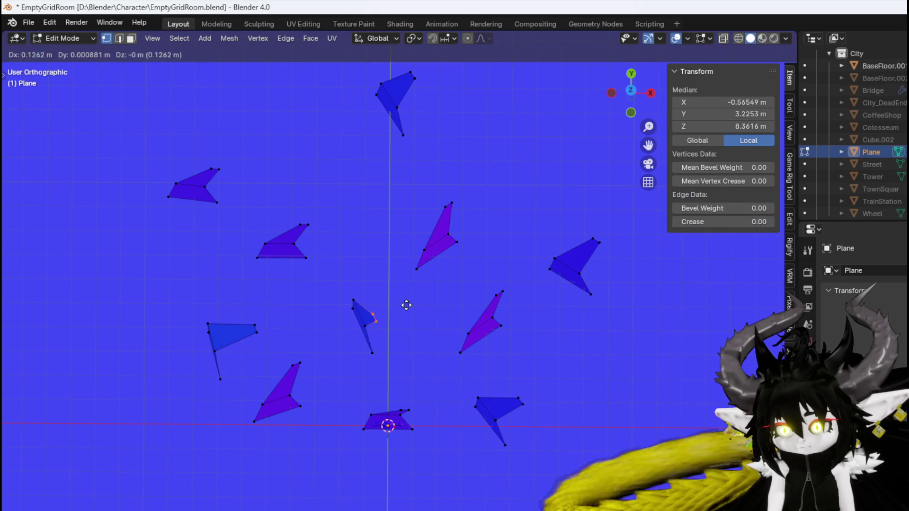
{"action": "key", "text": "g"}
{"action": "left_click", "coordinate": [369, 294]}
{"action": "key", "text": "g"}
{"action": "left_click", "coordinate": [413, 273]}
{"action": "left_click", "coordinate": [305, 224]}
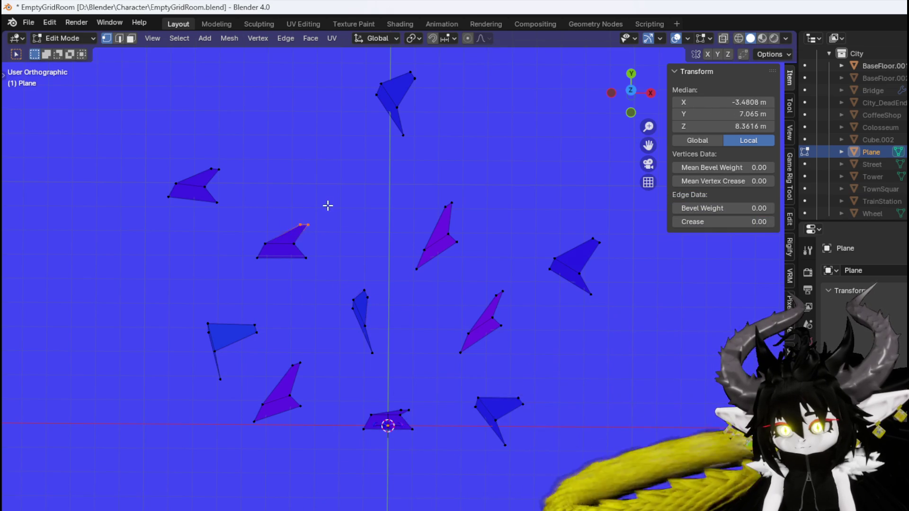
{"action": "key", "text": "g"}
{"action": "left_click", "coordinate": [286, 204]}
{"action": "left_click", "coordinate": [215, 168]}
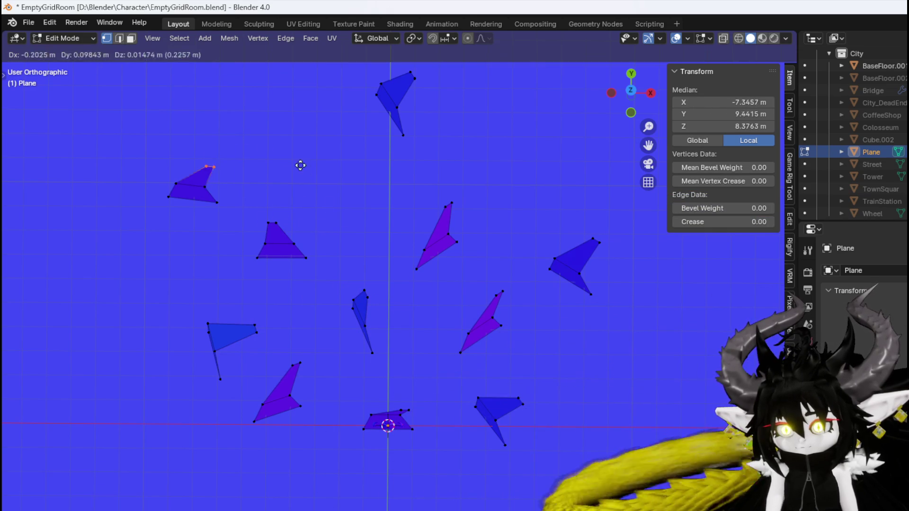
{"action": "key", "text": "g"}
{"action": "left_click", "coordinate": [273, 155]}
{"action": "left_click", "coordinate": [406, 85]}
{"action": "key", "text": "g"}
{"action": "left_click", "coordinate": [387, 71]}
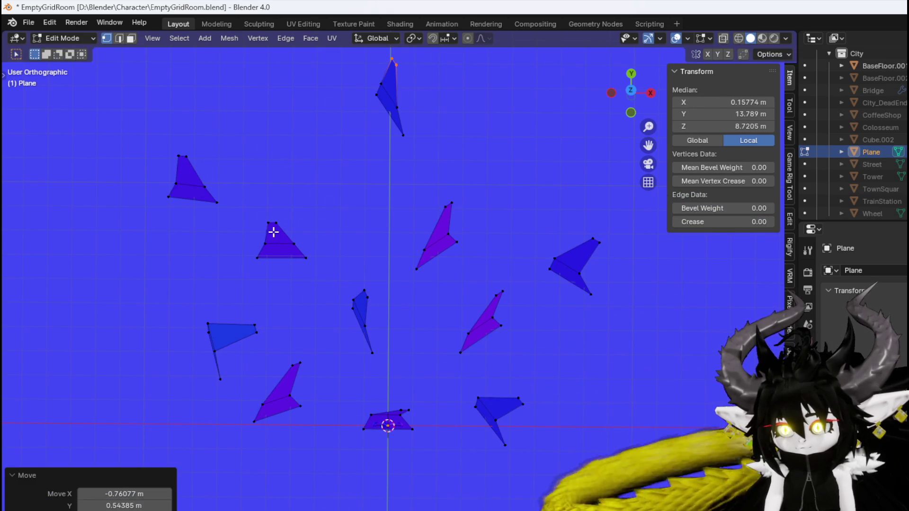
Reshape the left and lower-left blades and lean the lower-right, middle-right and right tips up-left
{"action": "left_click", "coordinate": [255, 330]}
{"action": "key", "text": "g"}
{"action": "left_click", "coordinate": [226, 256]}
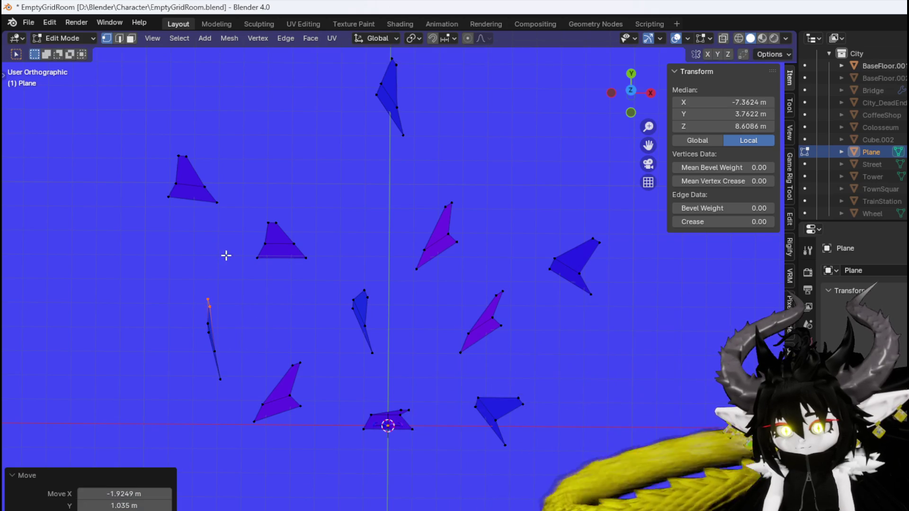
{"action": "left_click", "coordinate": [296, 364]}
{"action": "key", "text": "g"}
{"action": "left_click", "coordinate": [289, 363]}
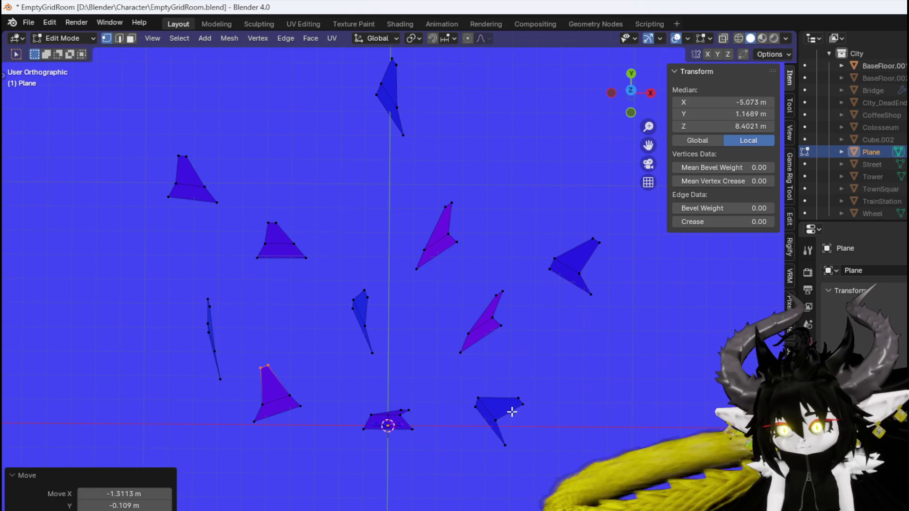
{"action": "left_click", "coordinate": [520, 400]}
{"action": "key", "text": "g"}
{"action": "left_click", "coordinate": [518, 333]}
{"action": "left_click", "coordinate": [500, 293]}
{"action": "key", "text": "g"}
{"action": "left_click", "coordinate": [498, 273]}
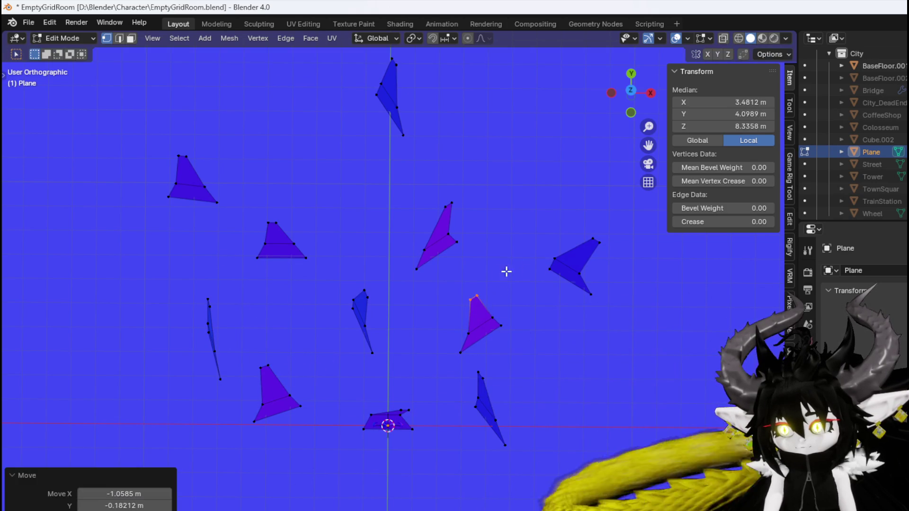
{"action": "left_click", "coordinate": [596, 240]}
{"action": "key", "text": "g"}
{"action": "left_click", "coordinate": [593, 217]}
Duplicate the whole blade cluster, rotate the copy 65.7° in top view and offset it
{"action": "left_click_drag", "start_coordinate": [460, 316], "coordinate": [458, 205]}
{"action": "key", "text": "a"}
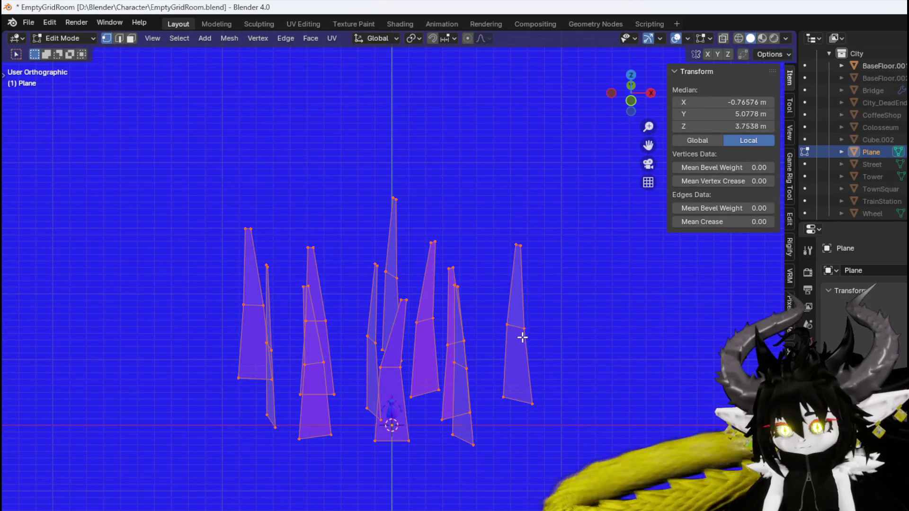
{"action": "key", "text": "shift+d"}
{"action": "left_click", "coordinate": [477, 325]}
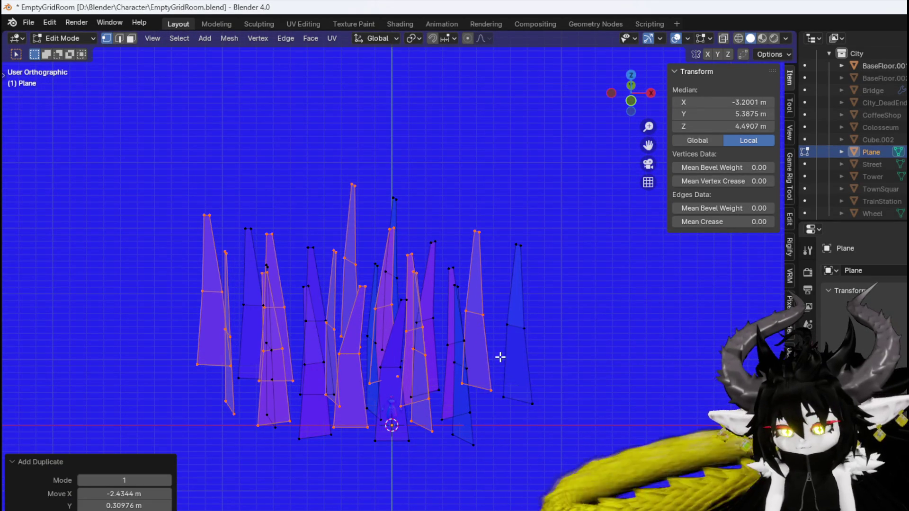
{"action": "key", "text": "KP_7"}
{"action": "key", "text": "r"}
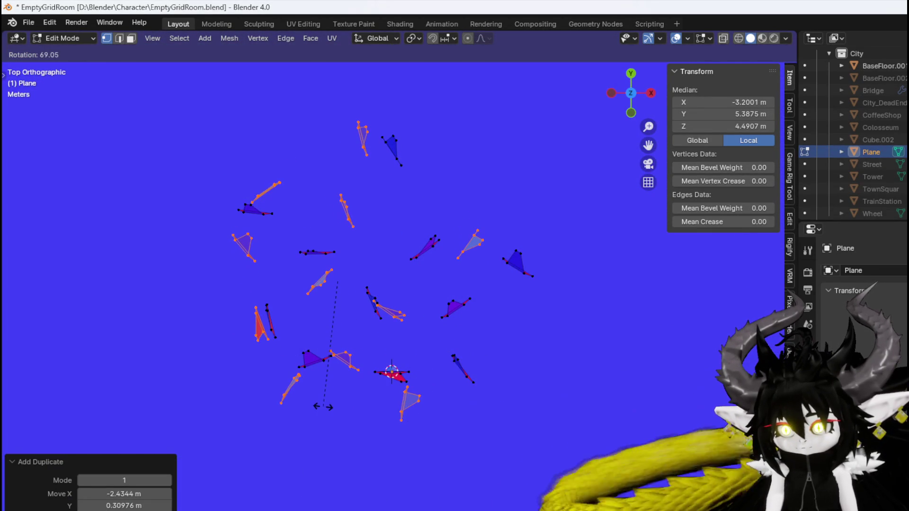
{"action": "left_click", "coordinate": [326, 406]}
{"action": "key", "text": "g"}
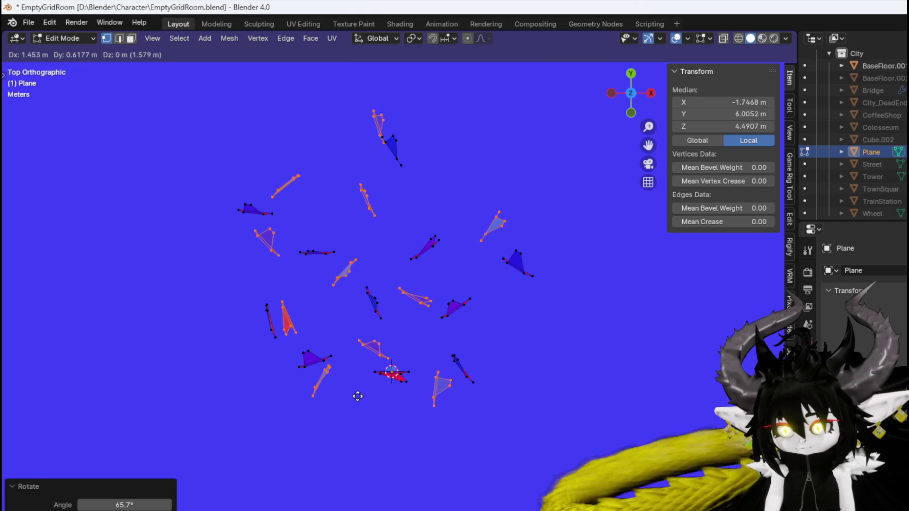
{"action": "left_click", "coordinate": [372, 396]}
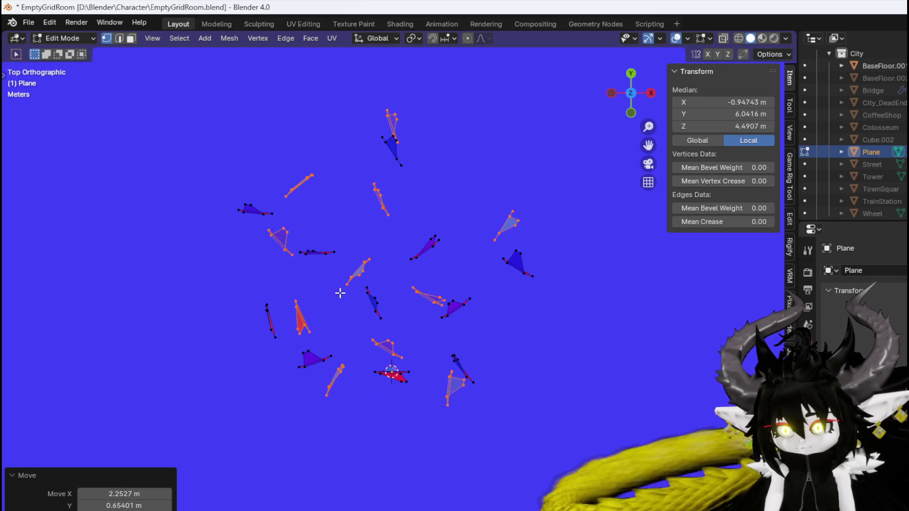
Shift one blade edge up-left and the upper-right triangle to the left
{"action": "left_click_drag", "start_coordinate": [434, 285], "coordinate": [434, 286]}
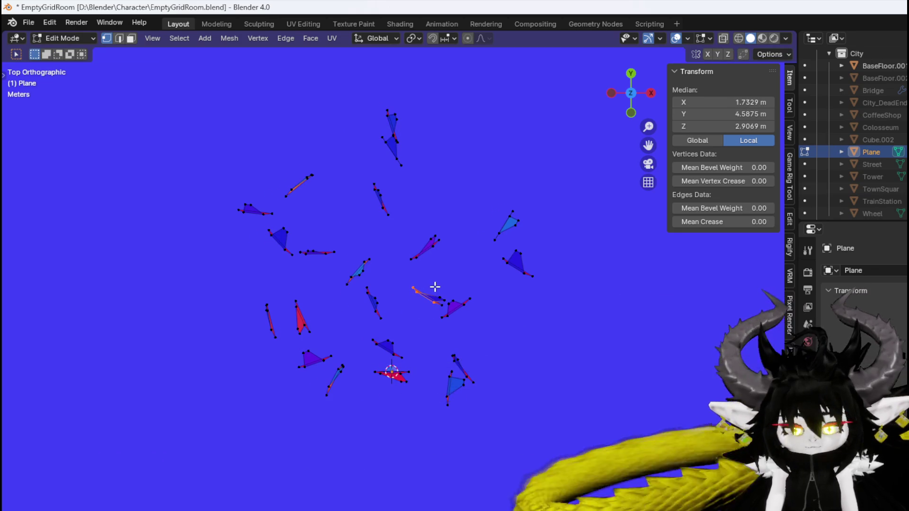
{"action": "key", "text": "g"}
{"action": "left_click", "coordinate": [485, 298]}
{"action": "left_click_drag", "start_coordinate": [479, 240], "coordinate": [525, 212]}
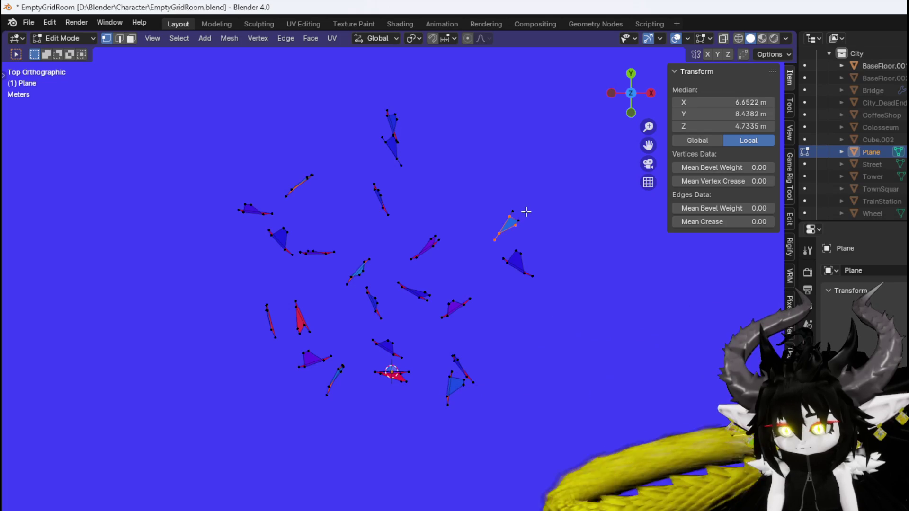
{"action": "key", "text": "g"}
{"action": "left_click", "coordinate": [507, 215]}
Delete the entire top triangle blade
{"action": "left_click_drag", "start_coordinate": [378, 124], "coordinate": [436, 102]}
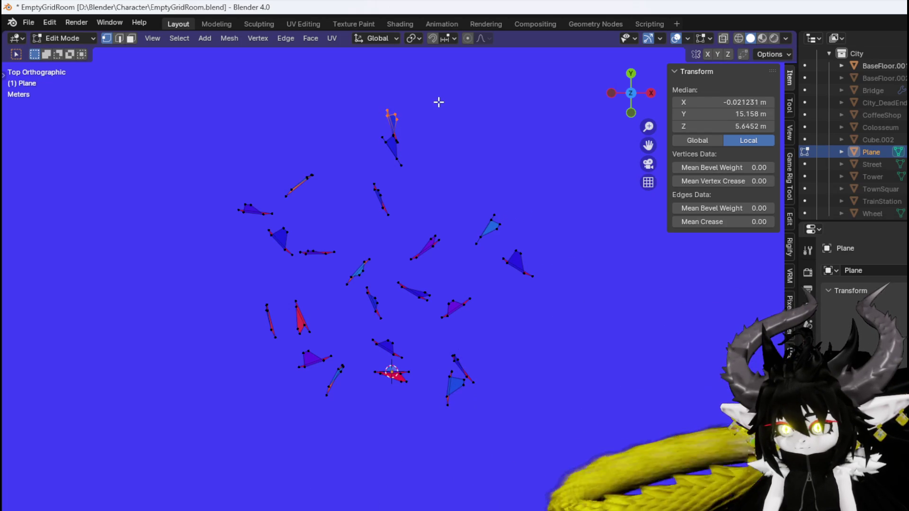
{"action": "key", "text": "ctrl+l"}
{"action": "key", "text": "x"}
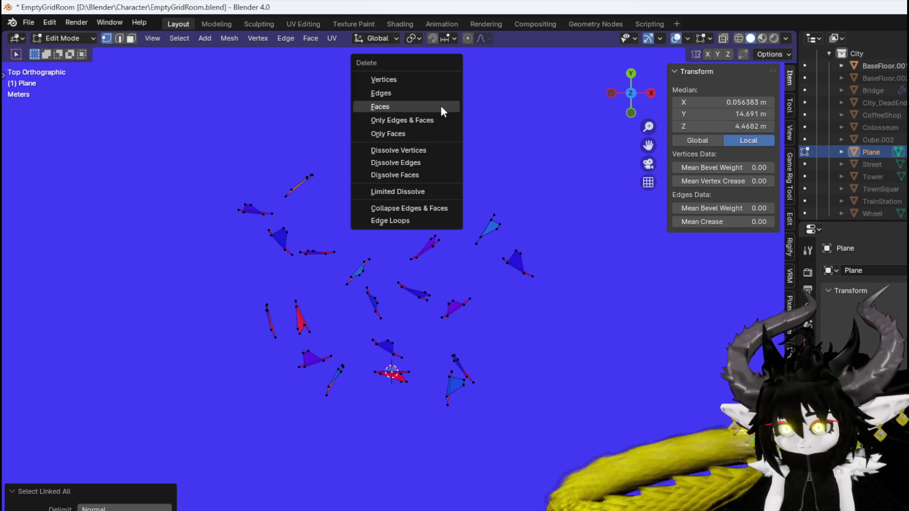
{"action": "left_click", "coordinate": [434, 83]}
Move the left triangle down-left and a lower-right blade up-right
{"action": "left_click", "coordinate": [294, 230]}
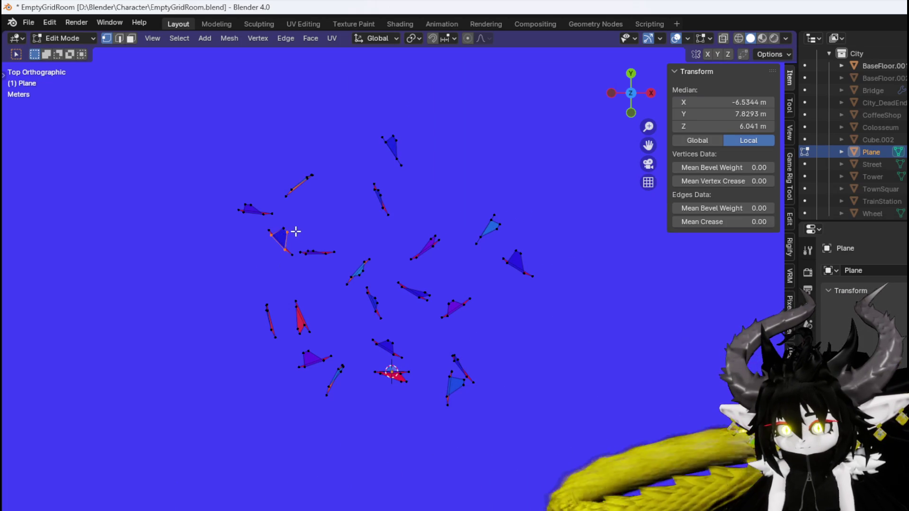
{"action": "key", "text": "ctrl+l"}
{"action": "key", "text": "g"}
{"action": "left_click", "coordinate": [355, 329]}
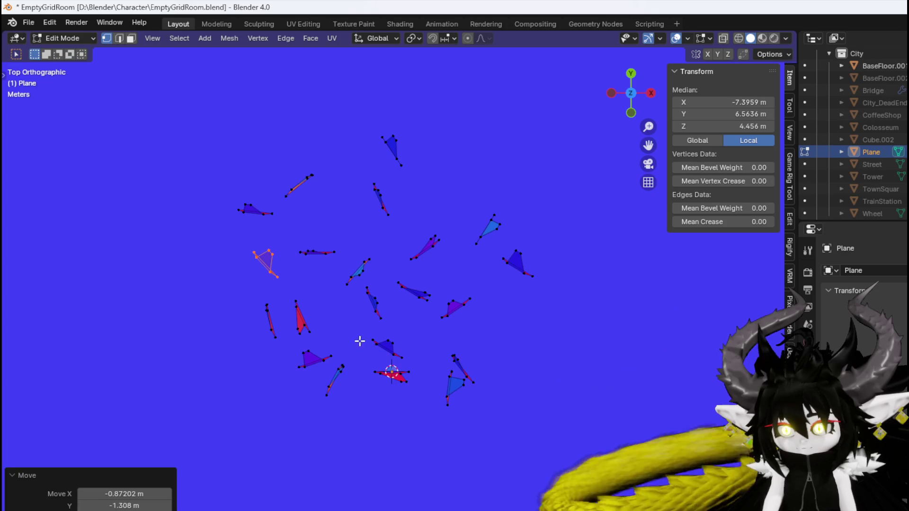
{"action": "left_click", "coordinate": [445, 361]}
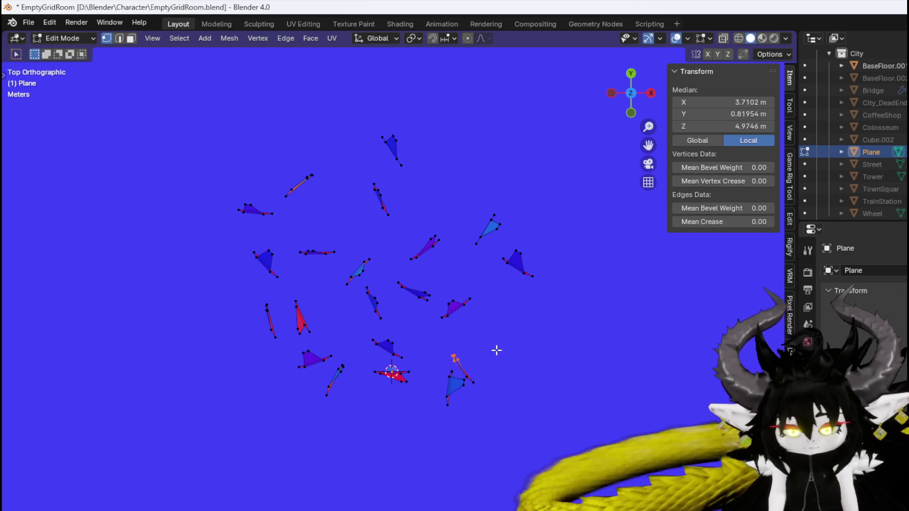
{"action": "key", "text": "ctrl+l"}
{"action": "key", "text": "g"}
{"action": "left_click", "coordinate": [502, 339]}
Ring the original blades with five copies: up-right, below, centre, lower left and above
{"action": "key", "text": "a"}
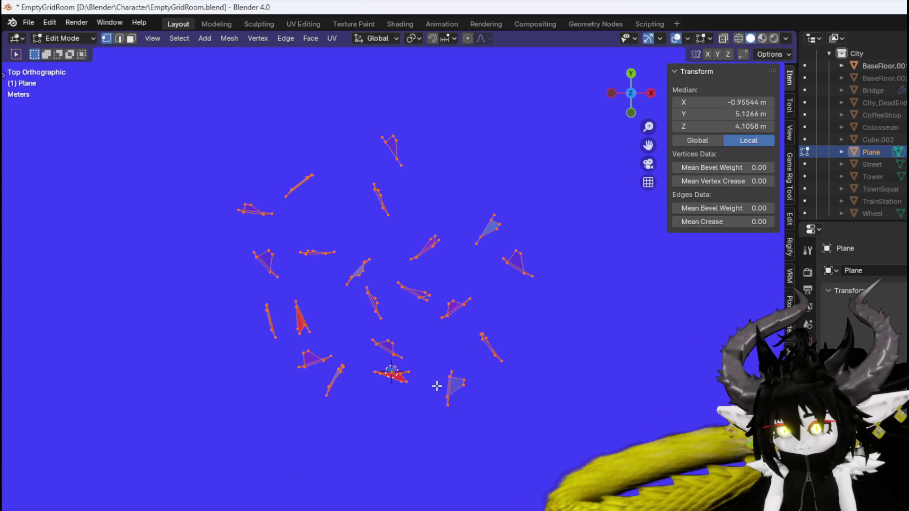
{"action": "scroll", "coordinate": [419, 348], "scroll_direction": "down", "scroll_amount": 5}
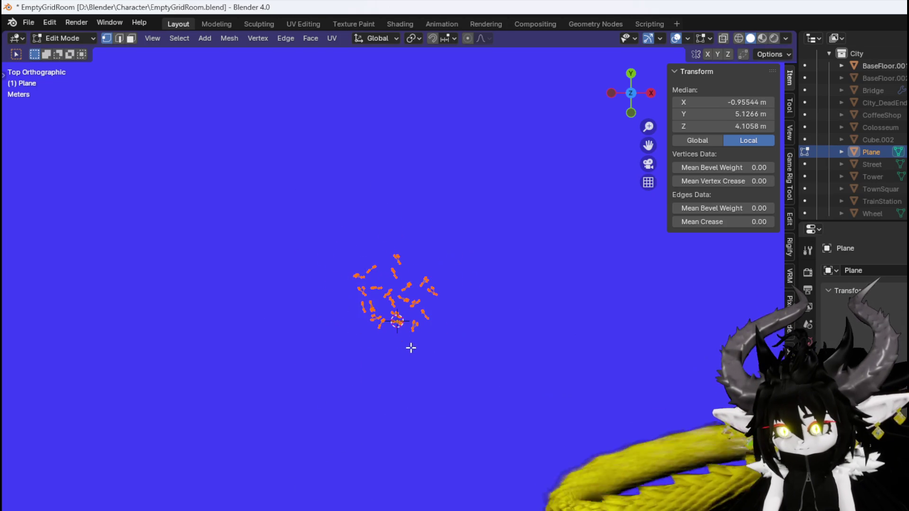
{"action": "key", "text": "shift+d"}
{"action": "left_click", "coordinate": [458, 302]}
{"action": "key", "text": "shift+d"}
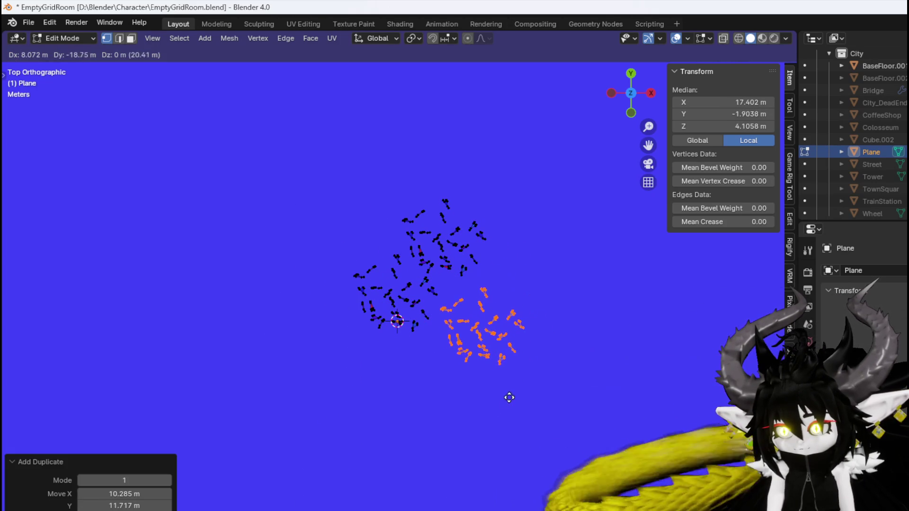
{"action": "left_click", "coordinate": [438, 459]}
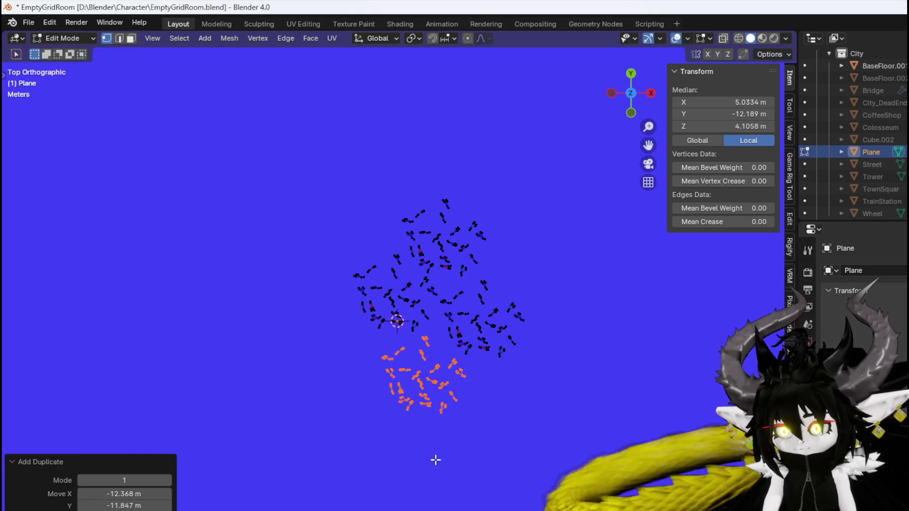
{"action": "key", "text": "shift+d"}
{"action": "left_click", "coordinate": [343, 428]}
{"action": "key", "text": "shift+d"}
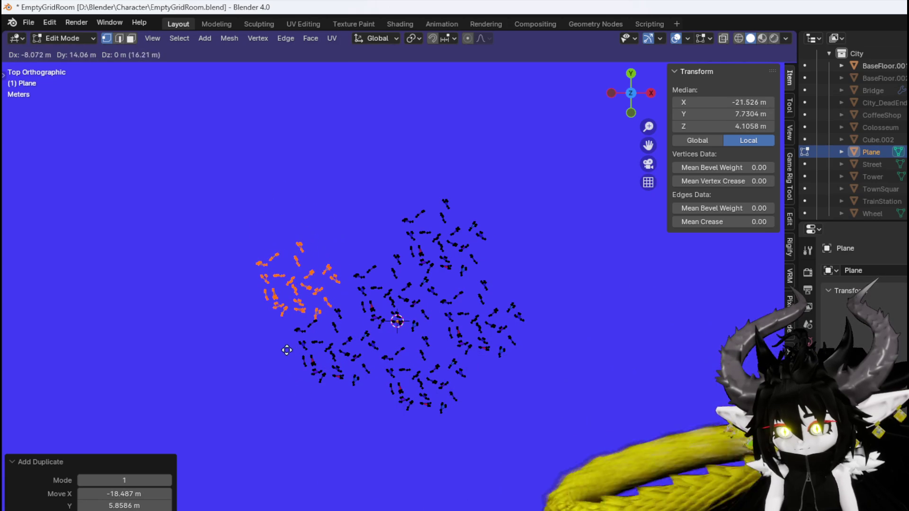
{"action": "left_click", "coordinate": [296, 329]}
{"action": "key", "text": "shift+d"}
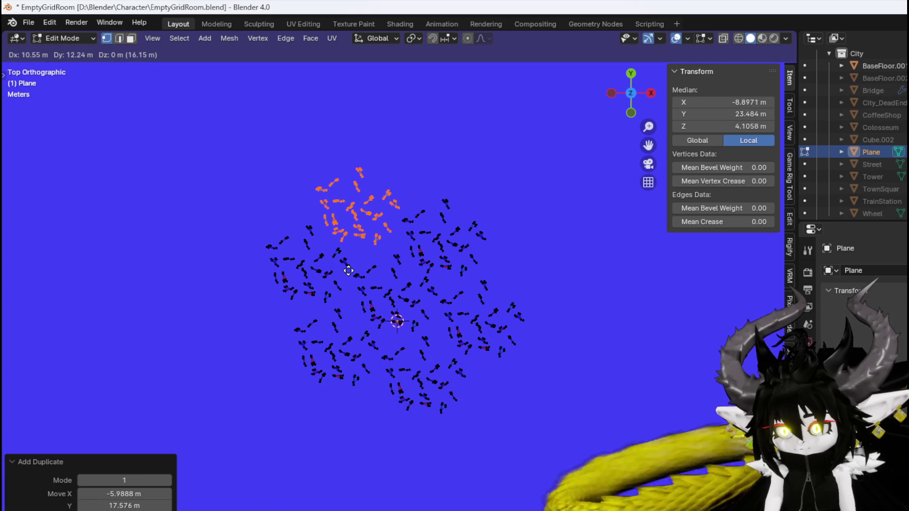
{"action": "left_click", "coordinate": [349, 267]}
Place six copies of the enlarged cluster around it: right, lower right, lower left, left, upper left, top
{"action": "scroll", "coordinate": [349, 268], "scroll_direction": "down", "scroll_amount": 3}
{"action": "mouse_move", "coordinate": [285, 419]}
{"action": "left_mouse_down"}
{"action": "mouse_move", "coordinate": [510, 180]}
{"action": "mouse_move", "coordinate": [511, 189]}
{"action": "left_mouse_up"}
{"action": "scroll", "coordinate": [513, 213], "scroll_direction": "down", "scroll_amount": 3}
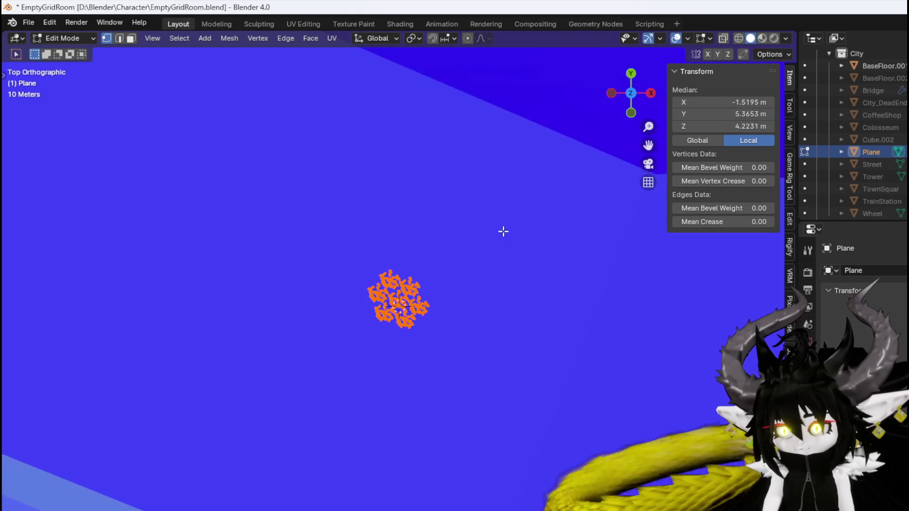
{"action": "scroll", "coordinate": [489, 243], "scroll_direction": "up", "scroll_amount": 2}
{"action": "key", "text": "shift+d"}
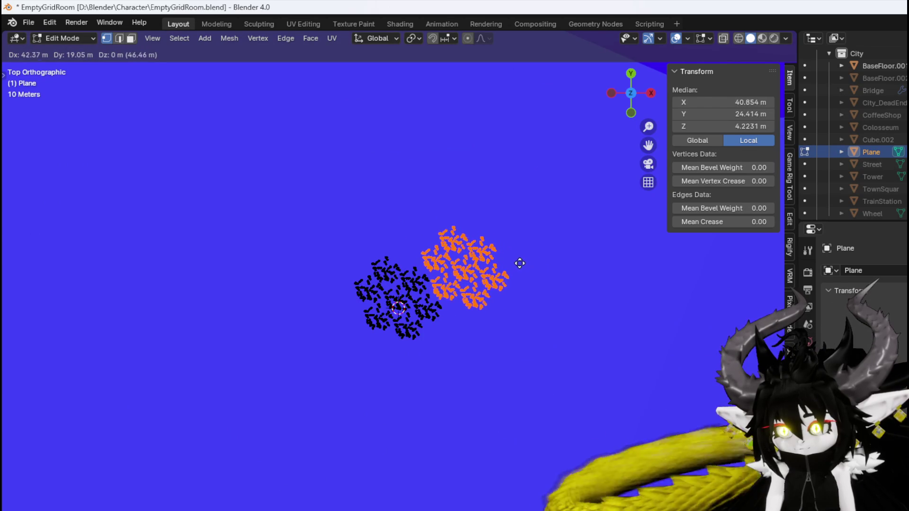
{"action": "left_click", "coordinate": [520, 265]}
{"action": "key", "text": "shift+d"}
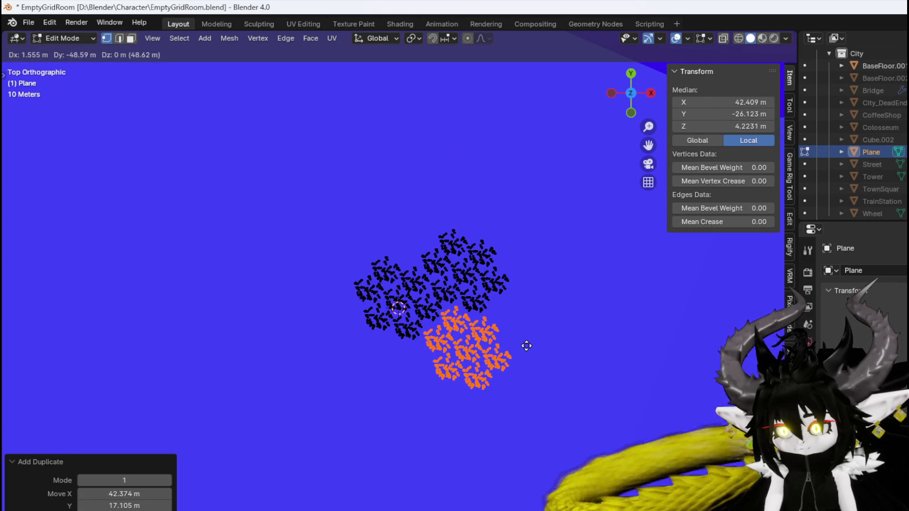
{"action": "left_click", "coordinate": [526, 346]}
{"action": "key", "text": "shift+d"}
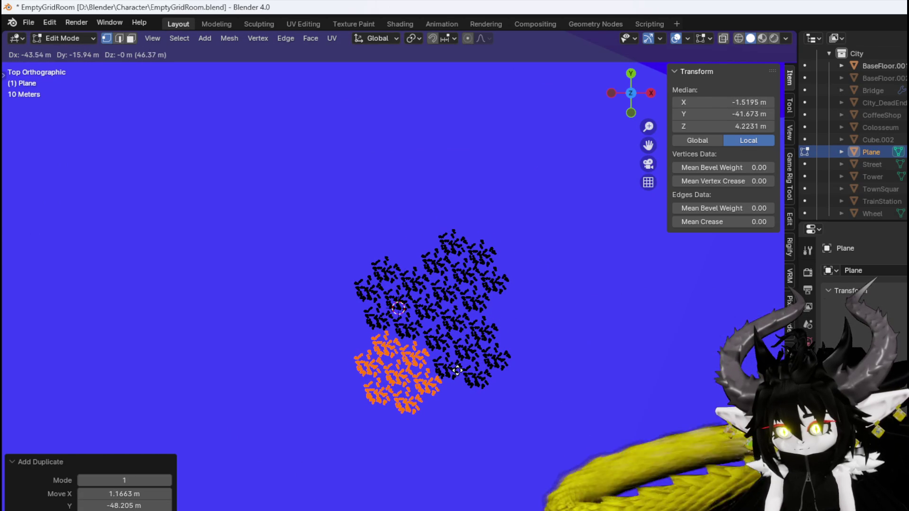
{"action": "left_click", "coordinate": [457, 371]}
{"action": "key", "text": "shift+d"}
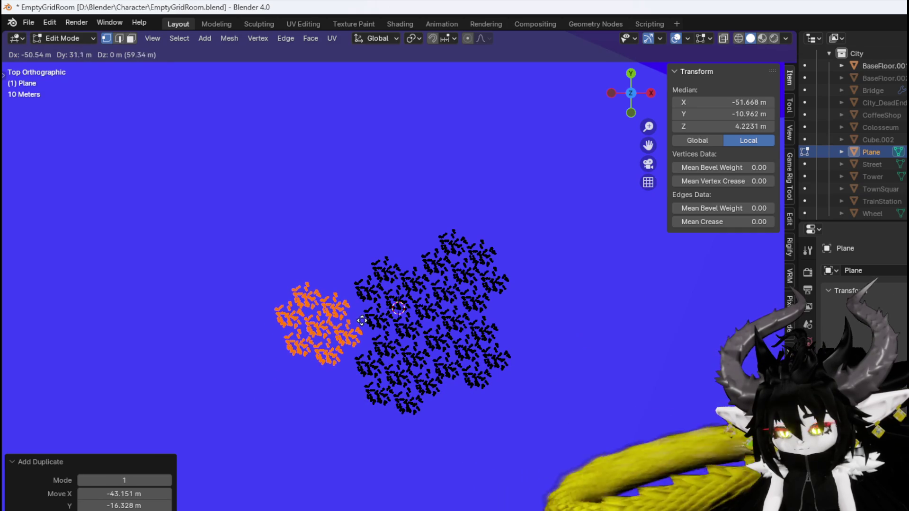
{"action": "left_click", "coordinate": [368, 320]}
{"action": "key", "text": "shift+d"}
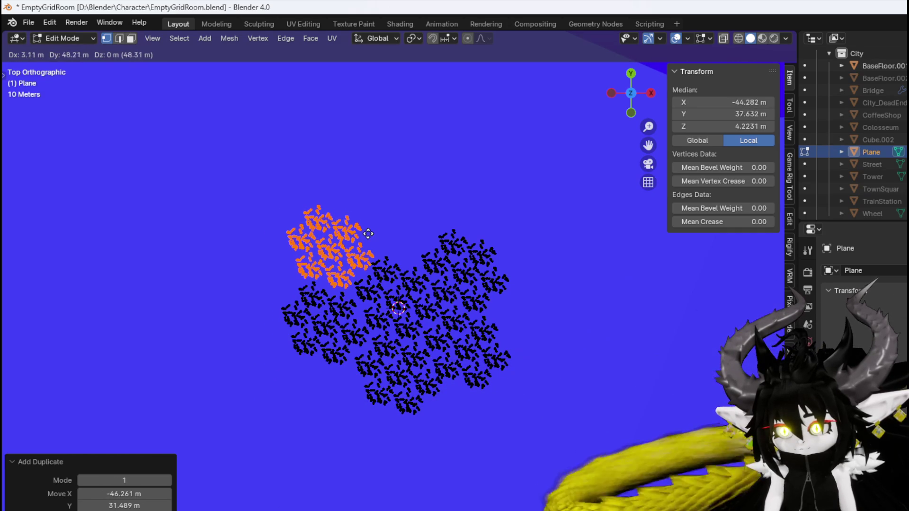
{"action": "left_click", "coordinate": [368, 233]}
{"action": "key", "text": "shift+d"}
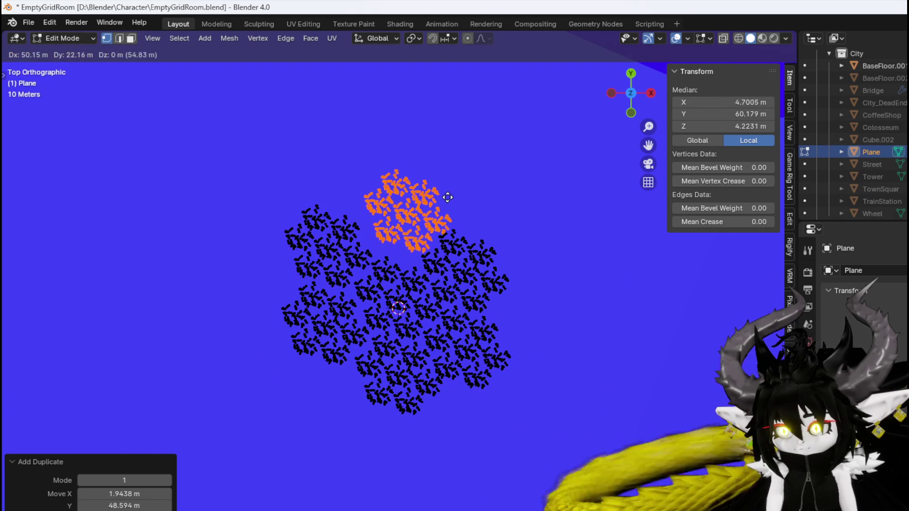
{"action": "left_click", "coordinate": [436, 203]}
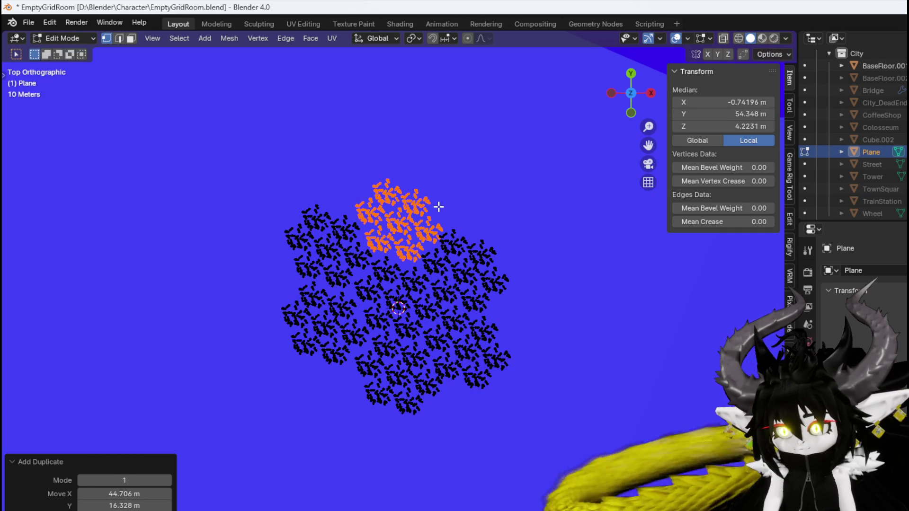
{"action": "scroll", "coordinate": [312, 357], "scroll_direction": "down", "scroll_amount": 5}
Place six patch copies at up-right, lower right, bottom, lower left, upper left and top
{"action": "key", "text": "a"}
{"action": "scroll", "coordinate": [512, 206], "scroll_direction": "down", "scroll_amount": 5}
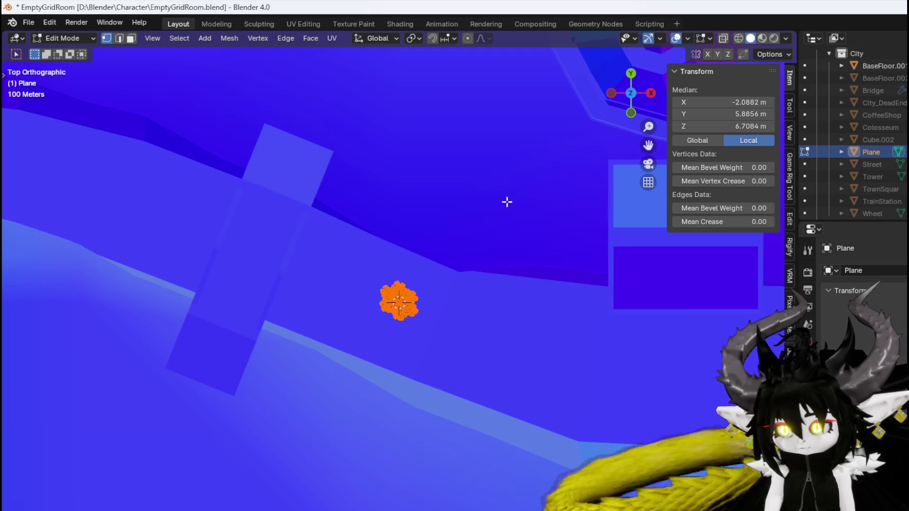
{"action": "scroll", "coordinate": [508, 201], "scroll_direction": "down", "scroll_amount": 2}
{"action": "scroll", "coordinate": [464, 229], "scroll_direction": "up", "scroll_amount": 8}
{"action": "key", "text": "shift+d"}
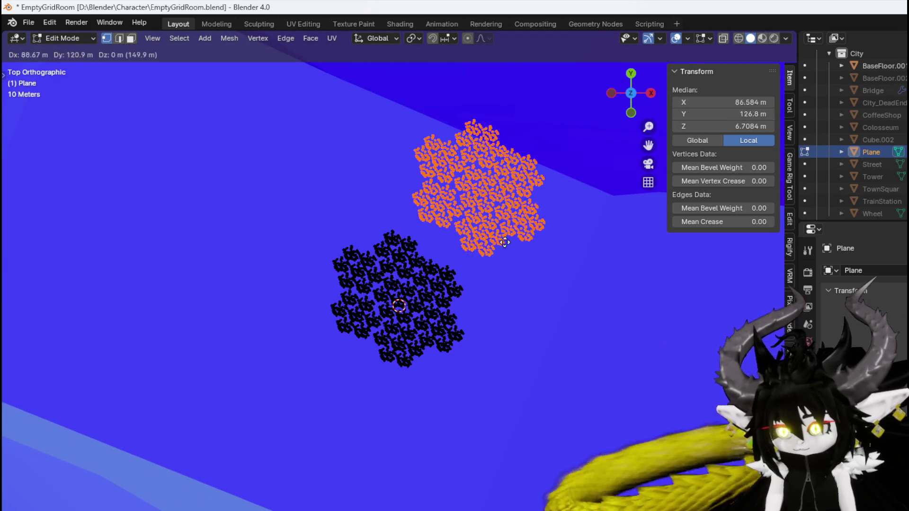
{"action": "left_click", "coordinate": [503, 289]}
{"action": "key", "text": "shift+d"}
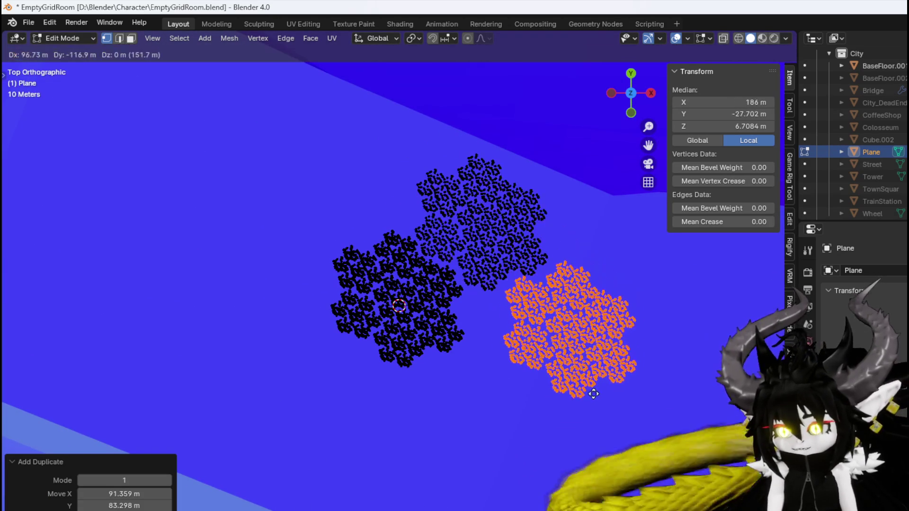
{"action": "left_click", "coordinate": [543, 407]}
{"action": "key", "text": "shift+d"}
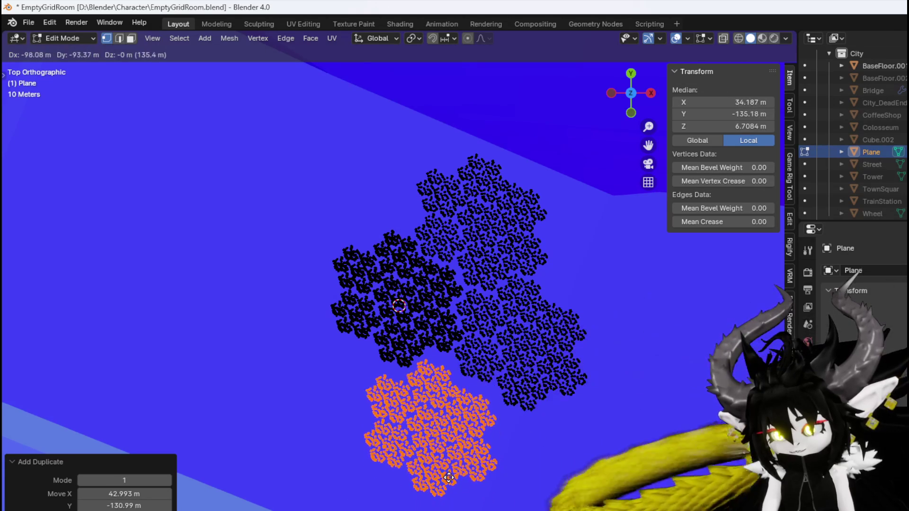
{"action": "left_click", "coordinate": [454, 467]}
{"action": "key", "text": "shift+d"}
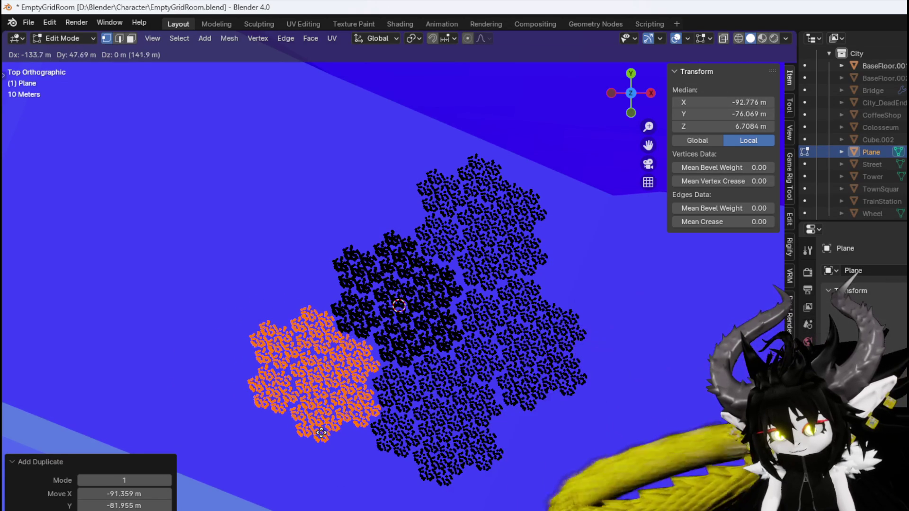
{"action": "left_click", "coordinate": [322, 428]}
{"action": "key", "text": "shift+d"}
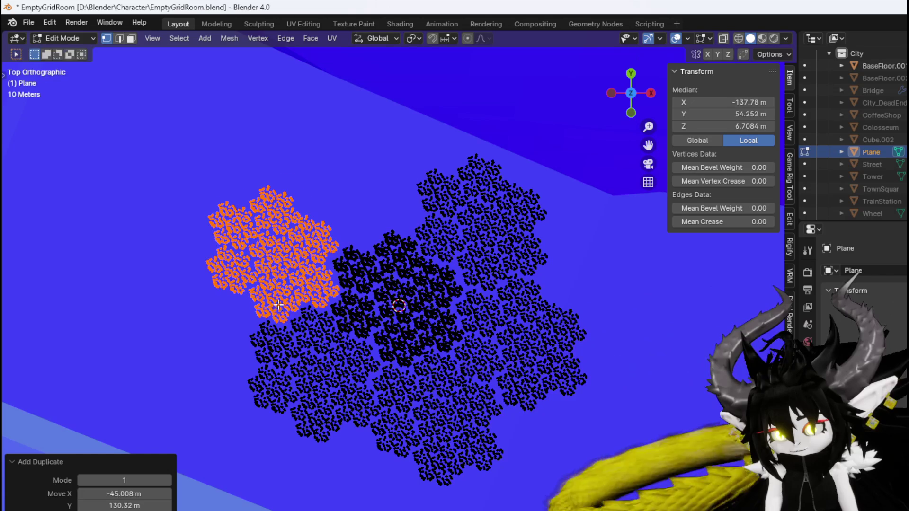
{"action": "left_click", "coordinate": [277, 309]}
{"action": "key", "text": "shift+d"}
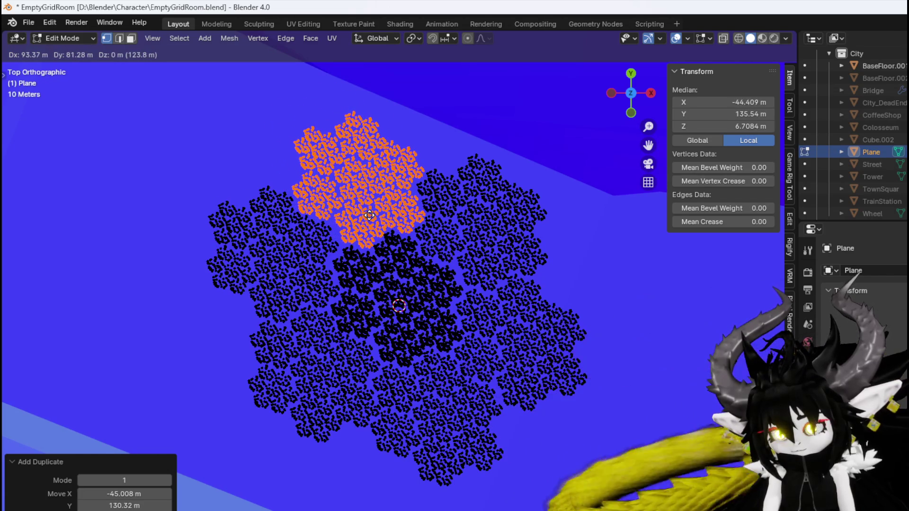
{"action": "left_click", "coordinate": [366, 215]}
{"action": "scroll", "coordinate": [366, 215], "scroll_direction": "down", "scroll_amount": 6}
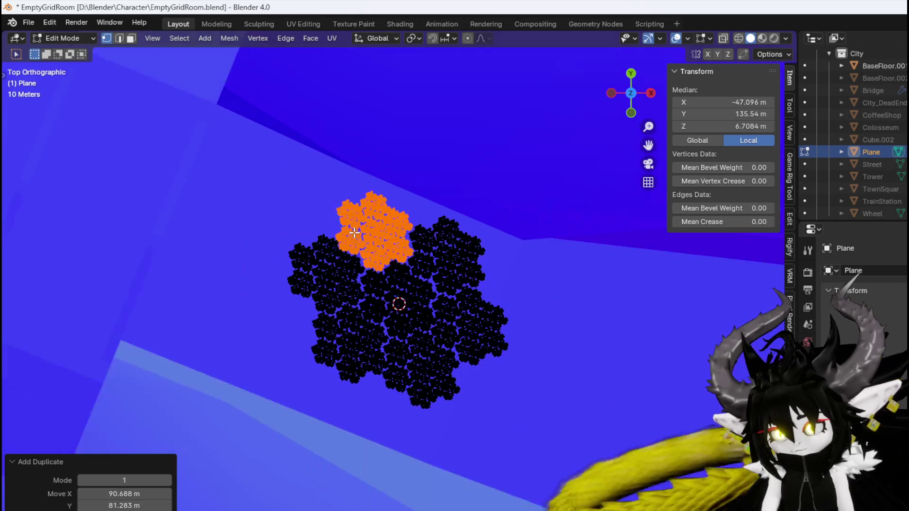
Duplicate the entire grass field and move the copy to its lower left
{"action": "key", "text": "a"}
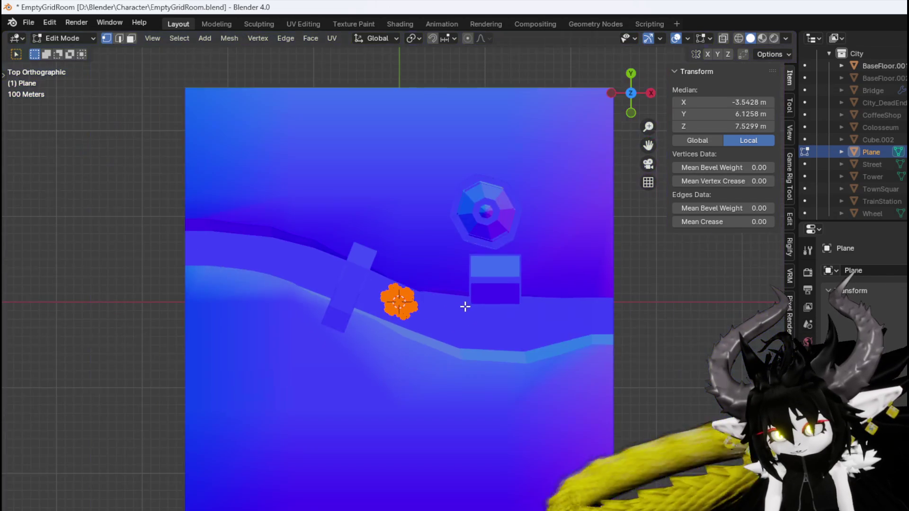
{"action": "key", "text": "shift+d"}
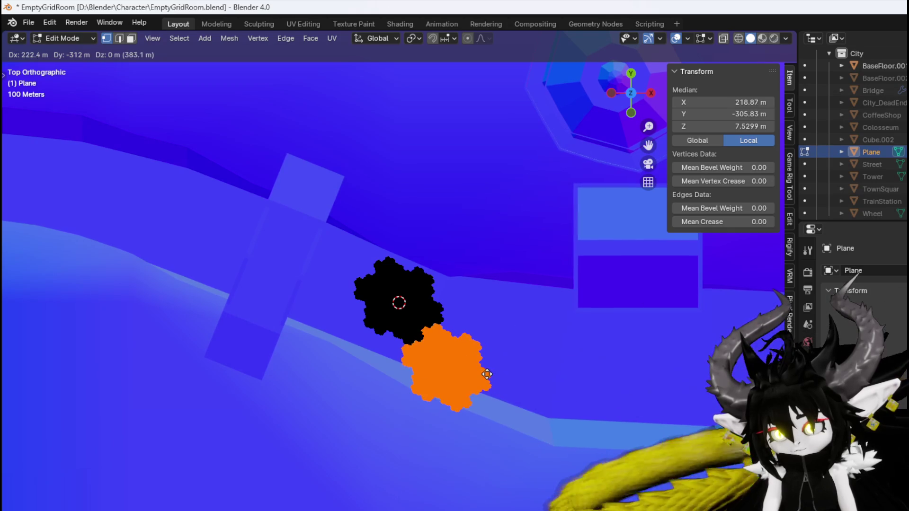
{"action": "left_click", "coordinate": [488, 375]}
{"action": "scroll", "coordinate": [465, 371], "scroll_direction": "up", "scroll_amount": 3}
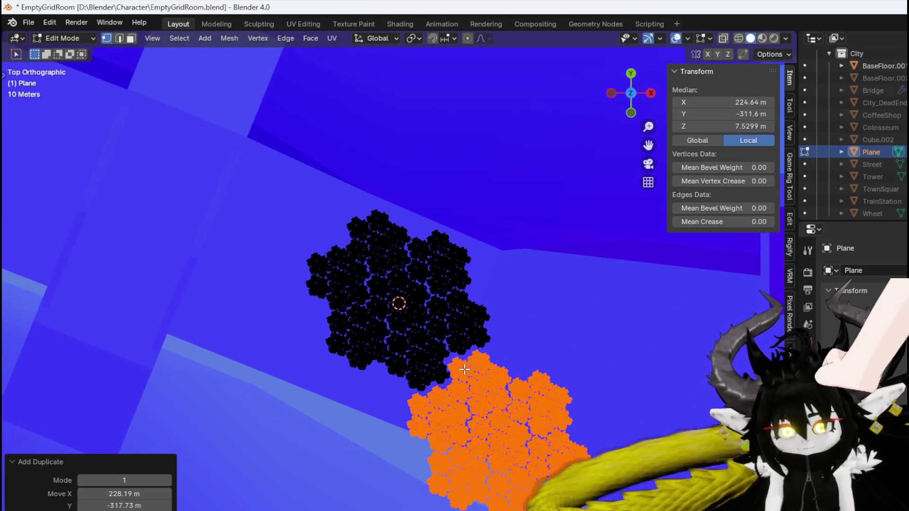
{"action": "left_click_drag", "start_coordinate": [465, 369], "coordinate": [444, 346]}
{"action": "key", "text": "g"}
{"action": "left_click", "coordinate": [467, 369]}
{"action": "key", "text": "g"}
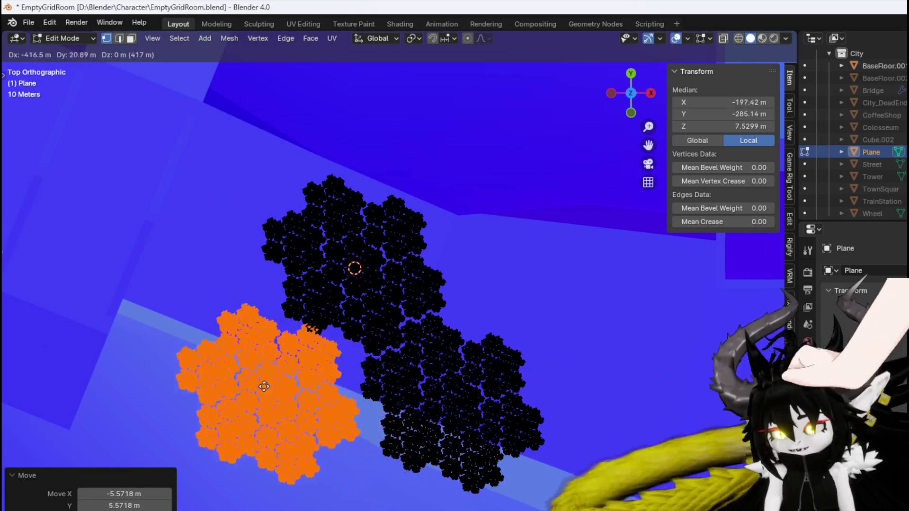
{"action": "left_click", "coordinate": [300, 389]}
Add field copies at upper right, bottom right and upper left, then box-select everything
{"action": "key", "text": "shift+d"}
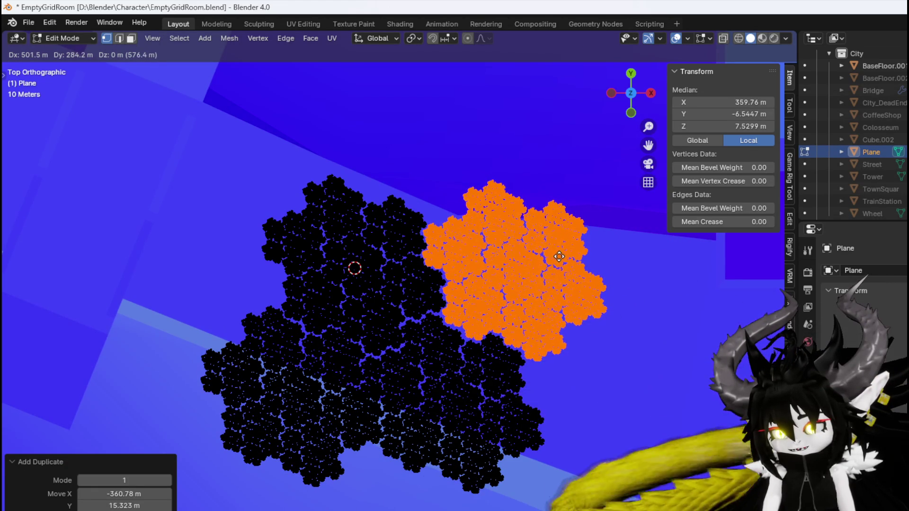
{"action": "left_click", "coordinate": [560, 256]}
{"action": "key", "text": "shift+d"}
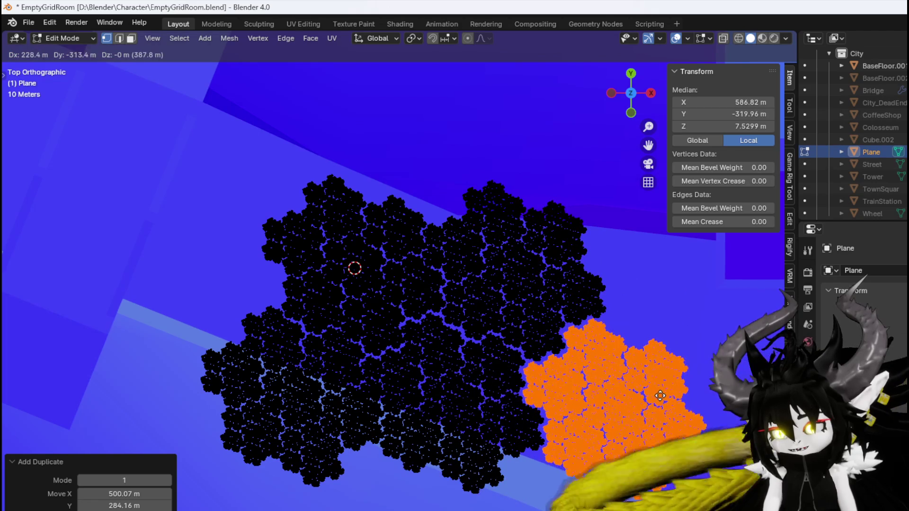
{"action": "left_click", "coordinate": [656, 395]}
{"action": "key", "text": "shift+d"}
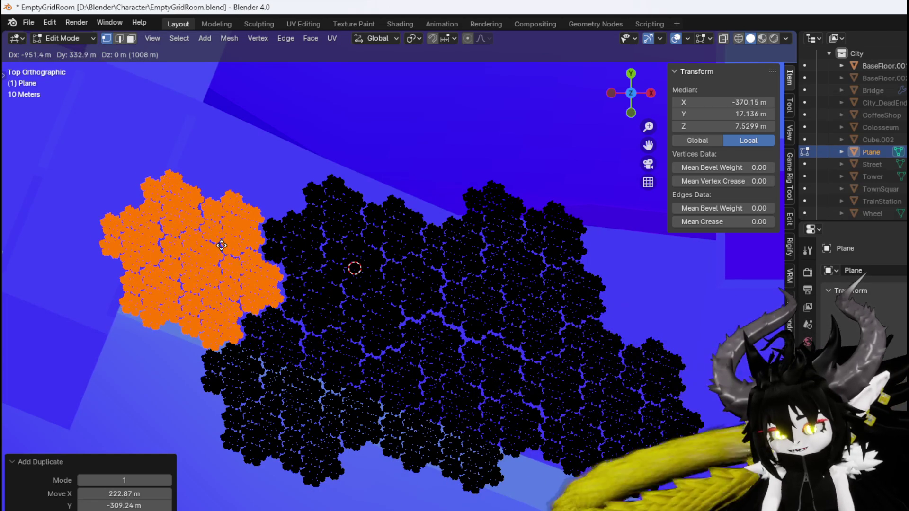
{"action": "left_click", "coordinate": [219, 245]}
{"action": "scroll", "coordinate": [239, 257], "scroll_direction": "down", "scroll_amount": 5}
{"action": "mouse_move", "coordinate": [192, 431]}
{"action": "left_mouse_down"}
{"action": "mouse_move", "coordinate": [246, 377]}
{"action": "mouse_move", "coordinate": [556, 168]}
{"action": "left_mouse_up"}
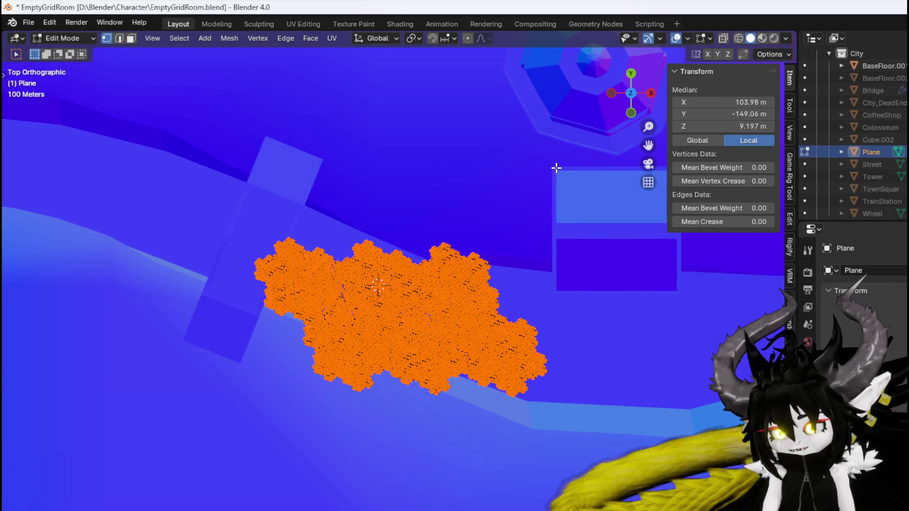
{"action": "left_click_drag", "start_coordinate": [172, 446], "coordinate": [614, 148]}
Move the selected grass field onto the plane and place two copies along the right
{"action": "scroll", "coordinate": [546, 171], "scroll_direction": "down", "scroll_amount": 5}
{"action": "key", "text": "e"}
{"action": "key", "text": "Escape"}
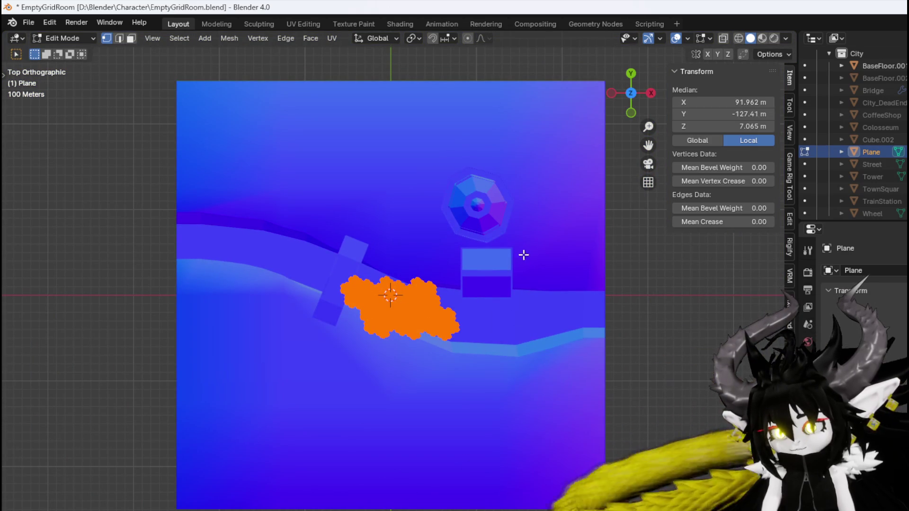
{"action": "left_click_drag", "start_coordinate": [468, 261], "coordinate": [392, 349]}
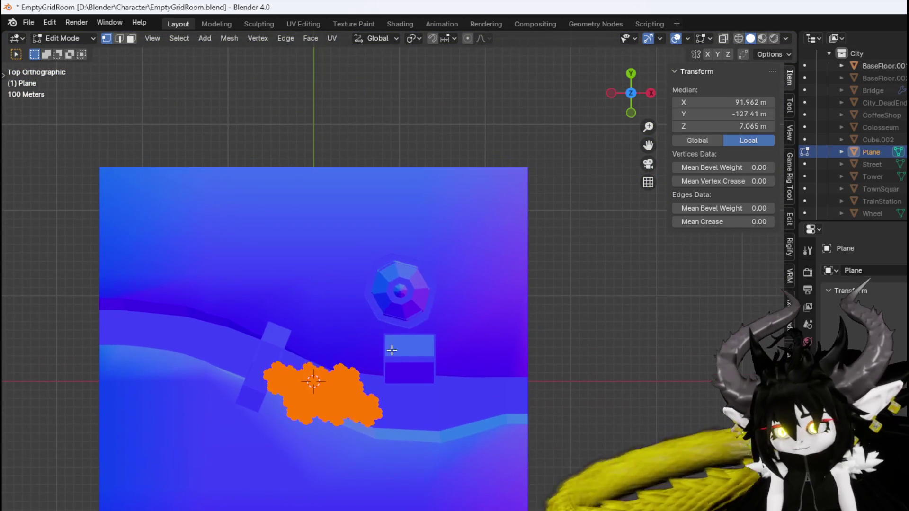
{"action": "key", "text": "g"}
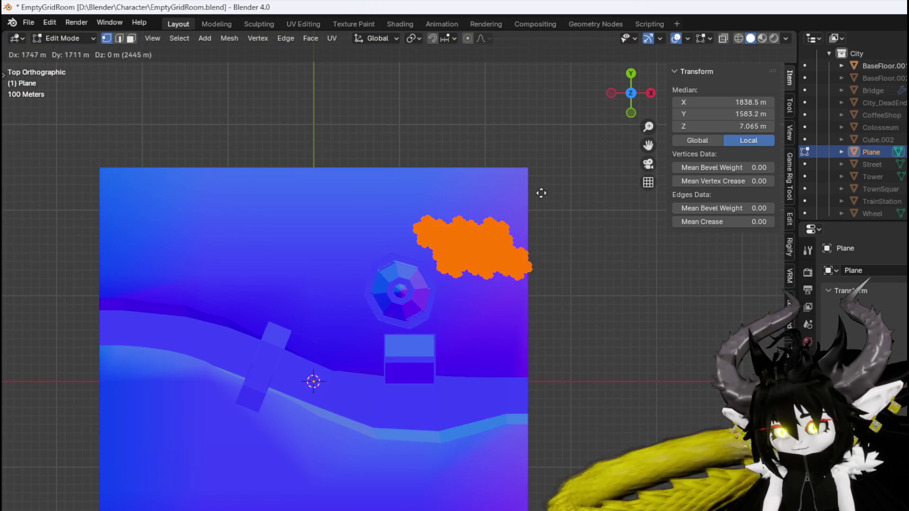
{"action": "left_click", "coordinate": [539, 156]}
{"action": "key", "text": "shift+d"}
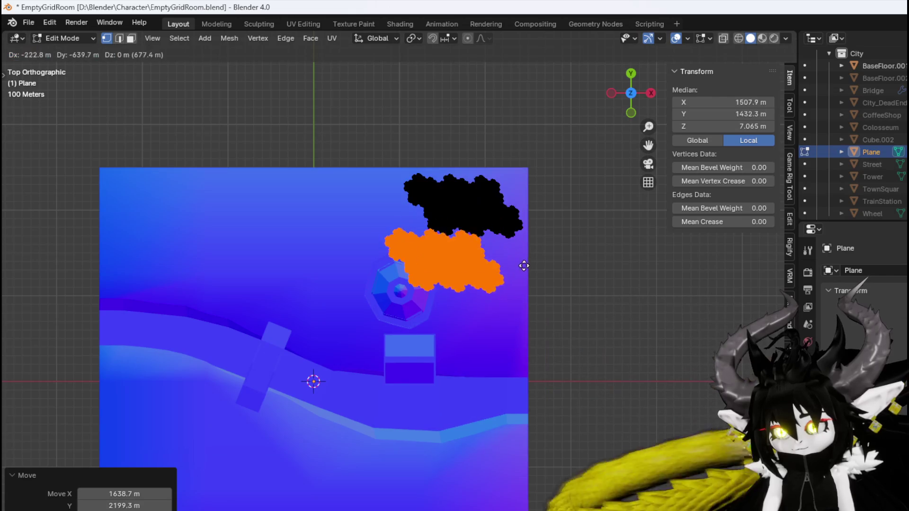
{"action": "left_click", "coordinate": [551, 265]}
{"action": "key", "text": "shift+d"}
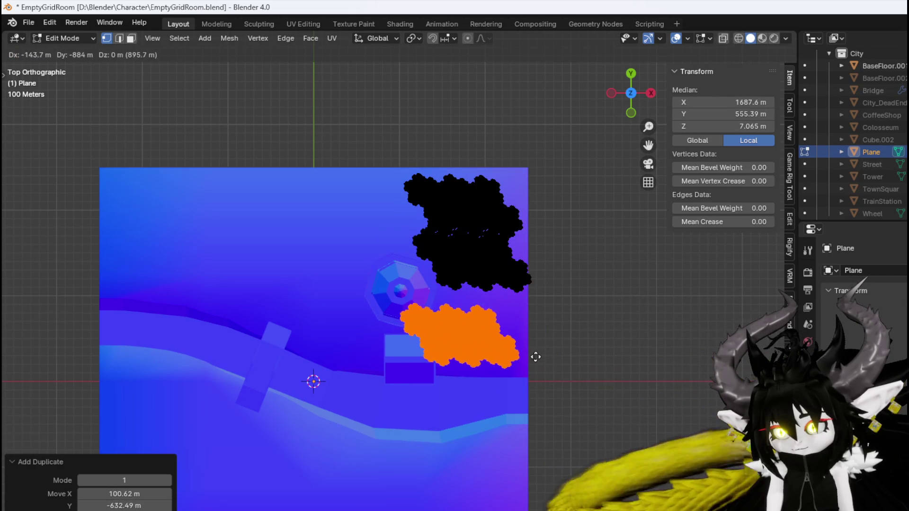
{"action": "left_click", "coordinate": [555, 335]}
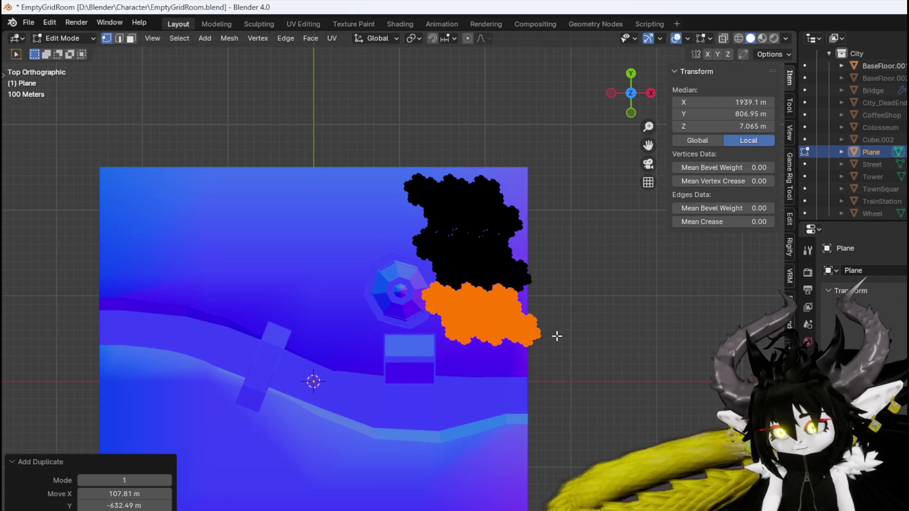
Place grass copies at the top left, left, lower left and further down
{"action": "key", "text": "shift+d"}
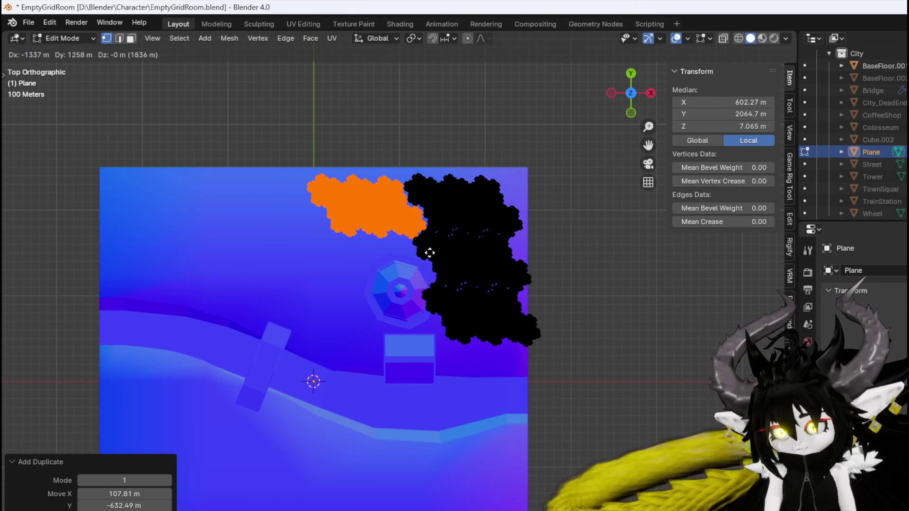
{"action": "left_click", "coordinate": [249, 254]}
{"action": "key", "text": "shift+d"}
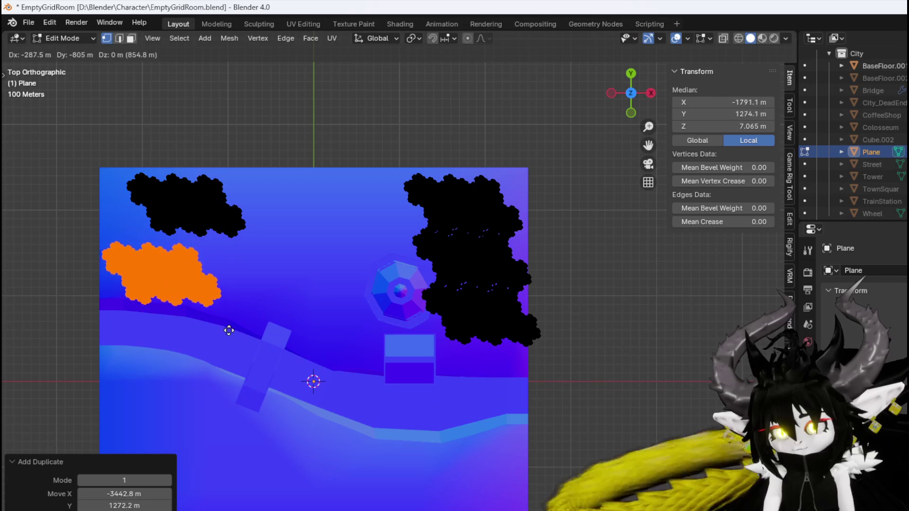
{"action": "left_click", "coordinate": [228, 315]}
{"action": "key", "text": "shift+d"}
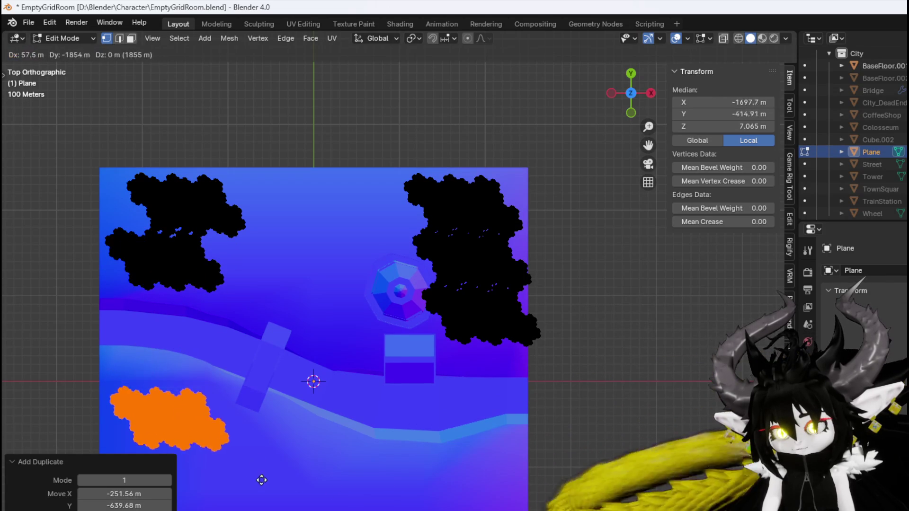
{"action": "left_click", "coordinate": [266, 463]}
{"action": "scroll", "coordinate": [299, 419], "scroll_direction": "down", "scroll_amount": 5}
{"action": "key", "text": "shift+d"}
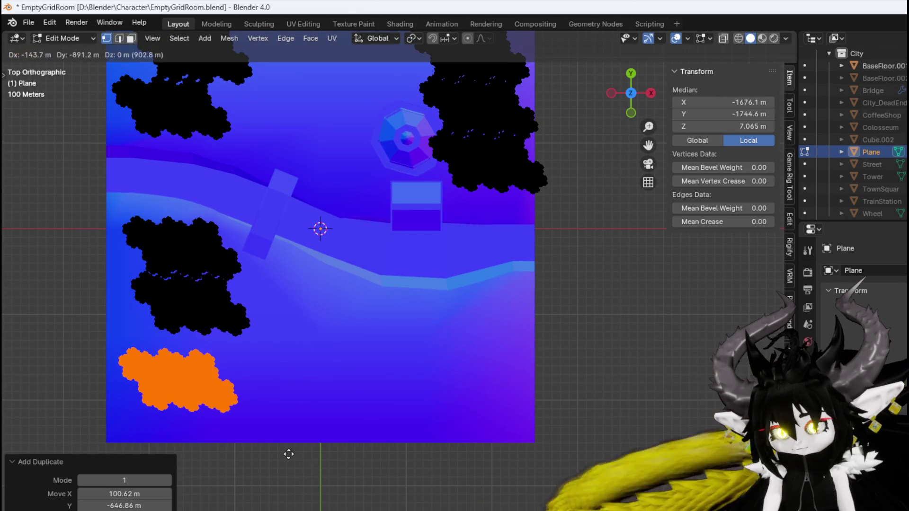
{"action": "left_click", "coordinate": [310, 432]}
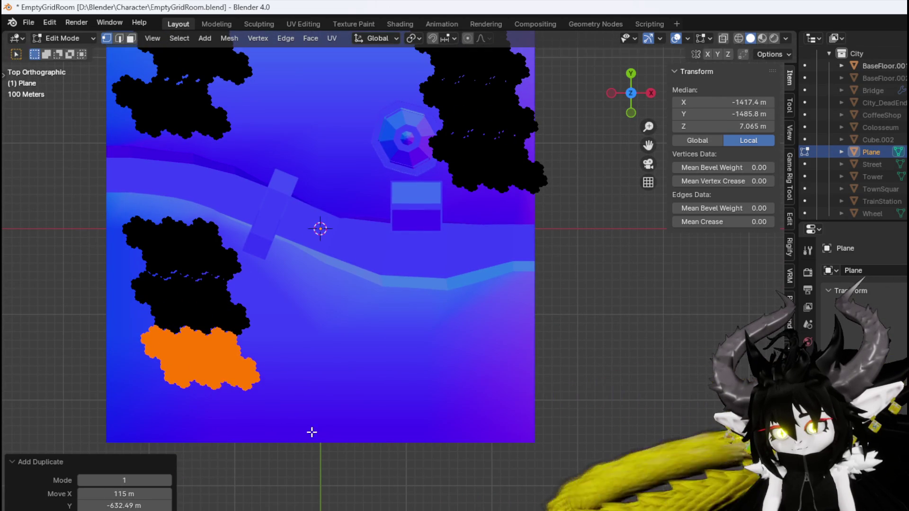
Add copies at lower right and lower centre, rotating two of them
{"action": "key", "text": "shift+d"}
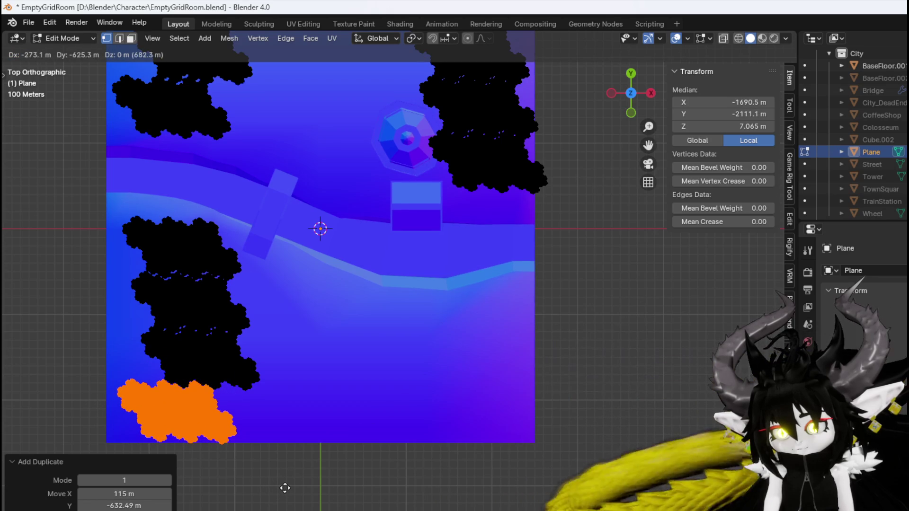
{"action": "left_click", "coordinate": [566, 398]}
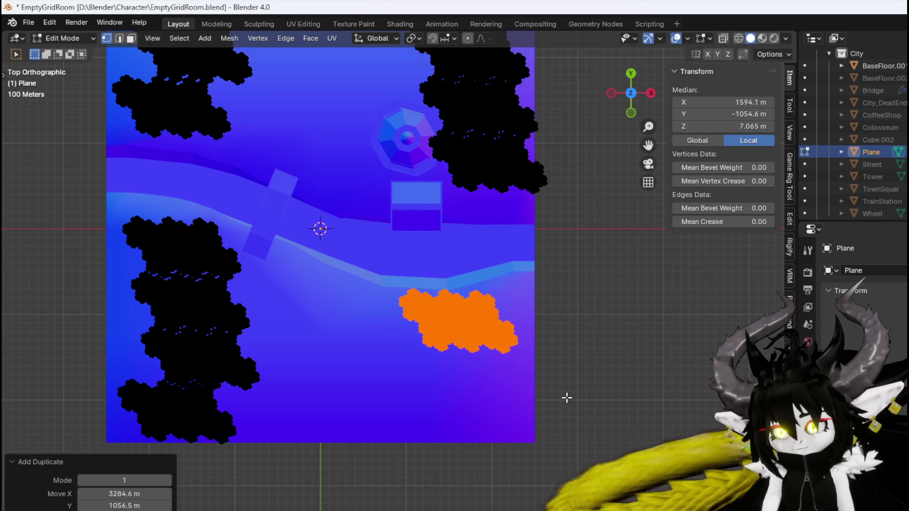
{"action": "key", "text": "r"}
{"action": "left_click", "coordinate": [584, 333]}
{"action": "key", "text": "shift+d"}
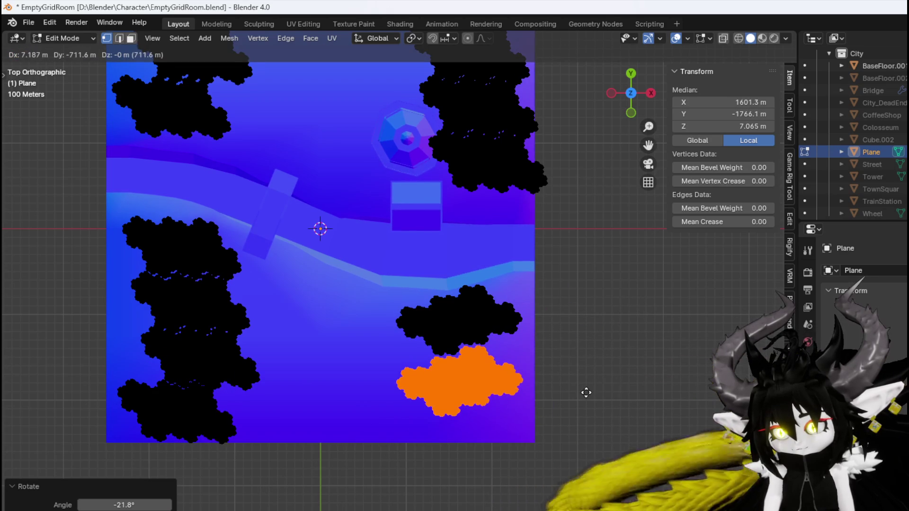
{"action": "left_click", "coordinate": [586, 392]}
{"action": "key", "text": "shift+d"}
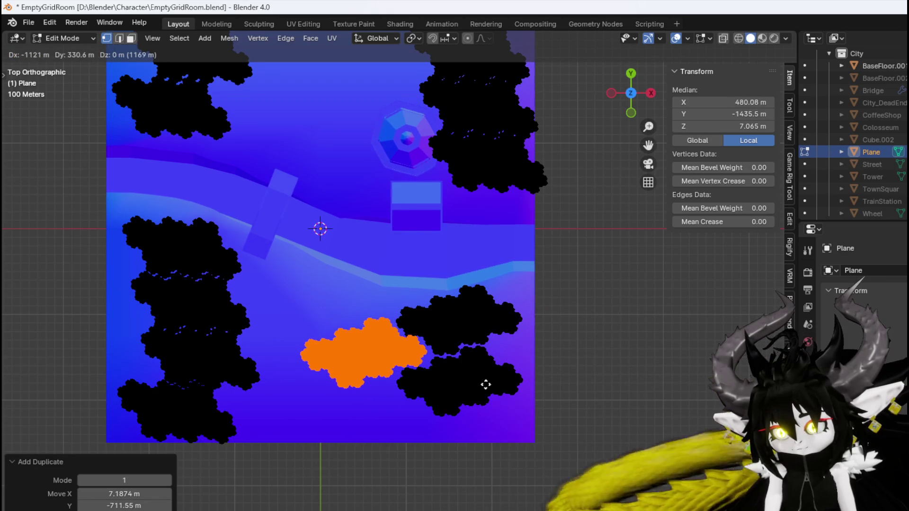
{"action": "left_click", "coordinate": [424, 314]}
{"action": "key", "text": "r"}
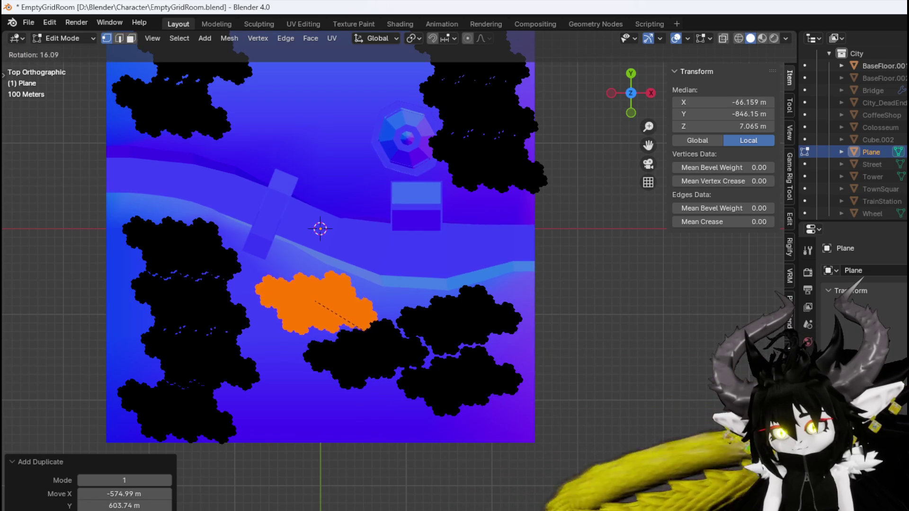
{"action": "left_click", "coordinate": [373, 338]}
{"action": "key", "text": "g"}
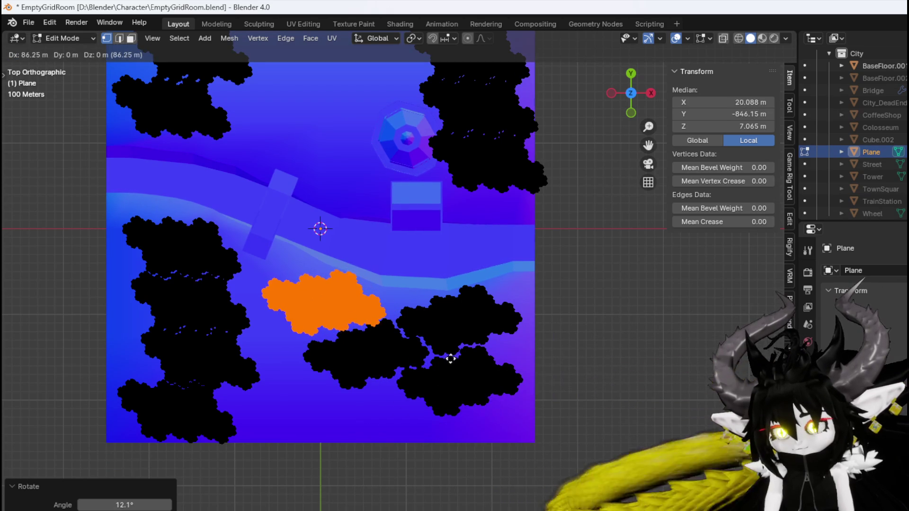
{"action": "left_click", "coordinate": [457, 355]}
Move the first stray clump from the top edge to below the cluster
{"action": "scroll", "coordinate": [457, 350], "scroll_direction": "up", "scroll_amount": 8}
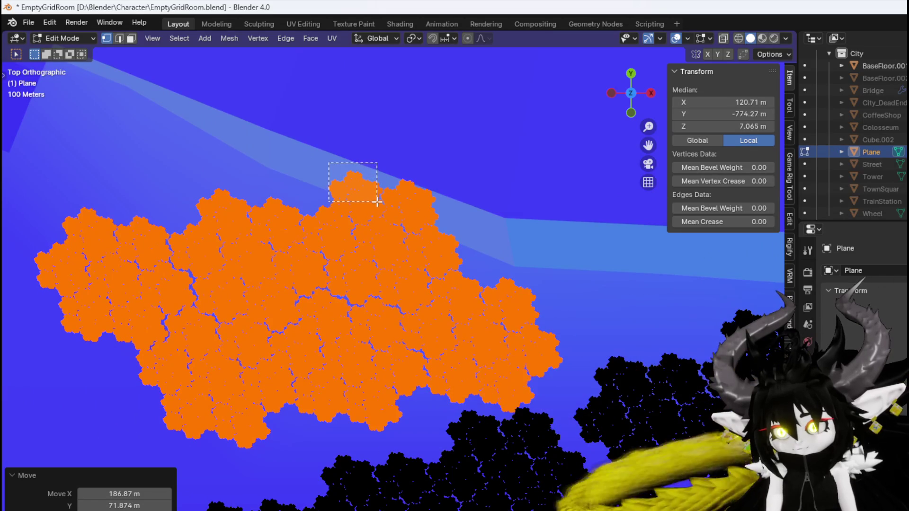
{"action": "left_click_drag", "start_coordinate": [377, 202], "coordinate": [377, 202]}
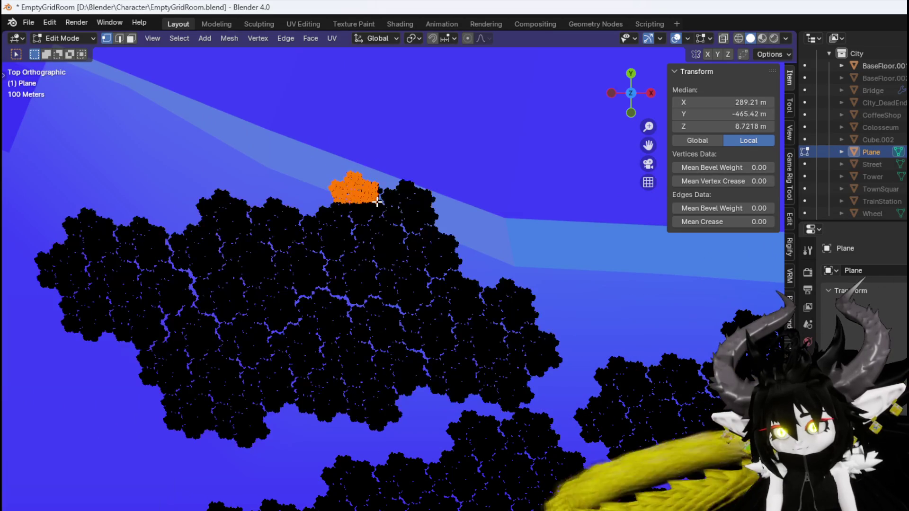
{"action": "key", "text": "ctrl+l"}
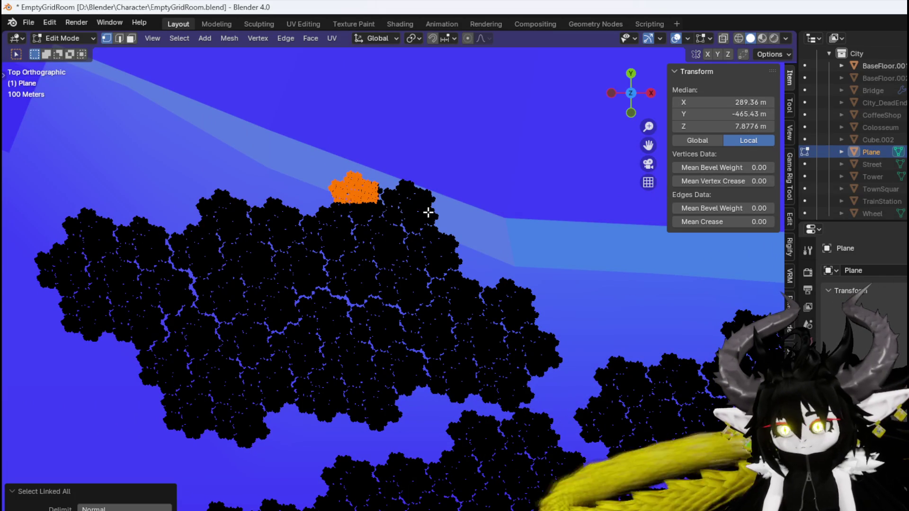
{"action": "key", "text": "g"}
{"action": "right_click", "coordinate": [346, 199]}
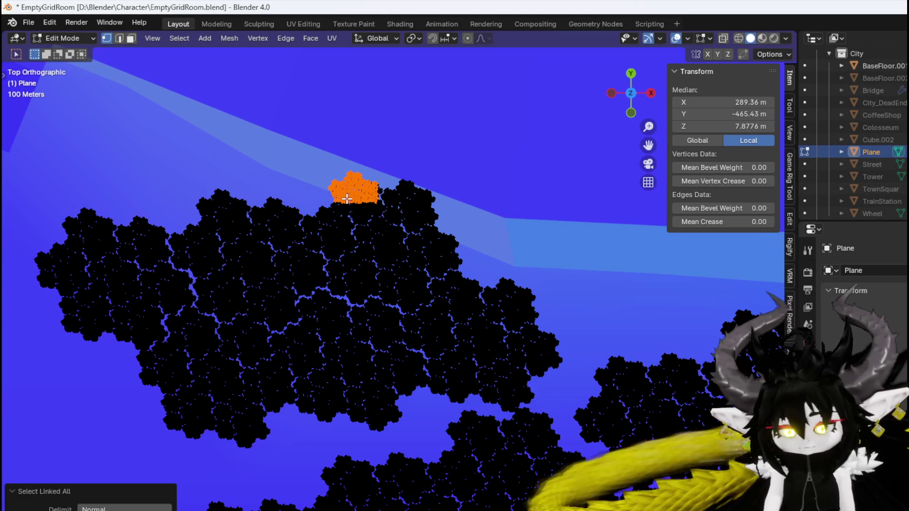
{"action": "key", "text": "g"}
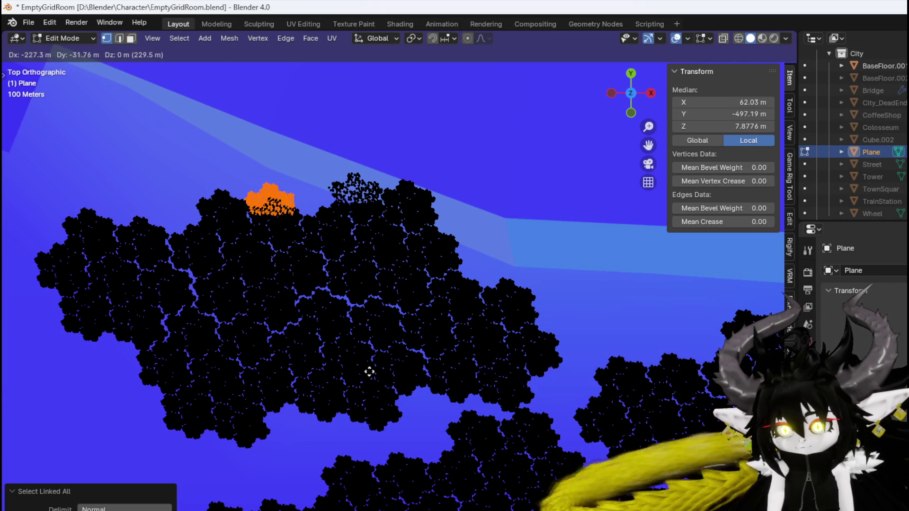
{"action": "left_click", "coordinate": [374, 448]}
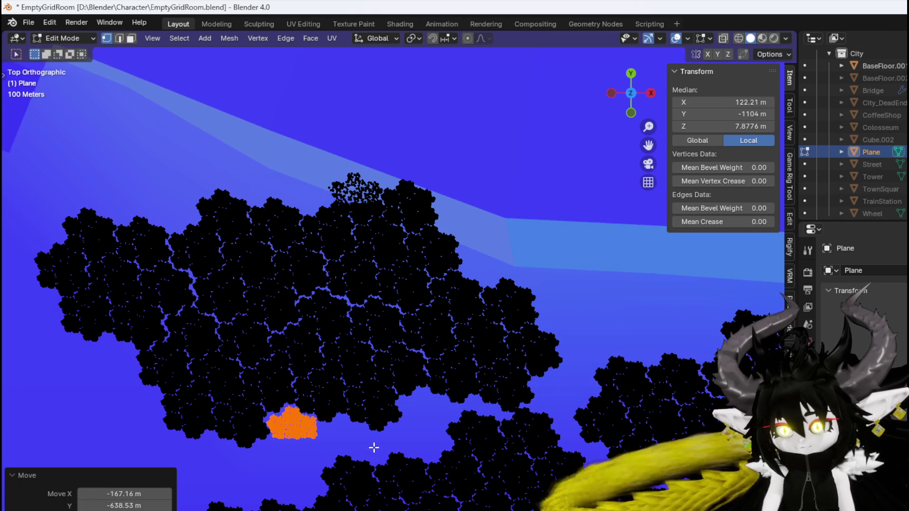
Move a second stray clump to the cluster's top left
{"action": "left_click_drag", "start_coordinate": [365, 193], "coordinate": [366, 194]}
{"action": "key", "text": "ctrl+l"}
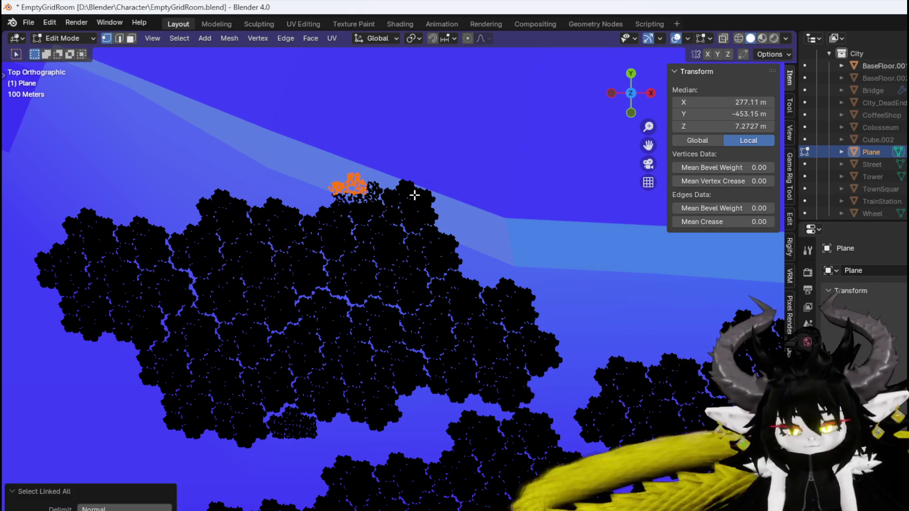
{"action": "key", "text": "g"}
{"action": "left_click", "coordinate": [223, 227]}
{"action": "key", "text": "g"}
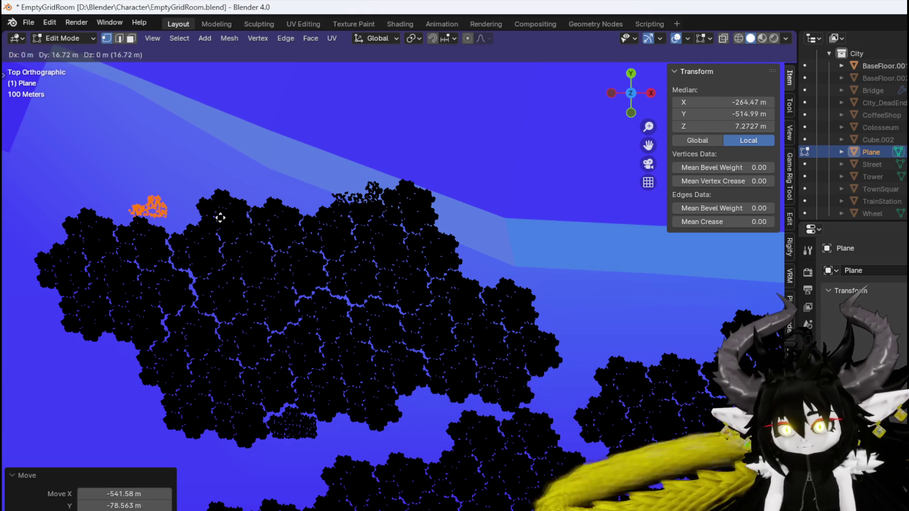
{"action": "left_click", "coordinate": [201, 216]}
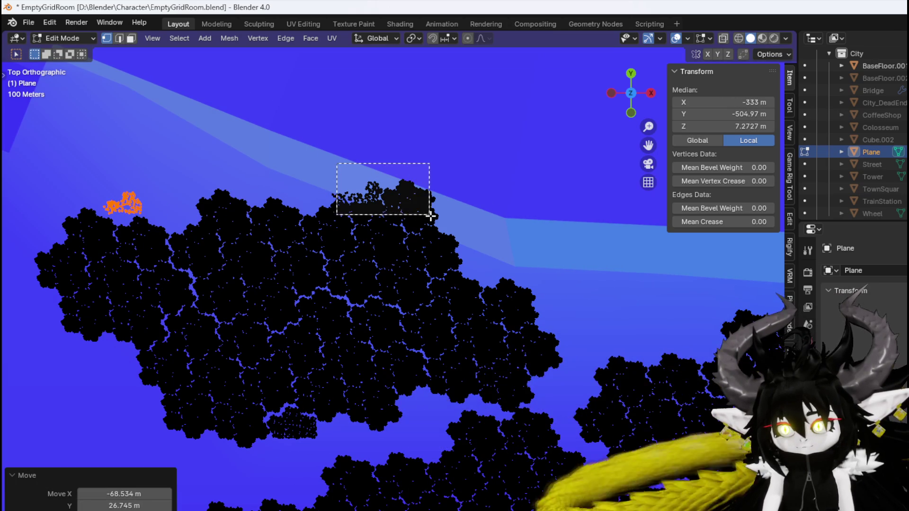
Move the remaining stray faces to the lower left and select the leftover faces
{"action": "left_click_drag", "start_coordinate": [445, 234], "coordinate": [445, 234]}
{"action": "key", "text": "ctrl+l"}
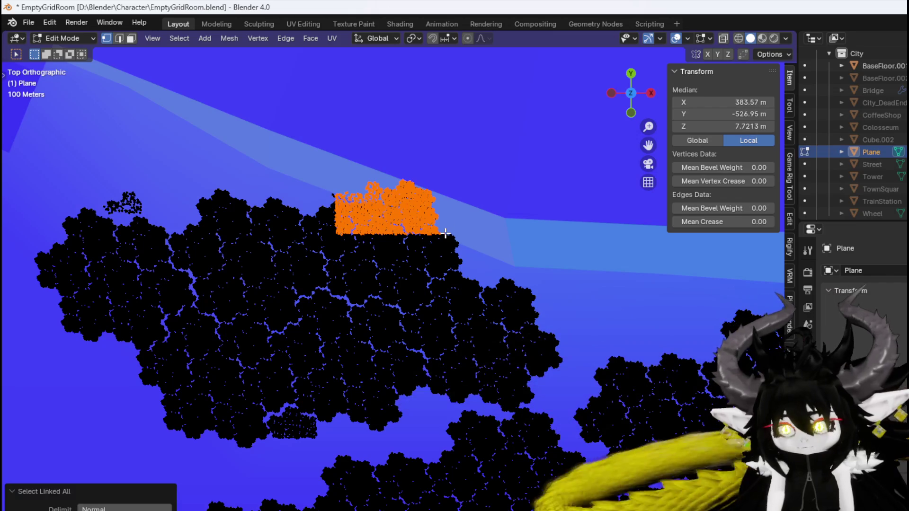
{"action": "key", "text": "g"}
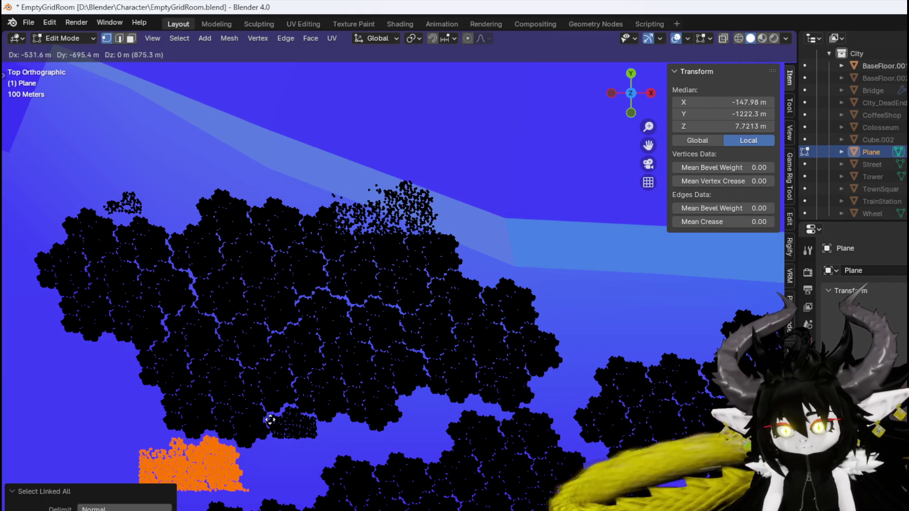
{"action": "left_click", "coordinate": [271, 416]}
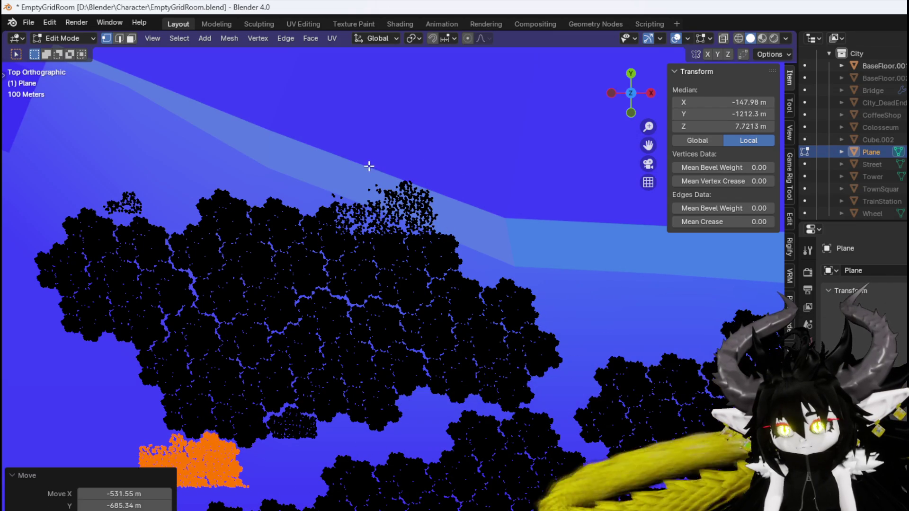
{"action": "left_click_drag", "start_coordinate": [454, 224], "coordinate": [452, 223]}
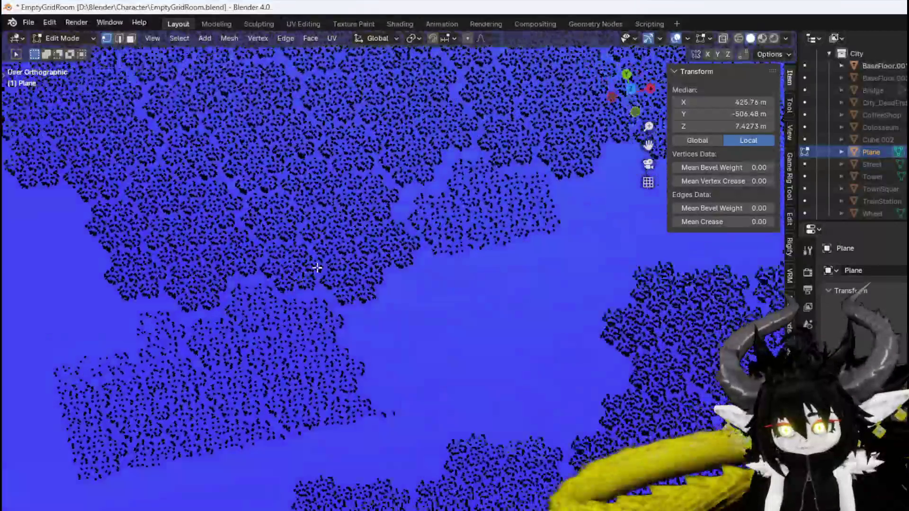
Select all the grass vertices and merge them By Distance
{"action": "scroll", "coordinate": [366, 162], "scroll_direction": "up", "scroll_amount": 6}
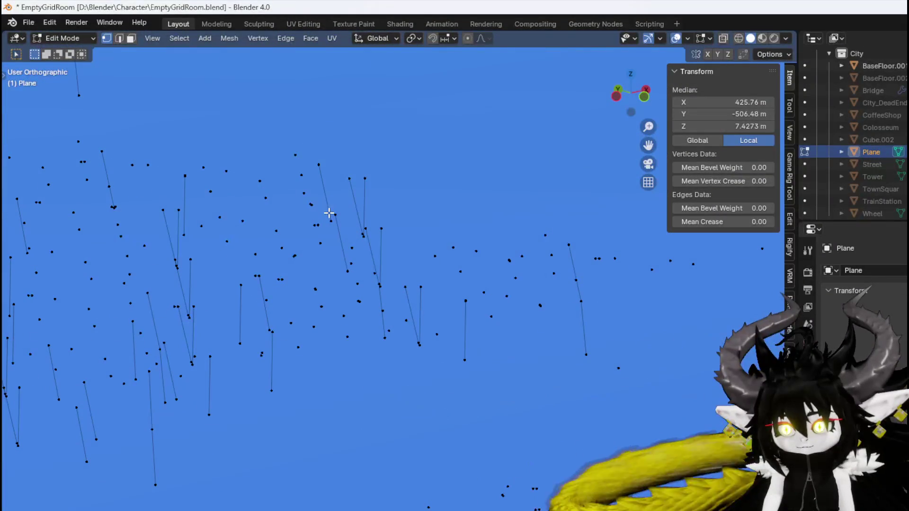
{"action": "mouse_move", "coordinate": [329, 213]}
{"action": "left_mouse_down"}
{"action": "mouse_move", "coordinate": [345, 232]}
{"action": "mouse_move", "coordinate": [365, 227]}
{"action": "mouse_move", "coordinate": [340, 283]}
{"action": "left_mouse_up"}
{"action": "scroll", "coordinate": [340, 283], "scroll_direction": "down", "scroll_amount": 2}
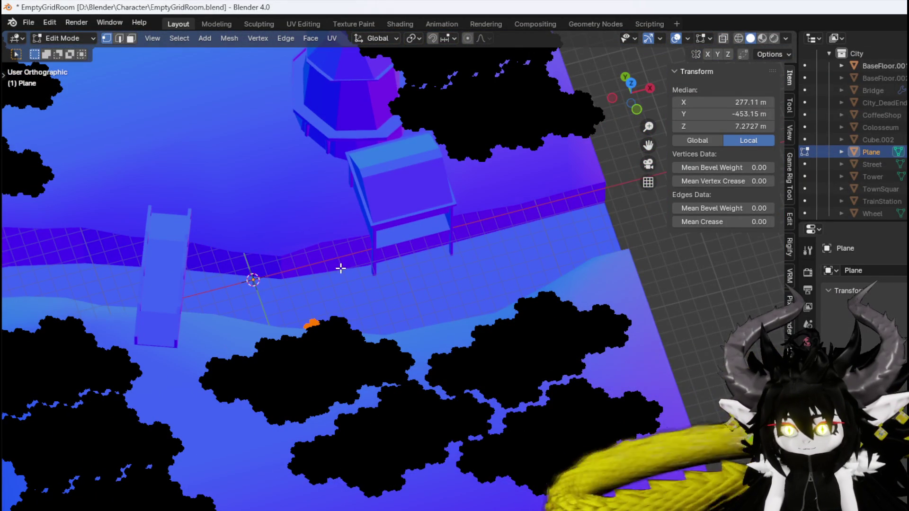
{"action": "key", "text": "ctrl+l"}
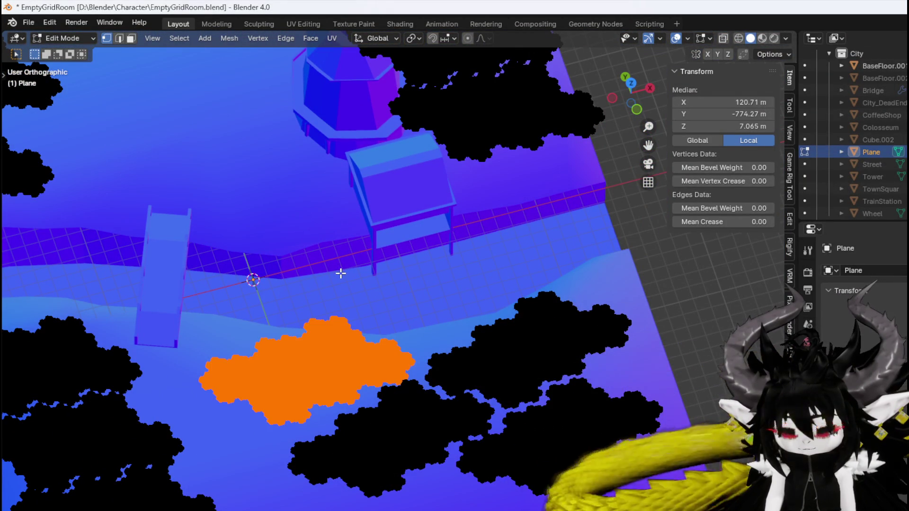
{"action": "key", "text": "a"}
{"action": "key", "text": "m"}
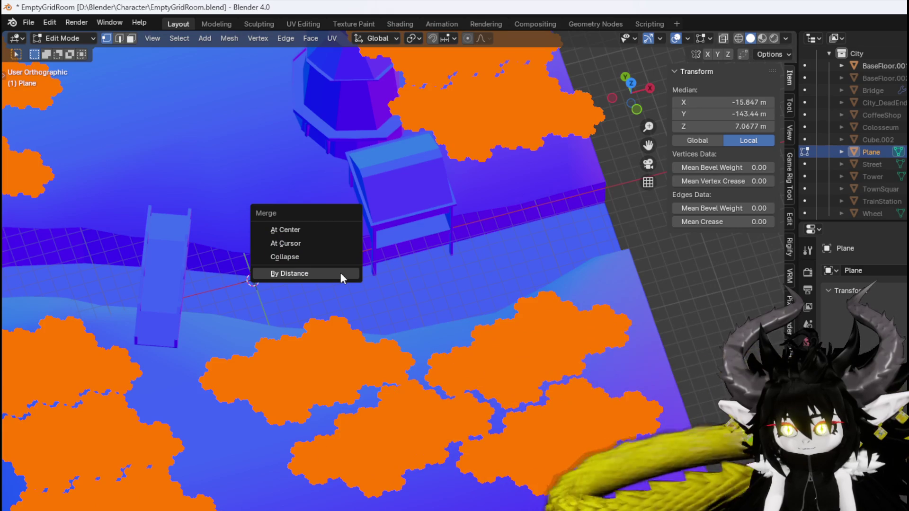
{"action": "left_click", "coordinate": [339, 274]}
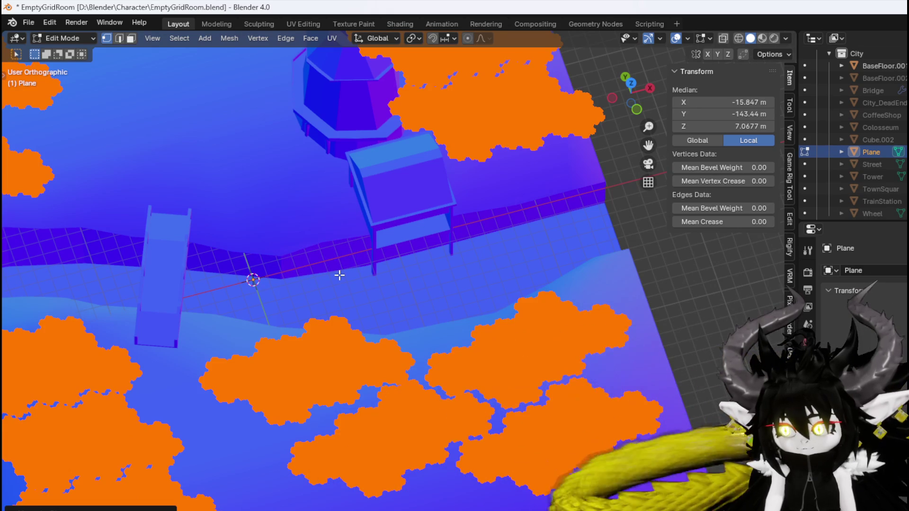
Orbit and zoom over the grass points to check the merged result
{"action": "scroll", "coordinate": [340, 281], "scroll_direction": "up", "scroll_amount": 10}
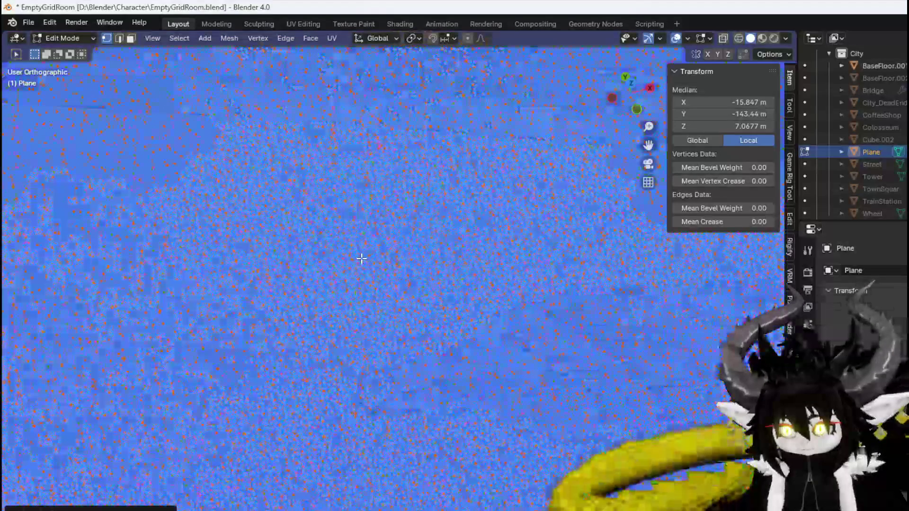
{"action": "scroll", "coordinate": [361, 258], "scroll_direction": "down", "scroll_amount": 3}
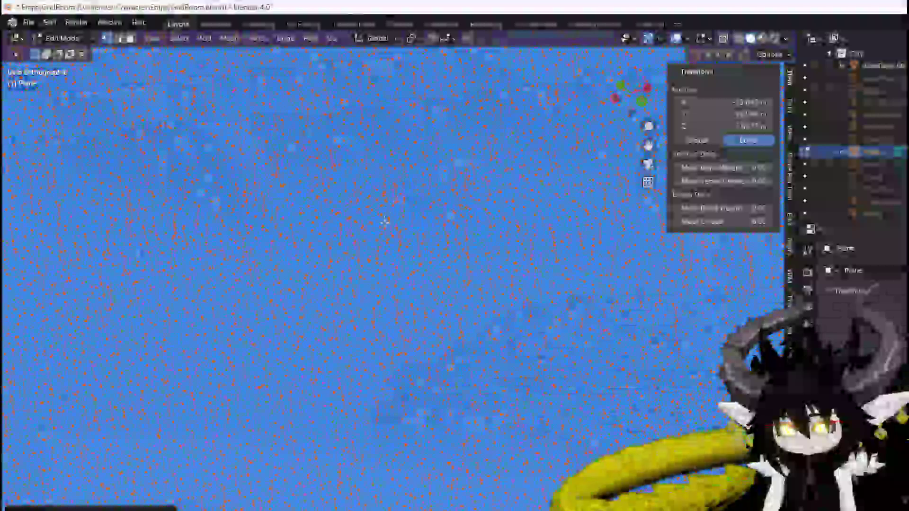
{"action": "mouse_move", "coordinate": [446, 246]}
{"action": "left_mouse_down"}
{"action": "mouse_move", "coordinate": [482, 217]}
{"action": "mouse_move", "coordinate": [467, 203]}
{"action": "mouse_move", "coordinate": [428, 207]}
{"action": "mouse_move", "coordinate": [385, 291]}
{"action": "left_mouse_up"}
{"action": "scroll", "coordinate": [385, 291], "scroll_direction": "up", "scroll_amount": 5}
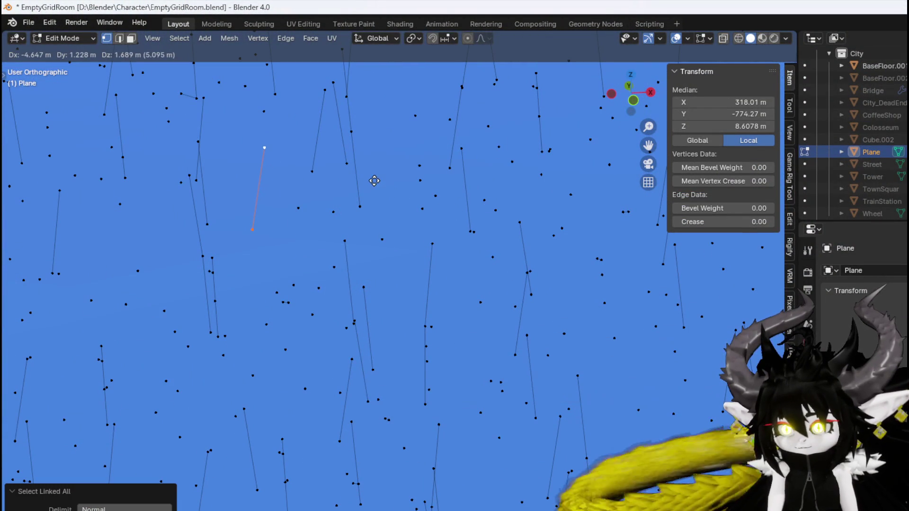
{"action": "scroll", "coordinate": [374, 181], "scroll_direction": "down", "scroll_amount": 8}
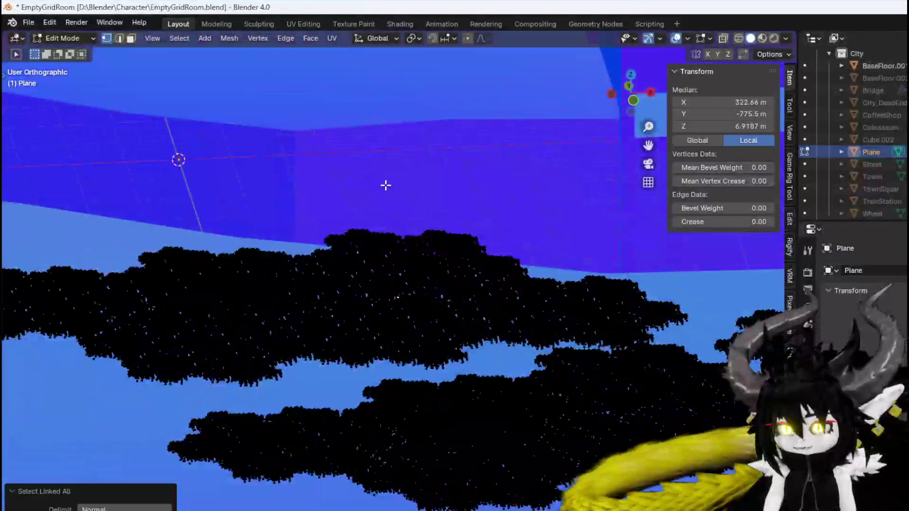
{"action": "scroll", "coordinate": [387, 213], "scroll_direction": "down", "scroll_amount": 5}
{"action": "scroll", "coordinate": [384, 211], "scroll_direction": "up", "scroll_amount": 5}
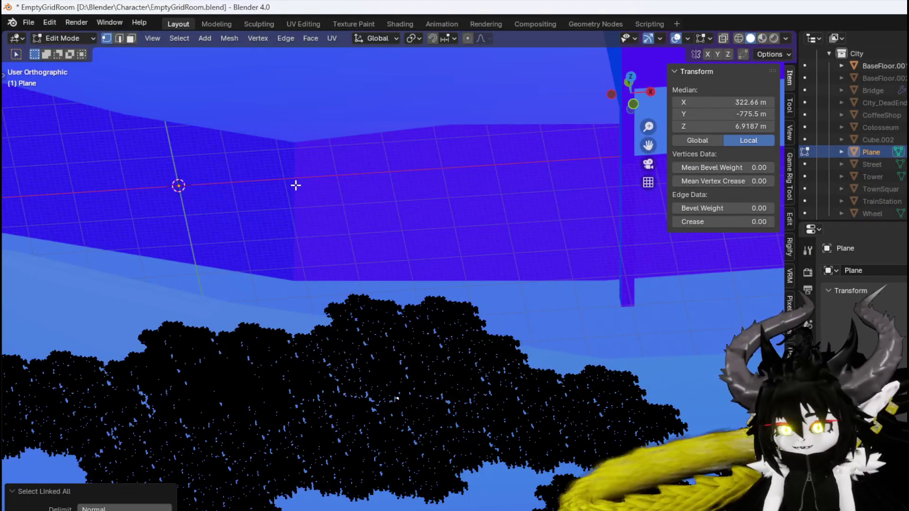
{"action": "scroll", "coordinate": [427, 201], "scroll_direction": "down", "scroll_amount": 2}
{"action": "scroll", "coordinate": [427, 200], "scroll_direction": "down", "scroll_amount": 3}
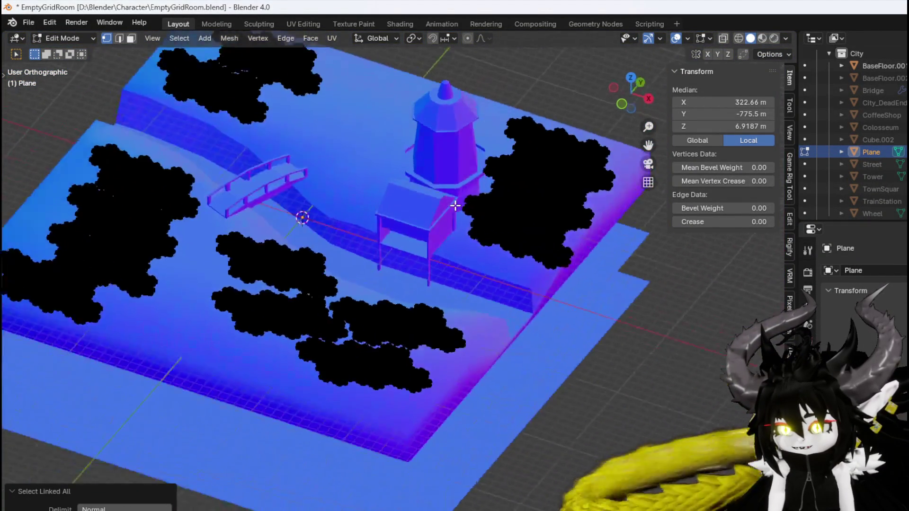
Undo repeatedly with Ctrl+Z back to the single riverside grass cluster
{"action": "scroll", "coordinate": [492, 199], "scroll_direction": "up", "scroll_amount": 10}
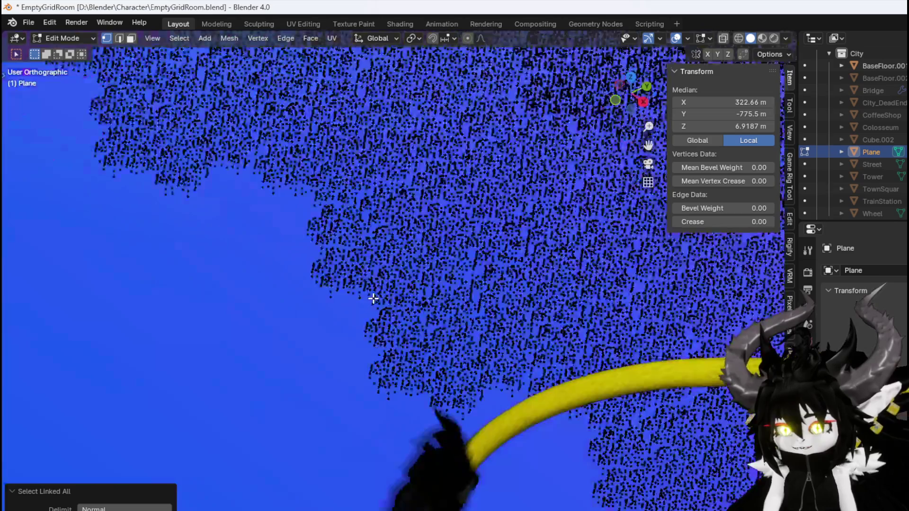
{"action": "mouse_move", "coordinate": [373, 298]}
{"action": "left_mouse_down"}
{"action": "mouse_move", "coordinate": [372, 252]}
{"action": "mouse_move", "coordinate": [301, 260]}
{"action": "mouse_move", "coordinate": [448, 277]}
{"action": "mouse_move", "coordinate": [385, 298]}
{"action": "mouse_move", "coordinate": [411, 292]}
{"action": "left_mouse_up"}
{"action": "scroll", "coordinate": [448, 276], "scroll_direction": "down", "scroll_amount": 8}
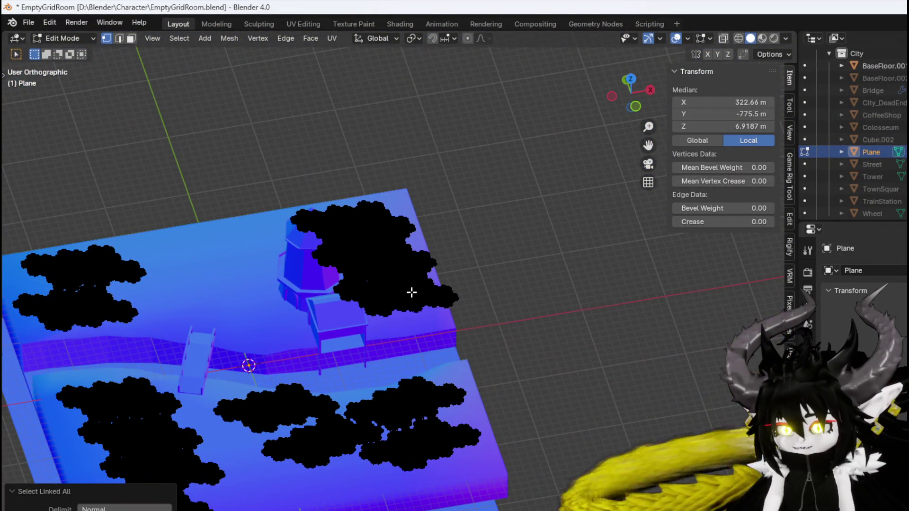
{"action": "key", "text": "ctrl+z"}
{"action": "key", "text": "ctrl+z"}
{"action": "key", "text": "ctrl+z"}
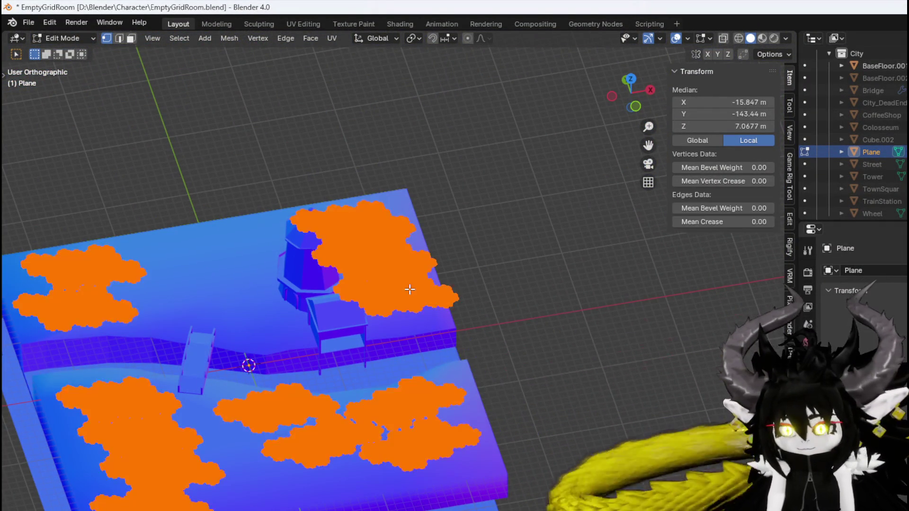
{"action": "key", "text": "ctrl+z"}
{"action": "key", "text": "ctrl+z"}
{"action": "key", "text": "ctrl+z"}
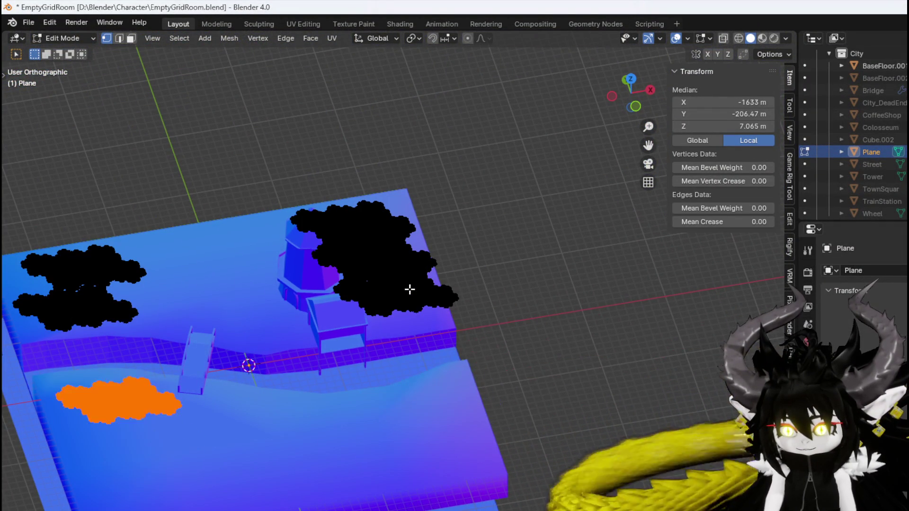
{"action": "key", "text": "ctrl+z"}
{"action": "key", "text": "ctrl+z"}
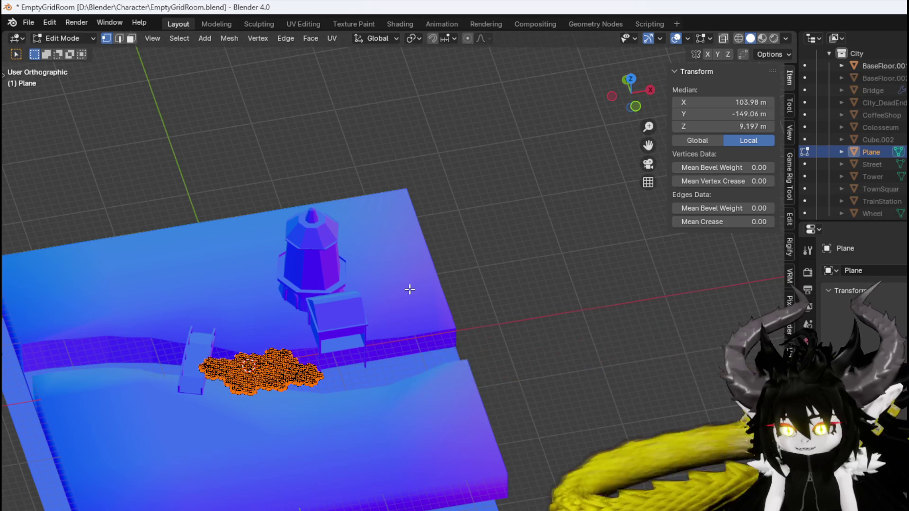
{"action": "key", "text": "ctrl+z"}
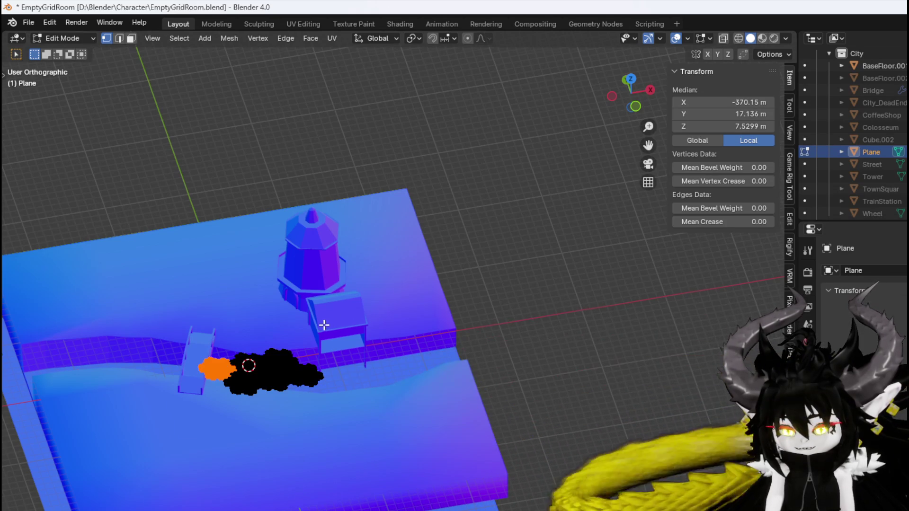
{"action": "scroll", "coordinate": [324, 325], "scroll_direction": "up", "scroll_amount": 10}
{"action": "scroll", "coordinate": [429, 268], "scroll_direction": "down", "scroll_amount": 6}
{"action": "key", "text": "ctrl+z"}
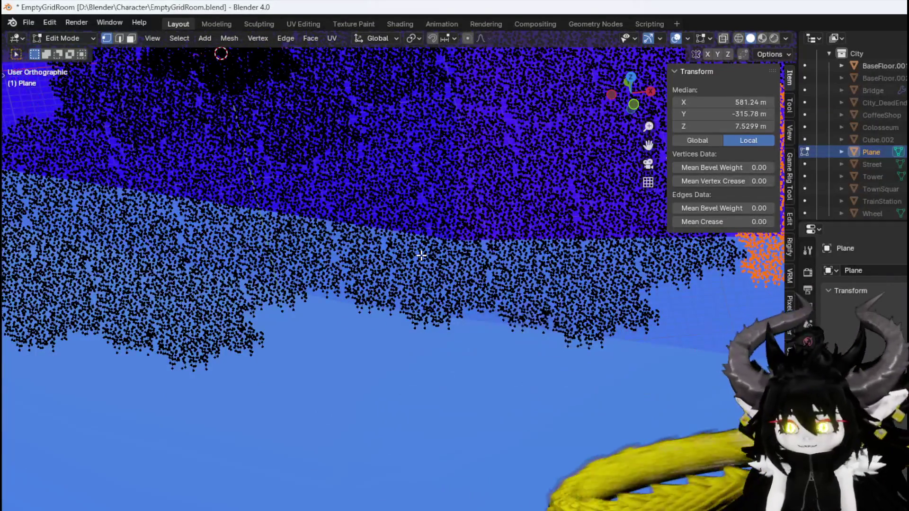
Box-select the lower part of the riverside grass cluster
{"action": "scroll", "coordinate": [421, 255], "scroll_direction": "down", "scroll_amount": 5}
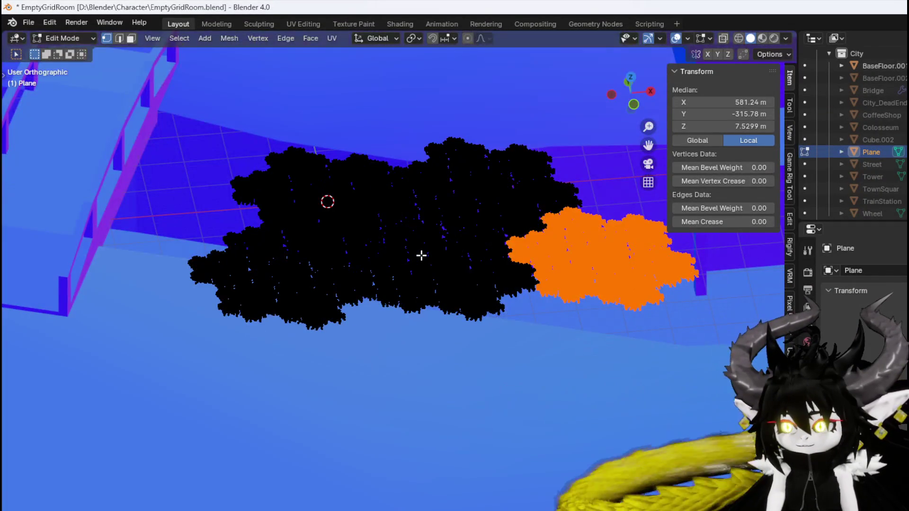
{"action": "scroll", "coordinate": [478, 259], "scroll_direction": "up", "scroll_amount": 6}
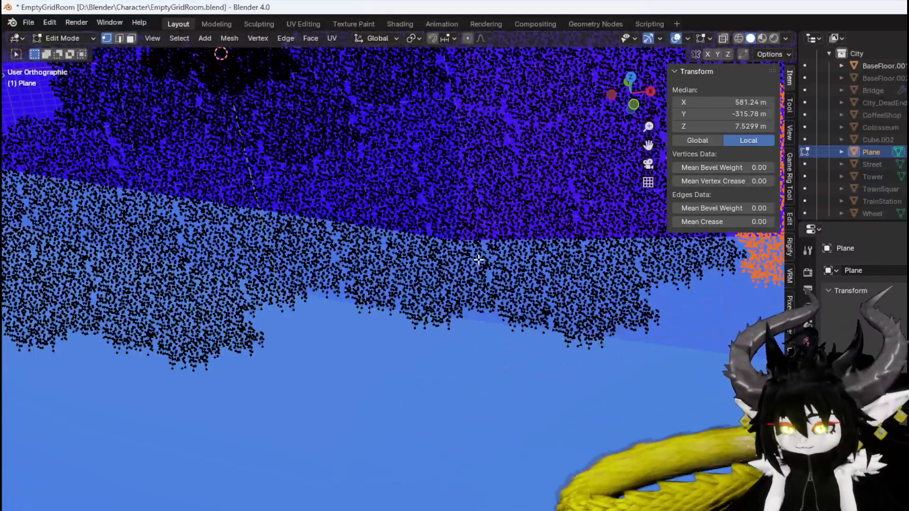
{"action": "scroll", "coordinate": [266, 252], "scroll_direction": "up", "scroll_amount": 2}
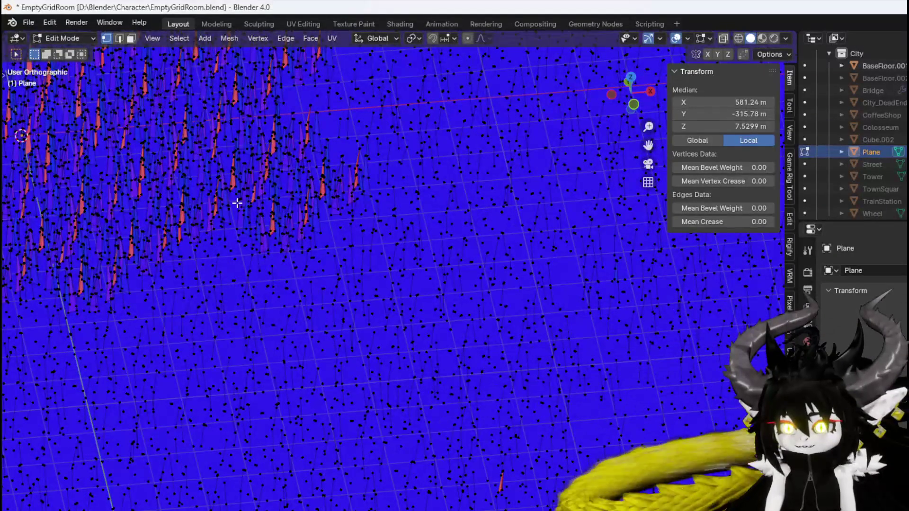
{"action": "scroll", "coordinate": [257, 197], "scroll_direction": "down", "scroll_amount": 5}
{"action": "scroll", "coordinate": [487, 235], "scroll_direction": "down", "scroll_amount": 5}
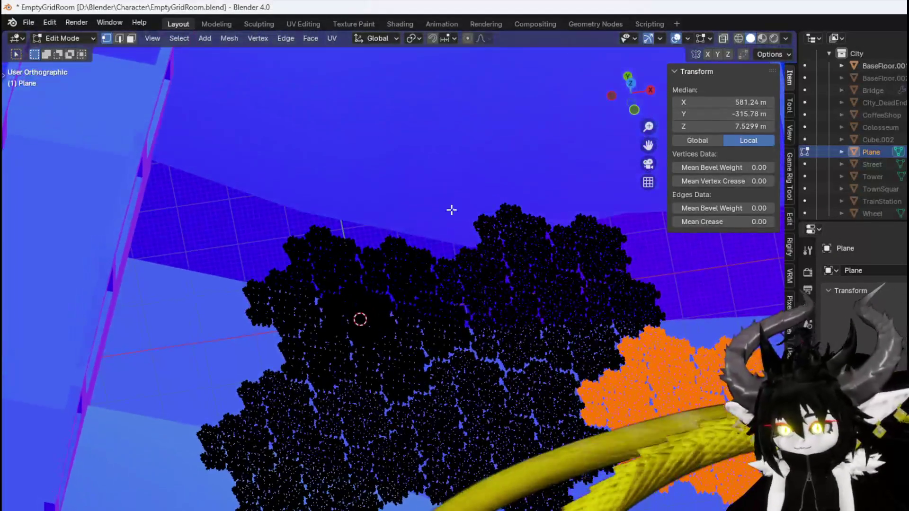
{"action": "mouse_move", "coordinate": [451, 188]}
{"action": "left_mouse_down"}
{"action": "mouse_move", "coordinate": [635, 446]}
{"action": "mouse_move", "coordinate": [715, 510]}
{"action": "left_mouse_up"}
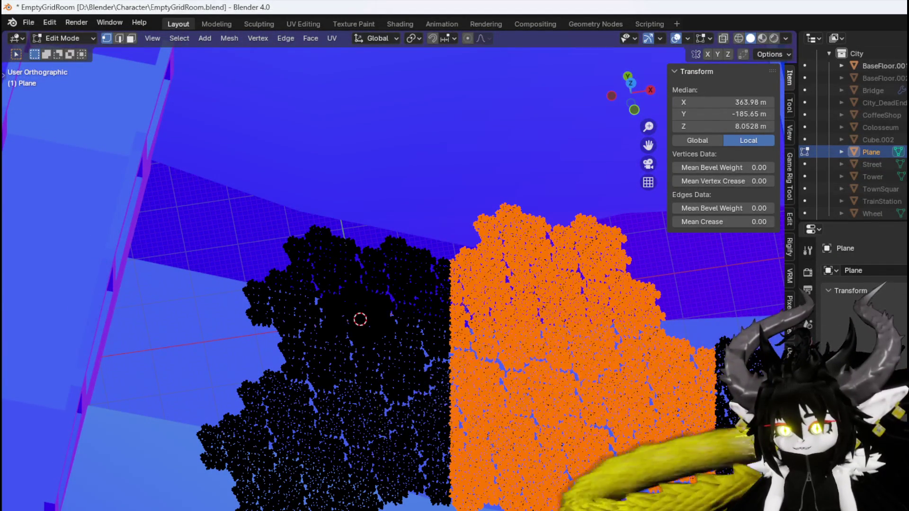
{"action": "mouse_move", "coordinate": [202, 510]}
{"action": "left_mouse_down"}
{"action": "mouse_move", "coordinate": [409, 421]}
{"action": "mouse_move", "coordinate": [582, 381]}
{"action": "left_mouse_up"}
Delete the linked grass pieces in the lower part of the cluster
{"action": "left_click_drag", "start_coordinate": [724, 382], "coordinate": [723, 362]}
{"action": "key", "text": "ctrl+l"}
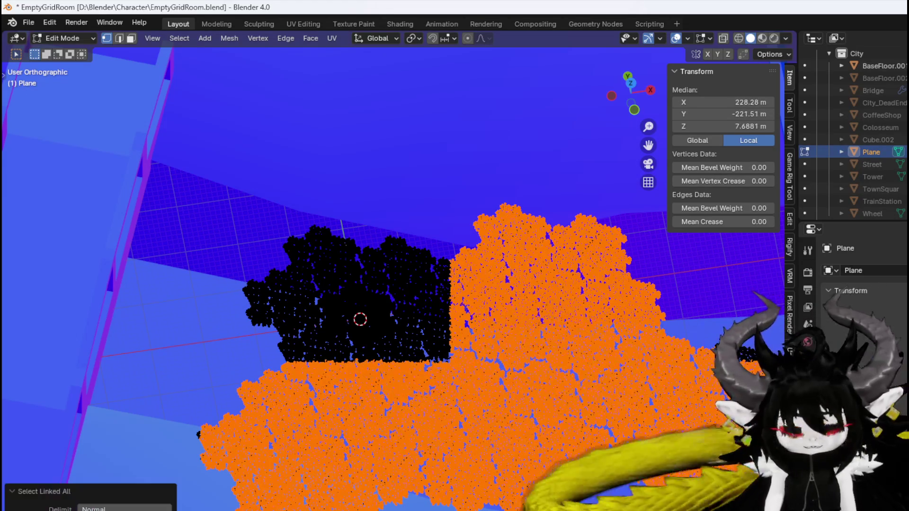
{"action": "left_click", "coordinate": [711, 363]}
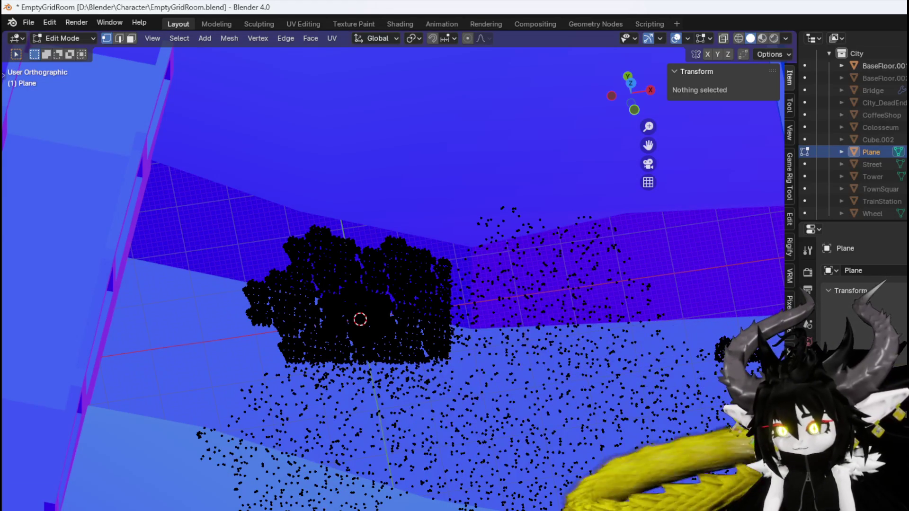
{"action": "scroll", "coordinate": [393, 284], "scroll_direction": "down", "scroll_amount": 2}
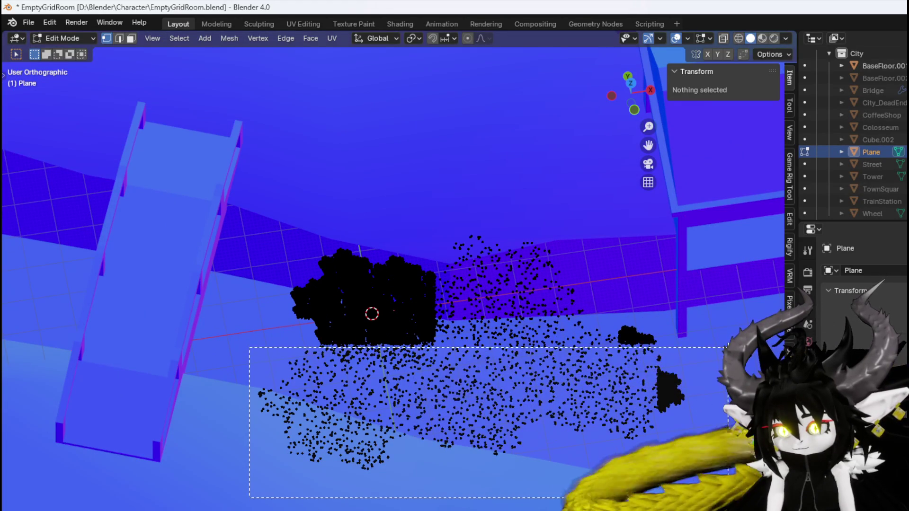
Delete the scattered points below and the upper-right linked grass vertices
{"action": "left_click_drag", "start_coordinate": [730, 336], "coordinate": [729, 337]}
{"action": "left_click_drag", "start_coordinate": [457, 214], "coordinate": [658, 386]}
{"action": "key", "text": "ctrl+l"}
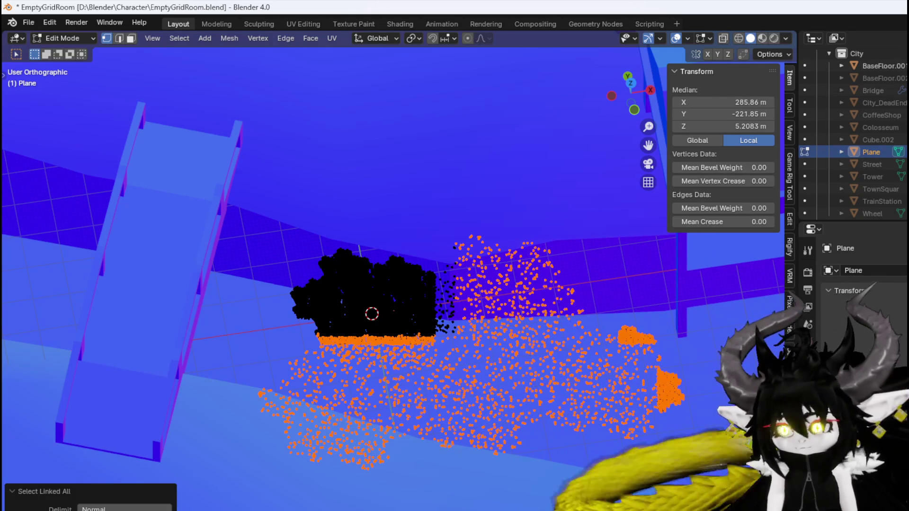
{"action": "key", "text": "x"}
{"action": "left_click", "coordinate": [687, 478]}
{"action": "scroll", "coordinate": [397, 361], "scroll_direction": "up", "scroll_amount": 2}
{"action": "scroll", "coordinate": [397, 362], "scroll_direction": "down", "scroll_amount": 3}
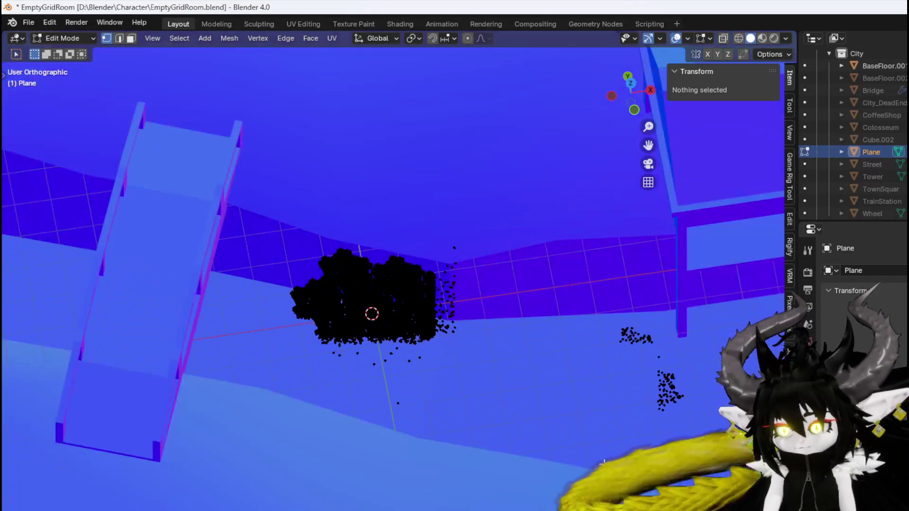
Delete the stray grass points on the right side
{"action": "left_click_drag", "start_coordinate": [558, 405], "coordinate": [696, 270]}
{"action": "key", "text": "x"}
{"action": "left_click", "coordinate": [697, 271]}
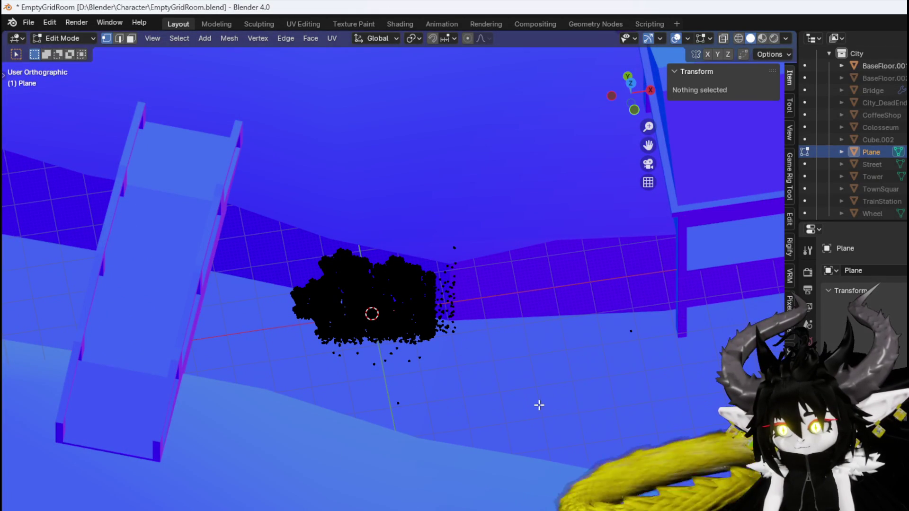
{"action": "left_click_drag", "start_coordinate": [548, 395], "coordinate": [734, 275]}
{"action": "key", "text": "x"}
{"action": "left_click", "coordinate": [735, 274]}
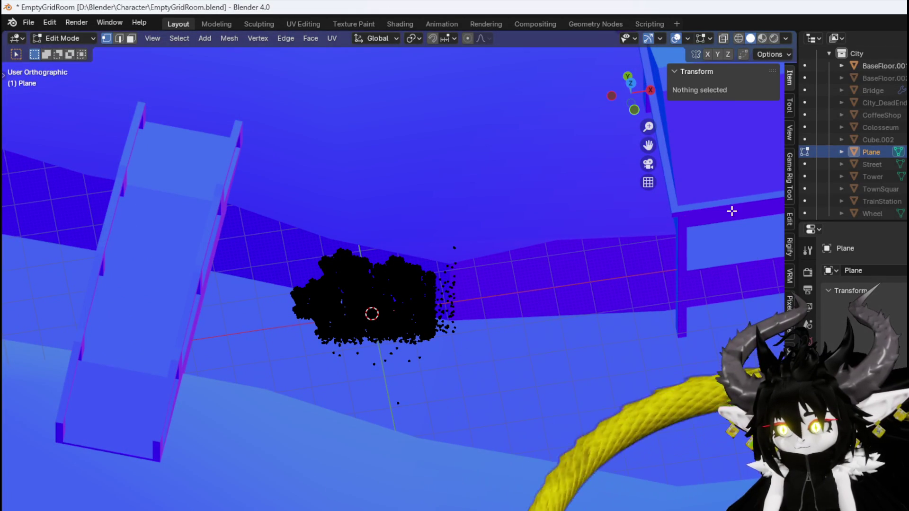
Turn on X-ray and delete the left half of the grass points
{"action": "left_click", "coordinate": [723, 38]}
{"action": "scroll", "coordinate": [491, 385], "scroll_direction": "up", "scroll_amount": 3}
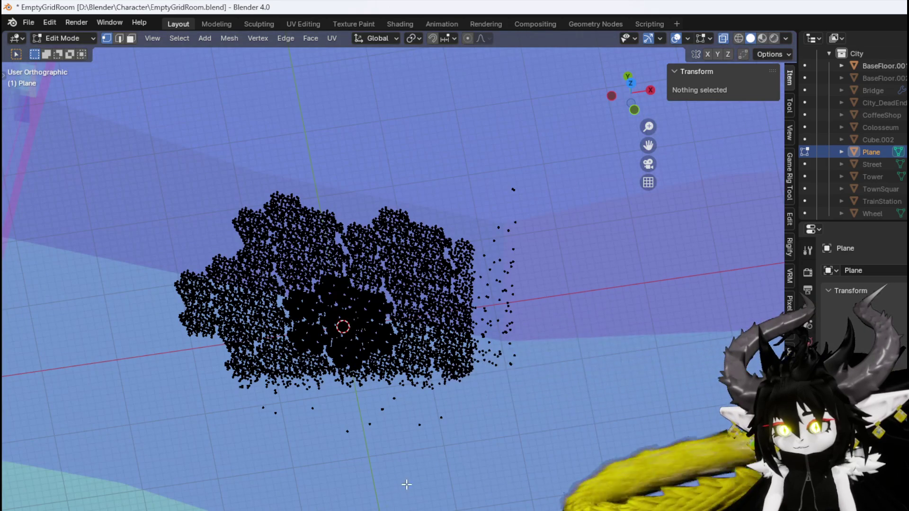
{"action": "mouse_move", "coordinate": [385, 510]}
{"action": "left_mouse_down"}
{"action": "mouse_move", "coordinate": [532, 379]}
{"action": "mouse_move", "coordinate": [541, 359]}
{"action": "left_mouse_up"}
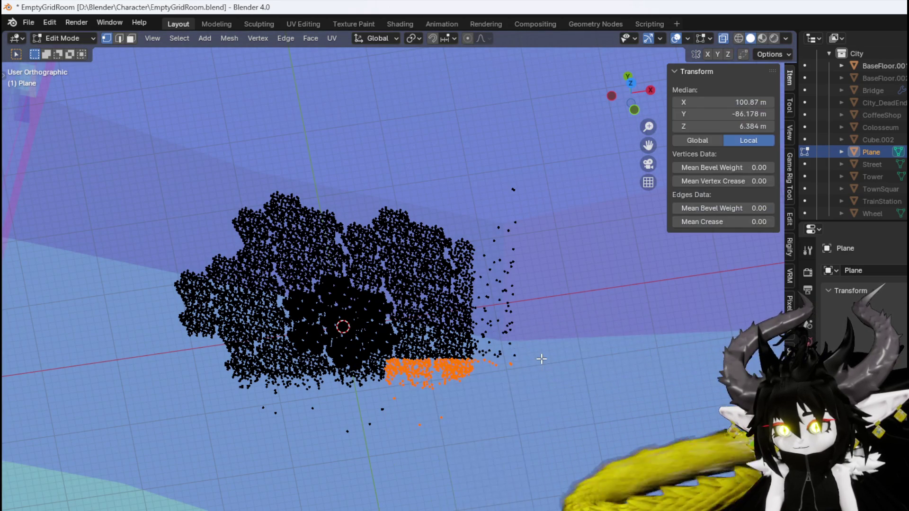
{"action": "mouse_move", "coordinate": [133, 190]}
{"action": "left_mouse_down"}
{"action": "mouse_move", "coordinate": [305, 375]}
{"action": "mouse_move", "coordinate": [307, 449]}
{"action": "left_mouse_up"}
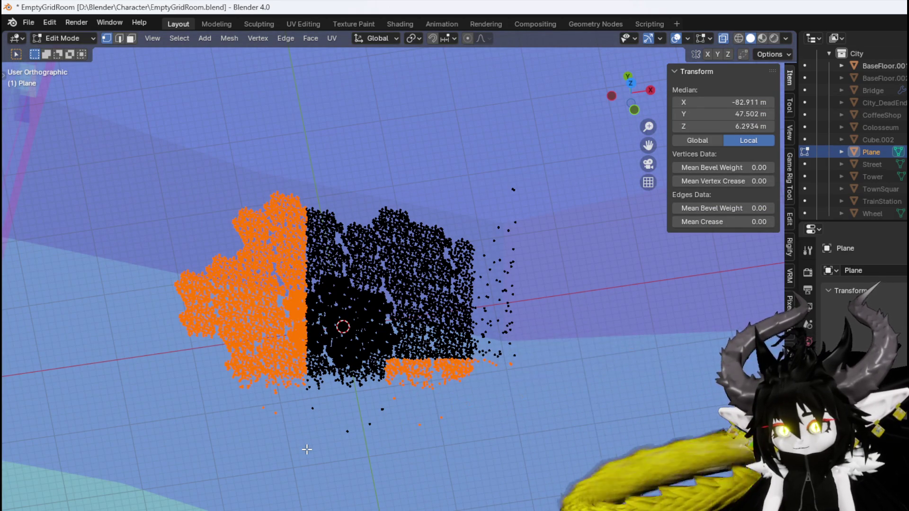
{"action": "key", "text": "x"}
{"action": "left_click", "coordinate": [306, 448]}
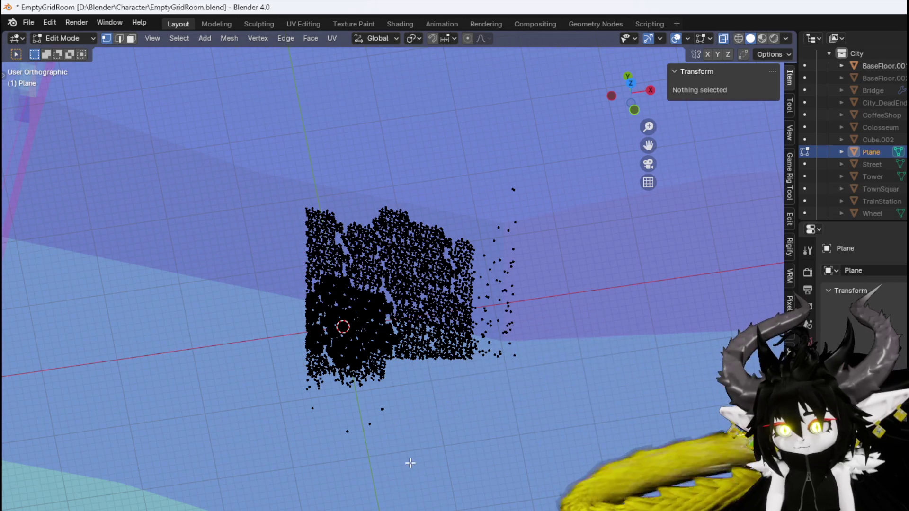
Delete the right-hand points, the strays below, and the upper grass points
{"action": "left_click_drag", "start_coordinate": [498, 256], "coordinate": [587, 126]}
{"action": "key", "text": "x"}
{"action": "left_click", "coordinate": [525, 136]}
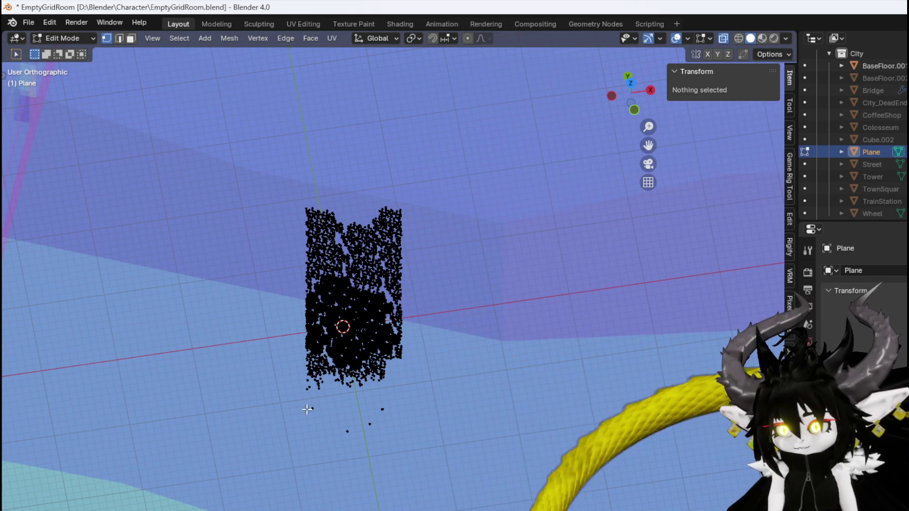
{"action": "left_click_drag", "start_coordinate": [461, 367], "coordinate": [462, 369]}
{"action": "key", "text": "x"}
{"action": "left_click", "coordinate": [462, 367]}
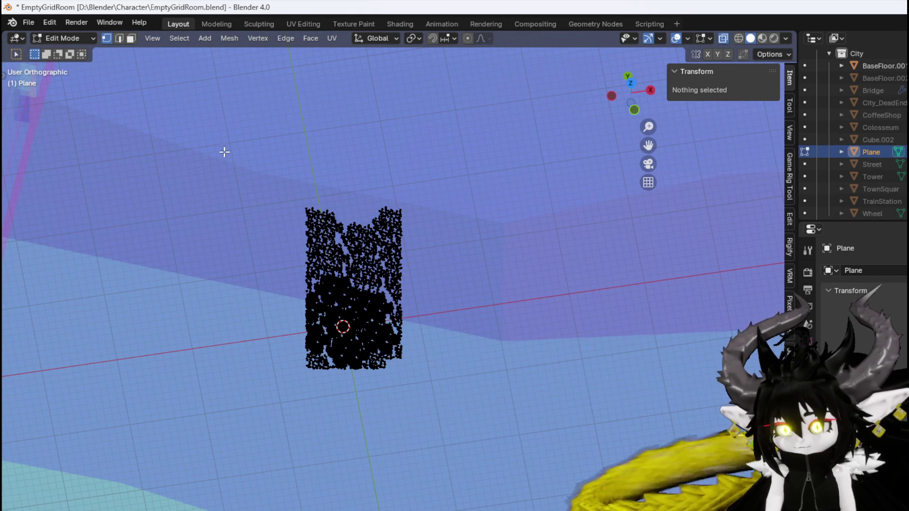
{"action": "left_click_drag", "start_coordinate": [441, 244], "coordinate": [461, 266]}
{"action": "key", "text": "x"}
{"action": "left_click", "coordinate": [461, 266]}
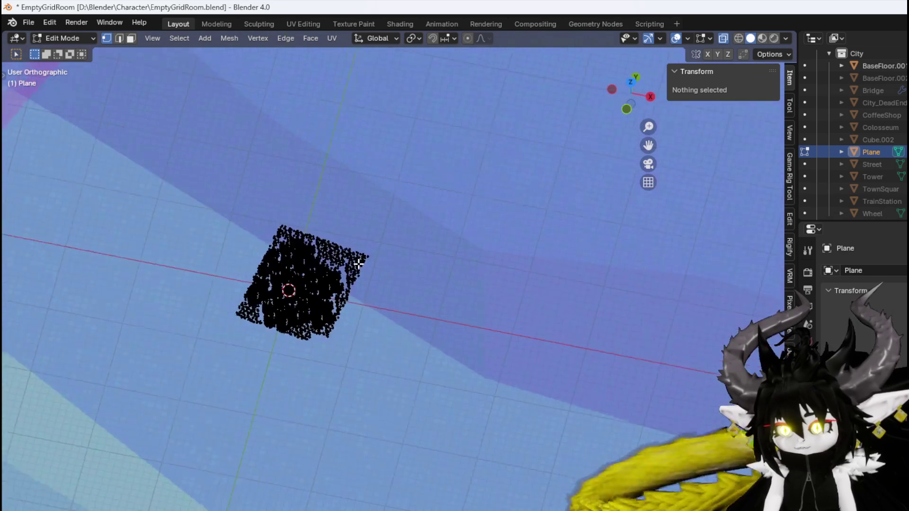
In Face mode, select one linked grass blade and move it left of the patch in top view
{"action": "scroll", "coordinate": [456, 292], "scroll_direction": "up", "scroll_amount": 6}
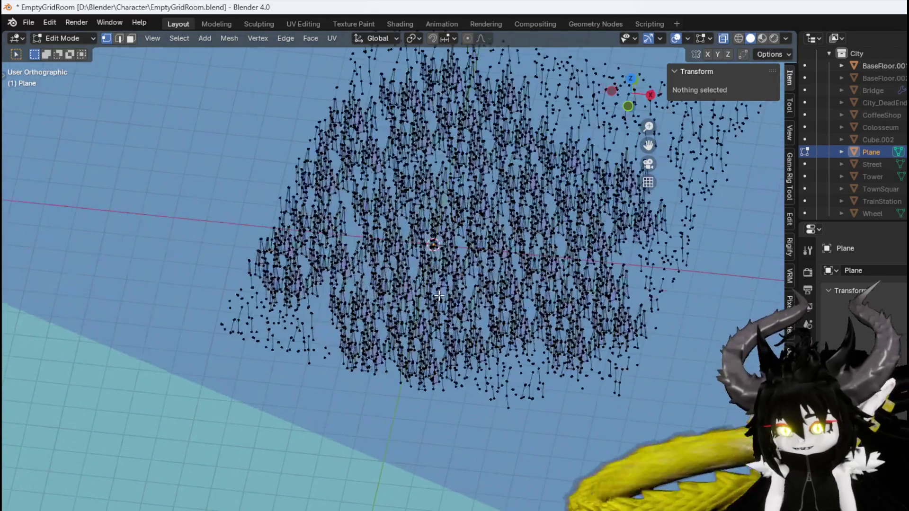
{"action": "left_click_drag", "start_coordinate": [457, 292], "coordinate": [394, 323]}
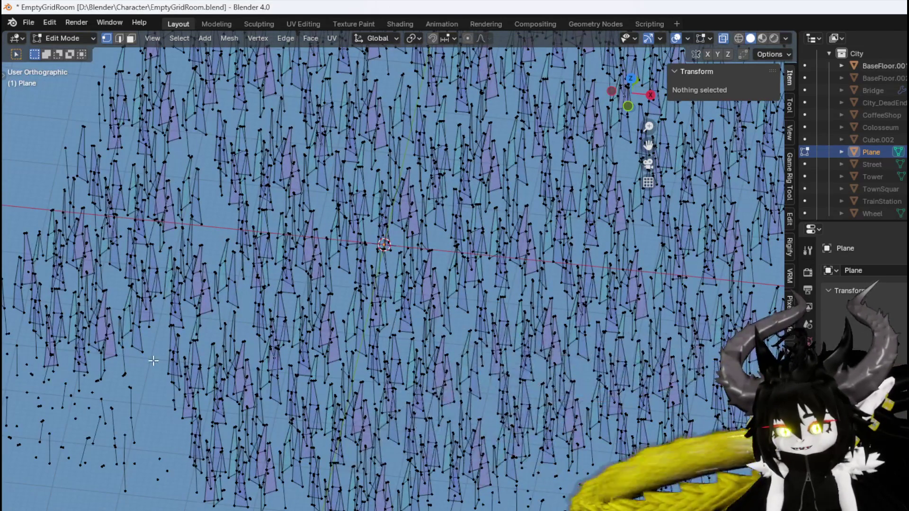
{"action": "scroll", "coordinate": [121, 353], "scroll_direction": "down", "scroll_amount": 5}
{"action": "key", "text": "3"}
{"action": "scroll", "coordinate": [321, 270], "scroll_direction": "up", "scroll_amount": 5}
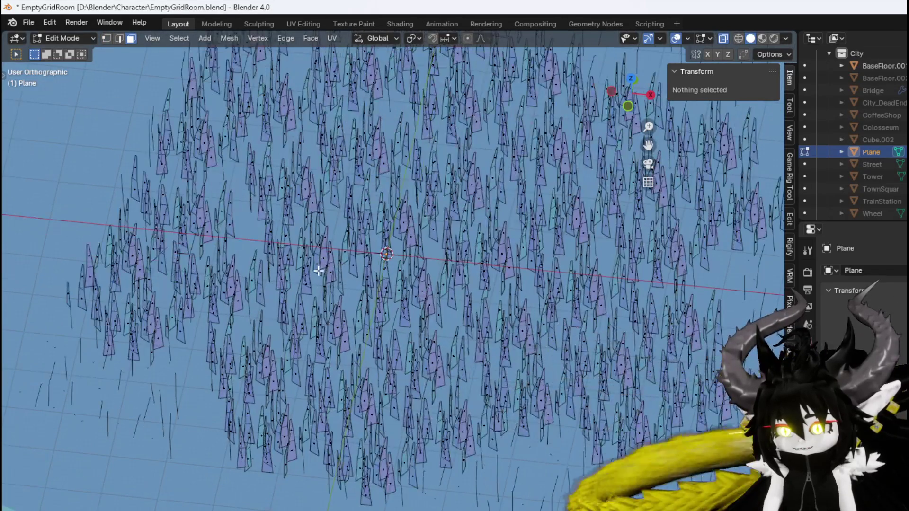
{"action": "left_click", "coordinate": [327, 270]}
{"action": "key", "text": "ctrl+l"}
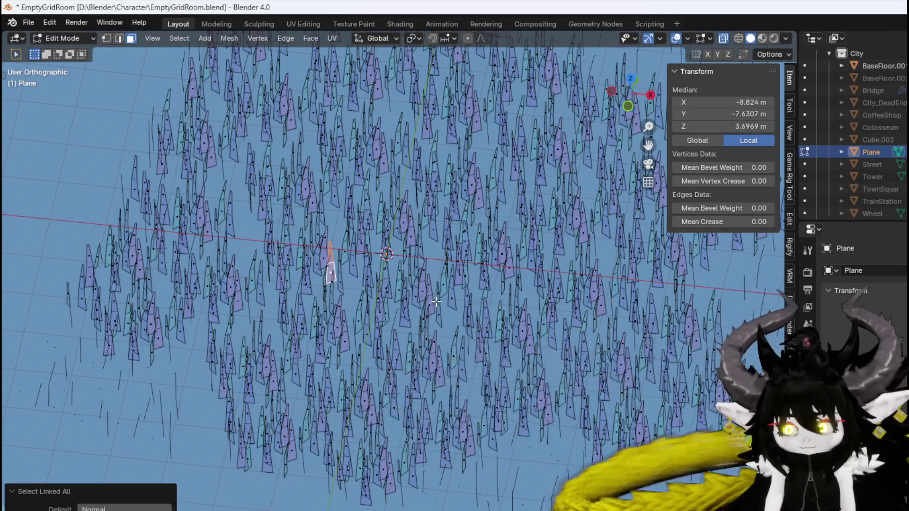
{"action": "scroll", "coordinate": [412, 296], "scroll_direction": "down", "scroll_amount": 3}
{"action": "key", "text": "KP_7"}
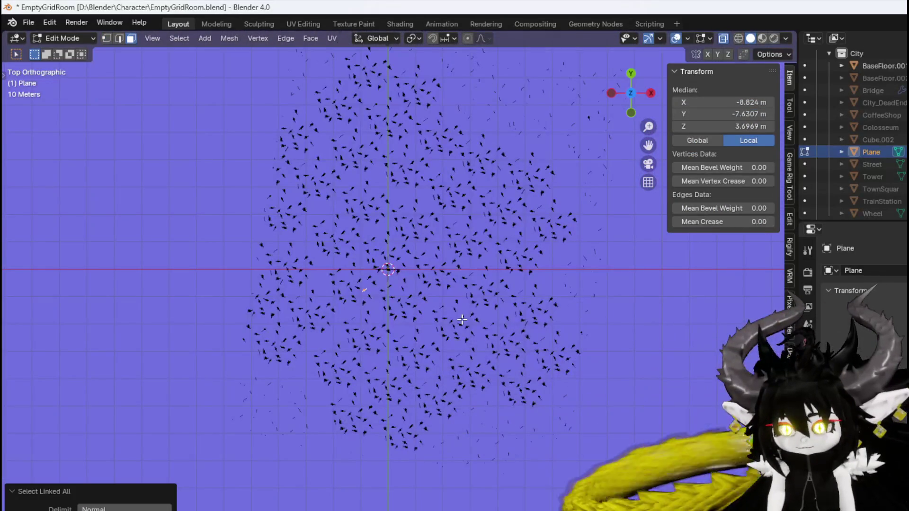
{"action": "key", "text": "g"}
{"action": "left_click", "coordinate": [278, 273]}
Box-select the remaining grass patch and delete it
{"action": "scroll", "coordinate": [279, 273], "scroll_direction": "down", "scroll_amount": 2}
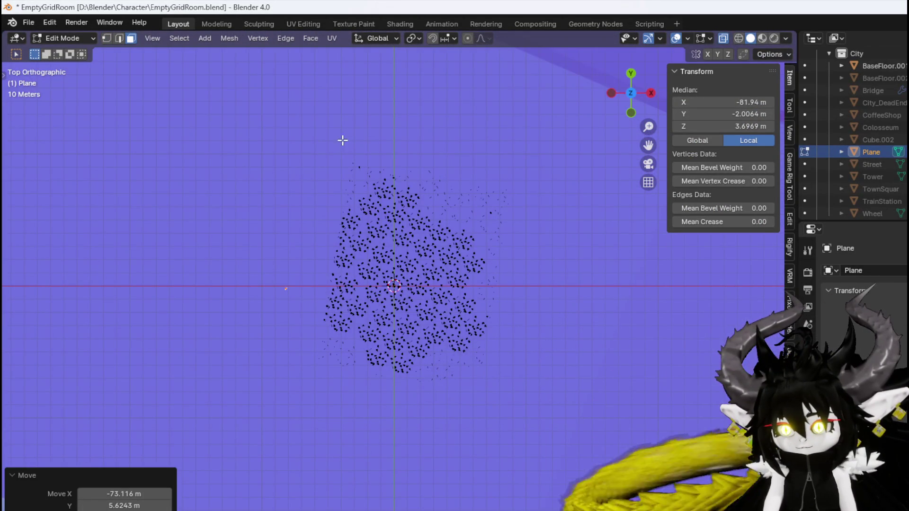
{"action": "mouse_move", "coordinate": [317, 138]}
{"action": "left_mouse_down"}
{"action": "mouse_move", "coordinate": [406, 269]}
{"action": "mouse_move", "coordinate": [567, 433]}
{"action": "left_mouse_up"}
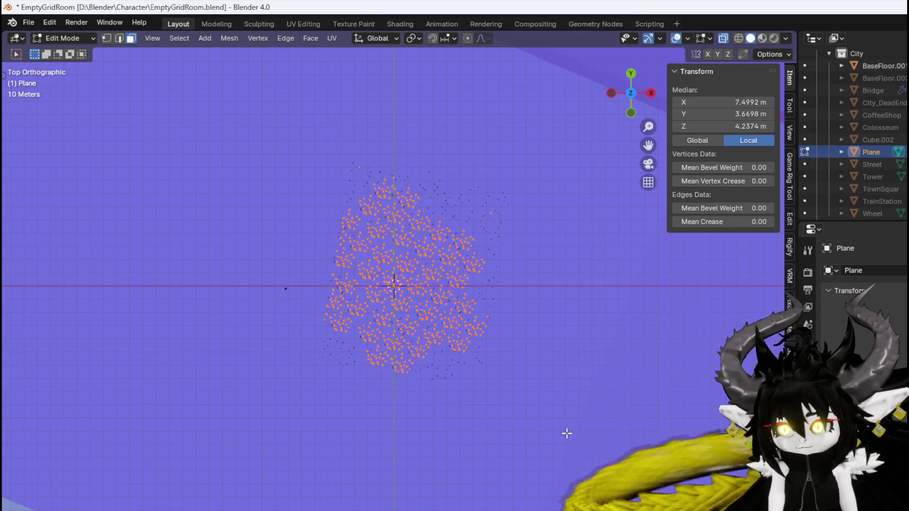
{"action": "key", "text": "x"}
{"action": "left_click", "coordinate": [567, 427]}
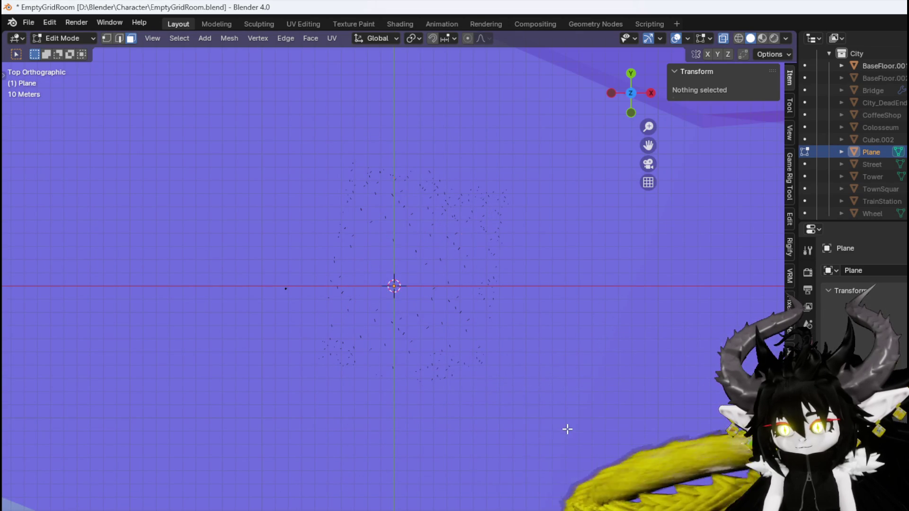
In Vertex mode, delete the central leftover vertices
{"action": "mouse_move", "coordinate": [574, 123]}
{"action": "left_mouse_down"}
{"action": "mouse_move", "coordinate": [442, 331]}
{"action": "mouse_move", "coordinate": [443, 317]}
{"action": "mouse_move", "coordinate": [459, 406]}
{"action": "mouse_move", "coordinate": [452, 376]}
{"action": "left_mouse_up"}
{"action": "key", "text": "1"}
{"action": "left_click_drag", "start_coordinate": [421, 331], "coordinate": [401, 422]}
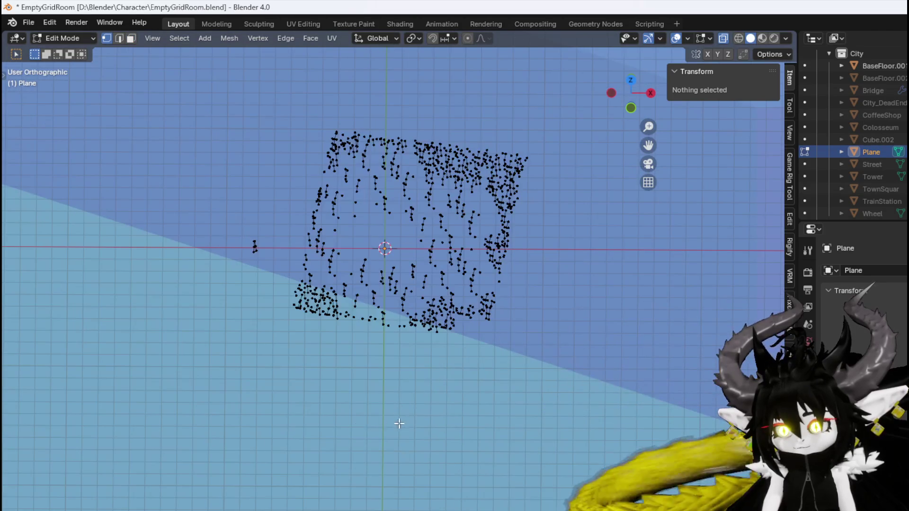
{"action": "left_click_drag", "start_coordinate": [300, 374], "coordinate": [590, 103]}
{"action": "key", "text": "x"}
{"action": "left_click", "coordinate": [590, 100]}
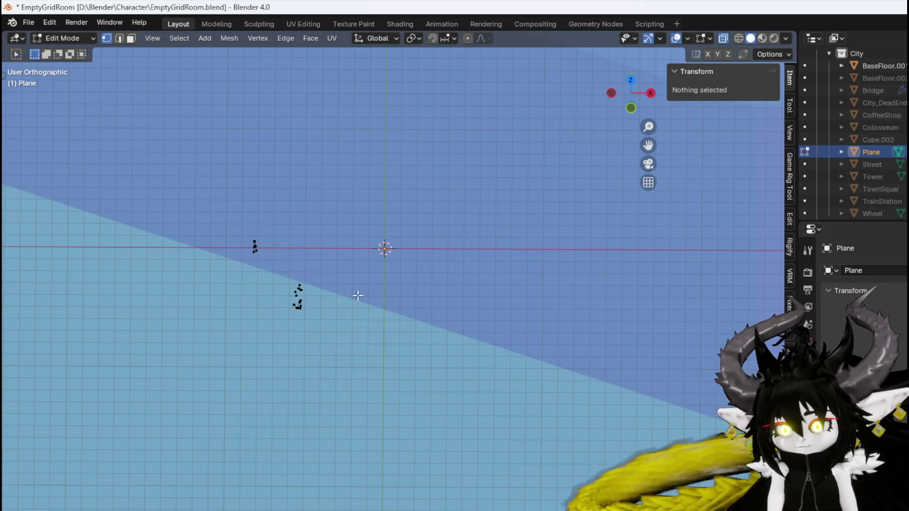
Delete the lower leftover cluster, select the single remaining blade, and switch to front view
{"action": "left_click_drag", "start_coordinate": [292, 310], "coordinate": [305, 281]}
{"action": "key", "text": "x"}
{"action": "left_click", "coordinate": [354, 261]}
{"action": "scroll", "coordinate": [361, 256], "scroll_direction": "up", "scroll_amount": 1}
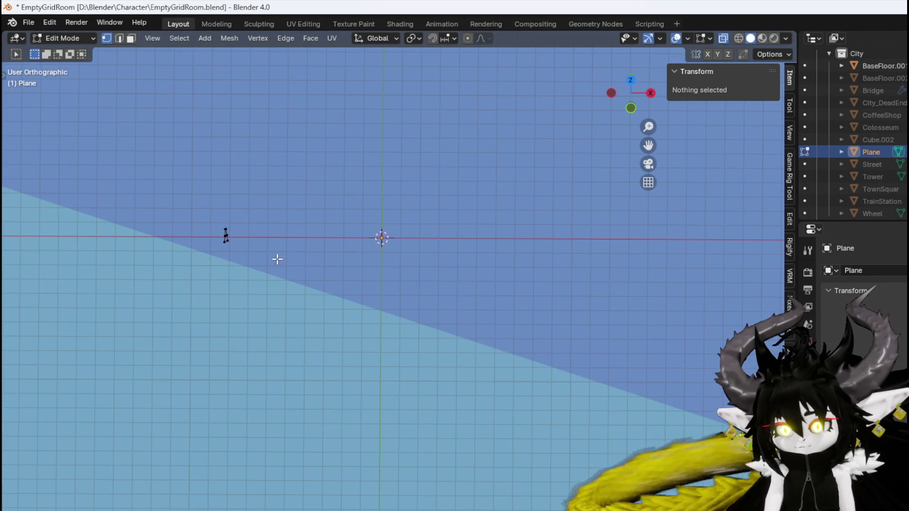
{"action": "left_click_drag", "start_coordinate": [205, 284], "coordinate": [315, 187]}
{"action": "key", "text": "KP_1"}
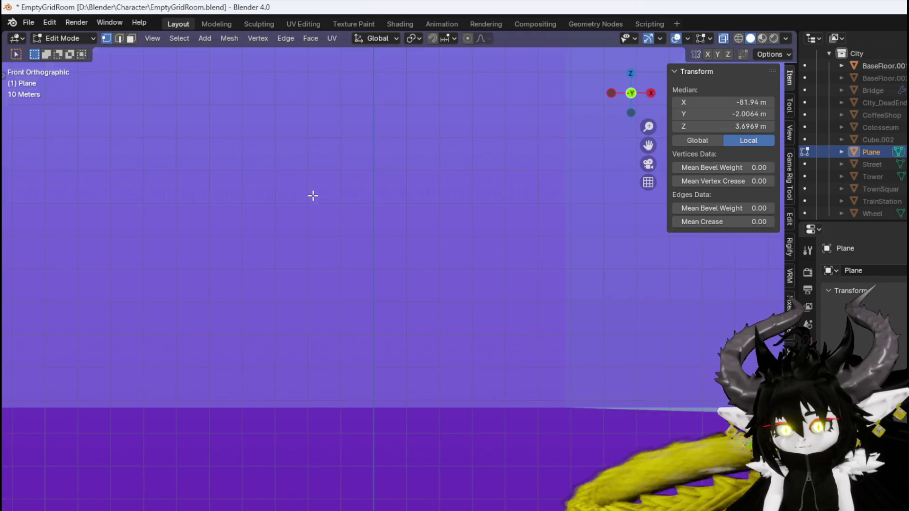
In Top view, move the grass blade to the centre and rotate it
{"action": "key", "text": "KP_7"}
{"action": "scroll", "coordinate": [312, 196], "scroll_direction": "down", "scroll_amount": 5}
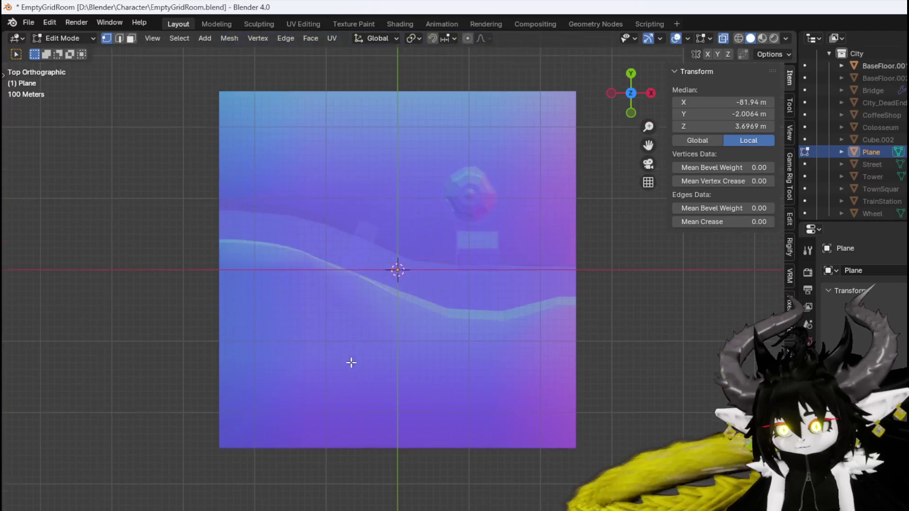
{"action": "scroll", "coordinate": [351, 342], "scroll_direction": "up", "scroll_amount": 4}
{"action": "scroll", "coordinate": [341, 213], "scroll_direction": "up", "scroll_amount": 5}
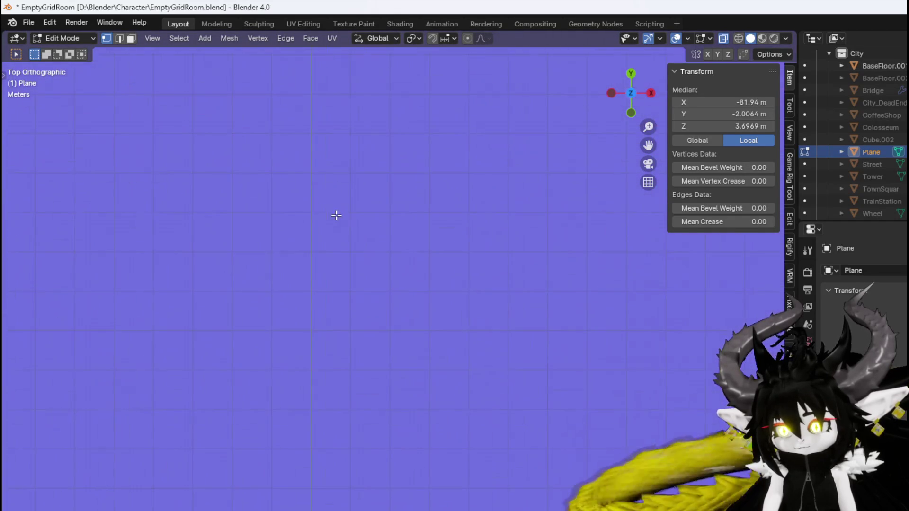
{"action": "key", "text": "g"}
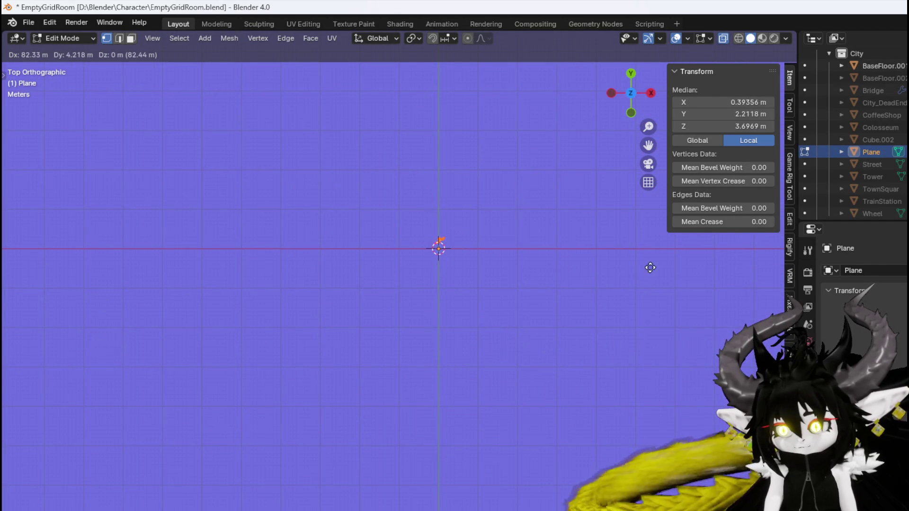
{"action": "left_click", "coordinate": [559, 298]}
{"action": "key", "text": "r"}
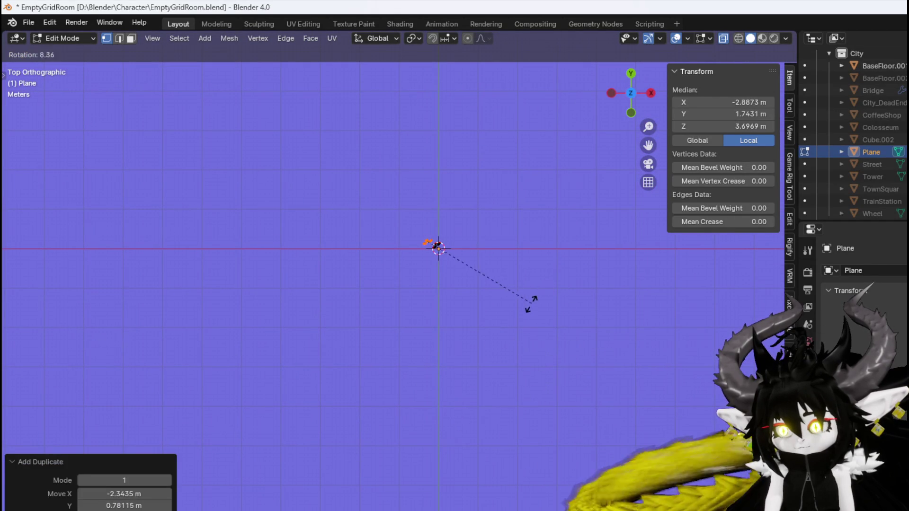
{"action": "left_click", "coordinate": [365, 327]}
Duplicate the blade into the first few copies around the centre, each rotated differently
{"action": "key", "text": "shift+d"}
{"action": "left_click", "coordinate": [367, 328]}
{"action": "key", "text": "r"}
{"action": "left_click", "coordinate": [497, 314]}
{"action": "key", "text": "g"}
{"action": "left_click", "coordinate": [530, 289]}
{"action": "key", "text": "r"}
{"action": "left_click", "coordinate": [493, 321]}
{"action": "key", "text": "shift+d"}
{"action": "left_click", "coordinate": [497, 339]}
{"action": "key", "text": "r"}
{"action": "left_click", "coordinate": [538, 286]}
Add three more rotated blade copies on the left and upper side of the cluster
{"action": "key", "text": "shift+d"}
{"action": "left_click", "coordinate": [484, 285]}
{"action": "key", "text": "r"}
{"action": "left_click", "coordinate": [467, 176]}
{"action": "key", "text": "shift+d"}
{"action": "left_click", "coordinate": [462, 180]}
{"action": "key", "text": "r"}
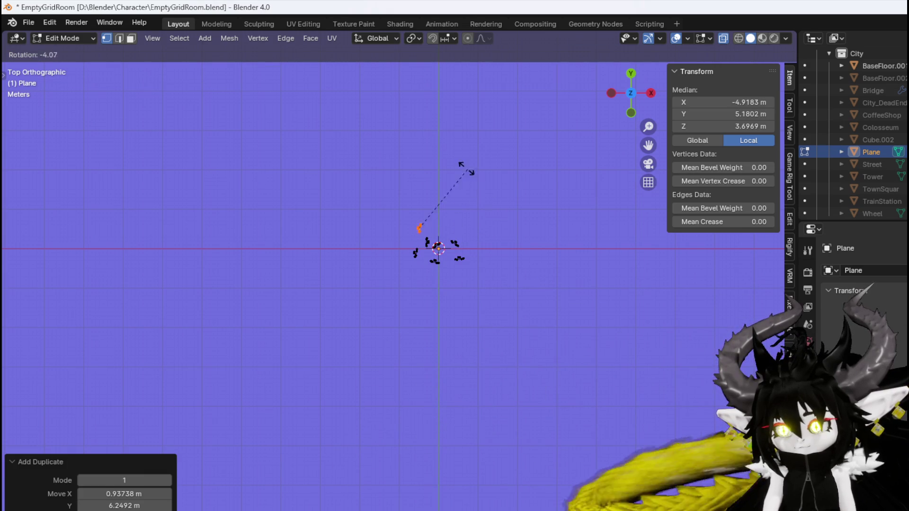
{"action": "left_click", "coordinate": [472, 173]}
{"action": "key", "text": "shift+d"}
{"action": "left_click", "coordinate": [450, 195]}
{"action": "key", "text": "r"}
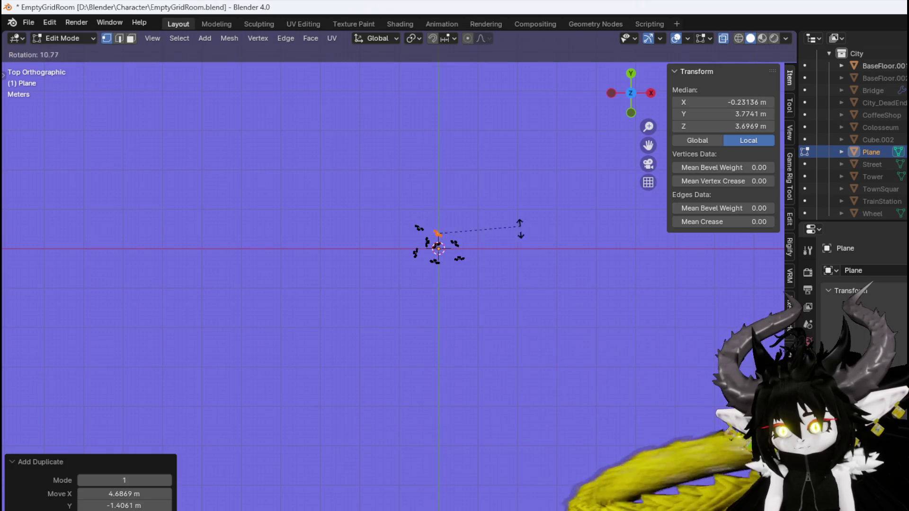
{"action": "left_click", "coordinate": [521, 216]}
Add another rotated copy and shift a blade lower in the cluster
{"action": "key", "text": "shift+d"}
{"action": "left_click", "coordinate": [459, 320]}
{"action": "key", "text": "r"}
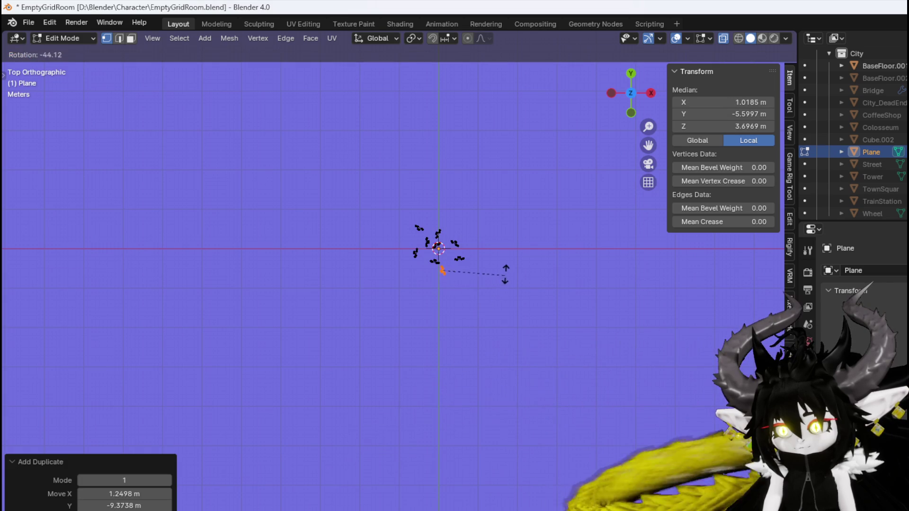
{"action": "left_click", "coordinate": [506, 244]}
{"action": "key", "text": "g"}
{"action": "left_click", "coordinate": [508, 283]}
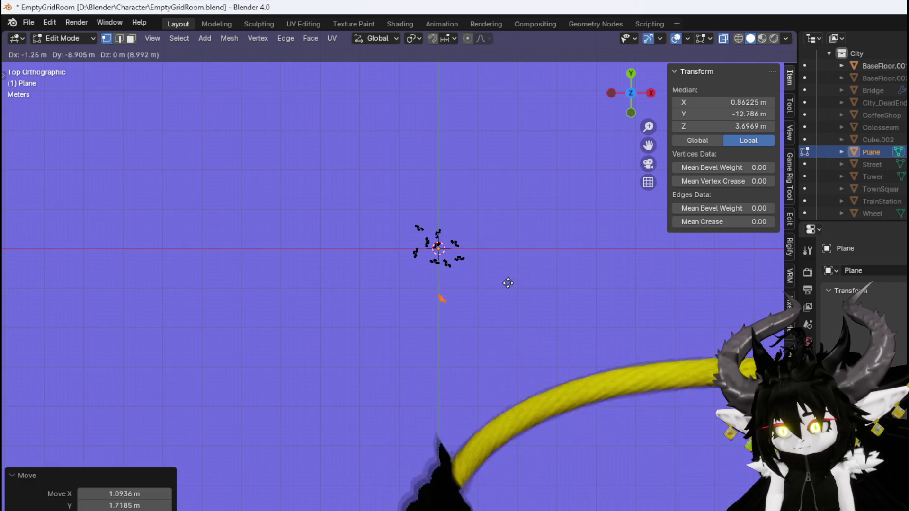
{"action": "left_click", "coordinate": [483, 253]}
{"action": "key", "text": "r"}
{"action": "left_click", "coordinate": [398, 304]}
Place rotated copies right and left of centre, then reposition a blade within the ring
{"action": "key", "text": "g"}
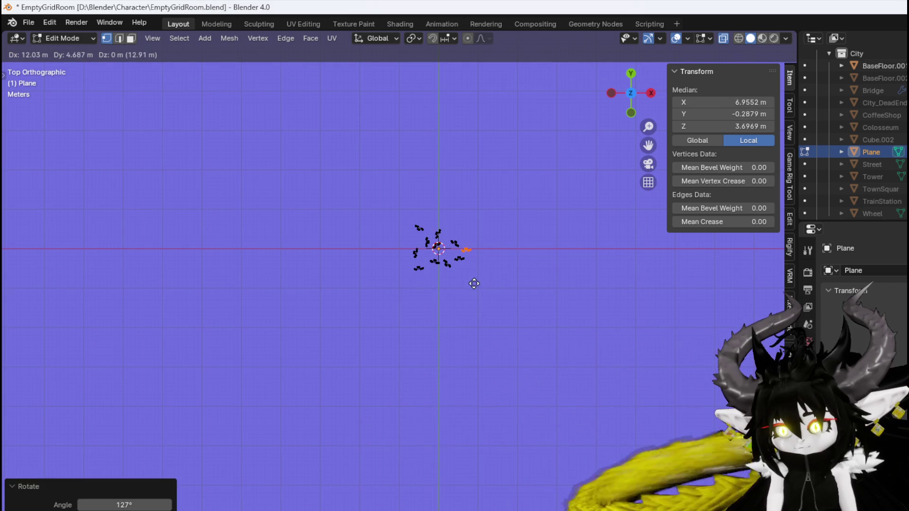
{"action": "left_click", "coordinate": [476, 283]}
{"action": "key", "text": "r"}
{"action": "left_click", "coordinate": [402, 291]}
{"action": "key", "text": "shift+d"}
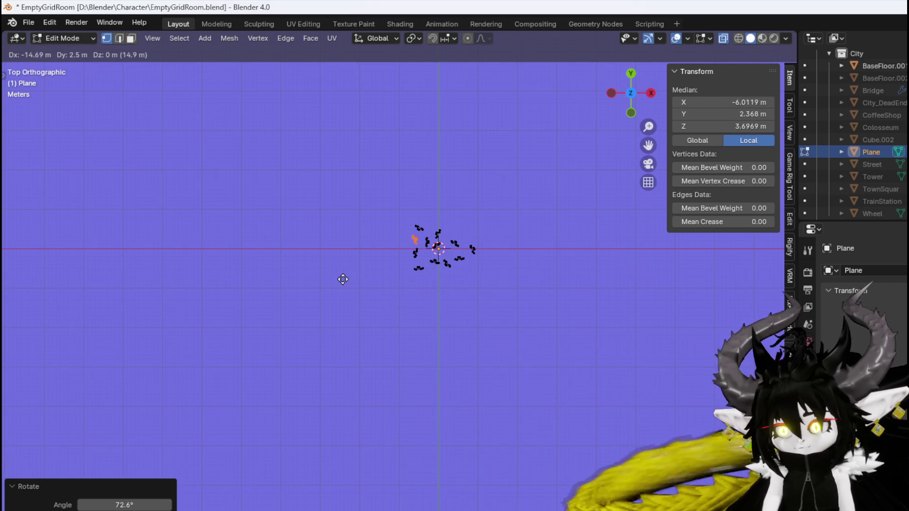
{"action": "left_click", "coordinate": [426, 291]}
{"action": "key", "text": "g"}
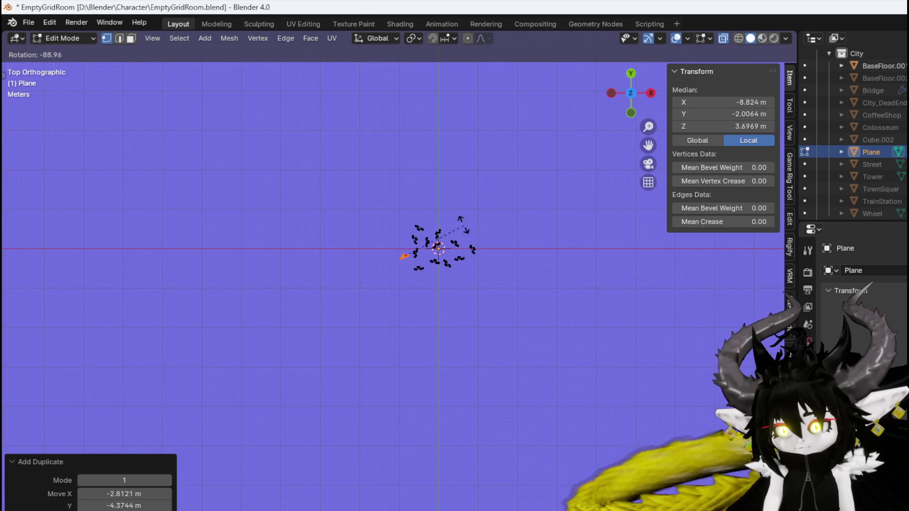
{"action": "left_click", "coordinate": [467, 227]}
{"action": "key", "text": "g"}
{"action": "left_click", "coordinate": [507, 175]}
Fill in the ring with three more rotated blade copies below and around the centre
{"action": "key", "text": "shift+d"}
{"action": "left_click", "coordinate": [493, 318]}
{"action": "key", "text": "r"}
{"action": "left_click", "coordinate": [405, 247]}
{"action": "key", "text": "shift+d"}
{"action": "left_click", "coordinate": [394, 288]}
{"action": "key", "text": "r"}
{"action": "left_click", "coordinate": [494, 216]}
{"action": "key", "text": "shift+d"}
{"action": "left_click", "coordinate": [518, 208]}
{"action": "key", "text": "r"}
{"action": "left_click", "coordinate": [497, 254]}
Move a blade to the top of the ring, rotate it, and add a rotated copy beside it
{"action": "key", "text": "g"}
{"action": "left_click", "coordinate": [496, 258]}
{"action": "key", "text": "g"}
{"action": "left_click", "coordinate": [439, 233]}
{"action": "key", "text": "r"}
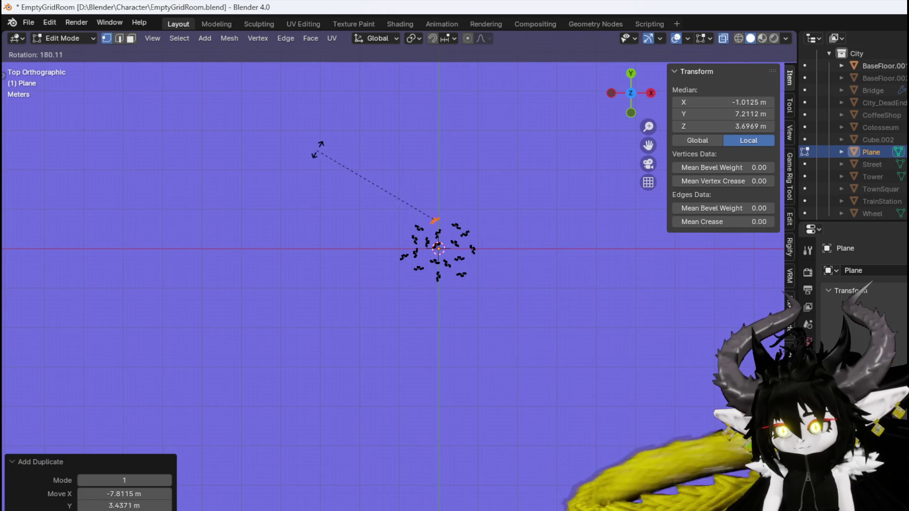
{"action": "left_click", "coordinate": [311, 150]}
{"action": "key", "text": "shift+d"}
{"action": "left_click", "coordinate": [383, 231]}
{"action": "key", "text": "r"}
{"action": "left_click", "coordinate": [288, 268]}
Add the final blade copies upper-left, below, and at the ring's edge to complete the cluster
{"action": "key", "text": "shift+d"}
{"action": "left_click", "coordinate": [343, 247]}
{"action": "key", "text": "shift+d"}
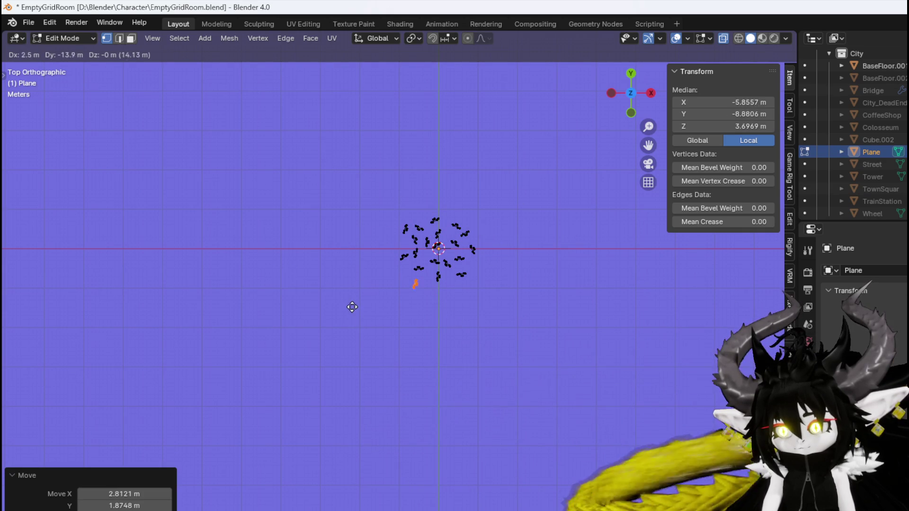
{"action": "left_click", "coordinate": [352, 308]}
{"action": "key", "text": "r"}
{"action": "left_click", "coordinate": [391, 310]}
{"action": "key", "text": "shift+d"}
{"action": "left_click", "coordinate": [566, 292]}
{"action": "scroll", "coordinate": [428, 335], "scroll_direction": "up", "scroll_amount": 5}
{"action": "scroll", "coordinate": [427, 312], "scroll_direction": "up", "scroll_amount": 8}
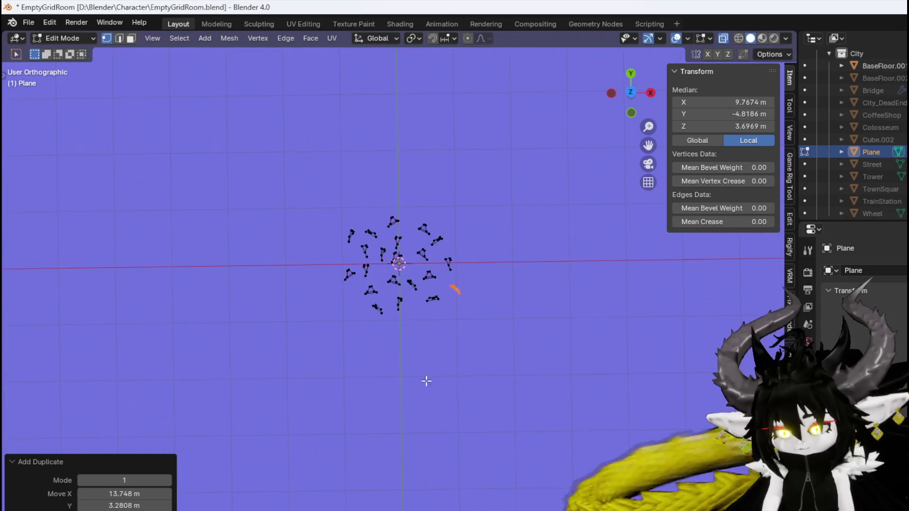
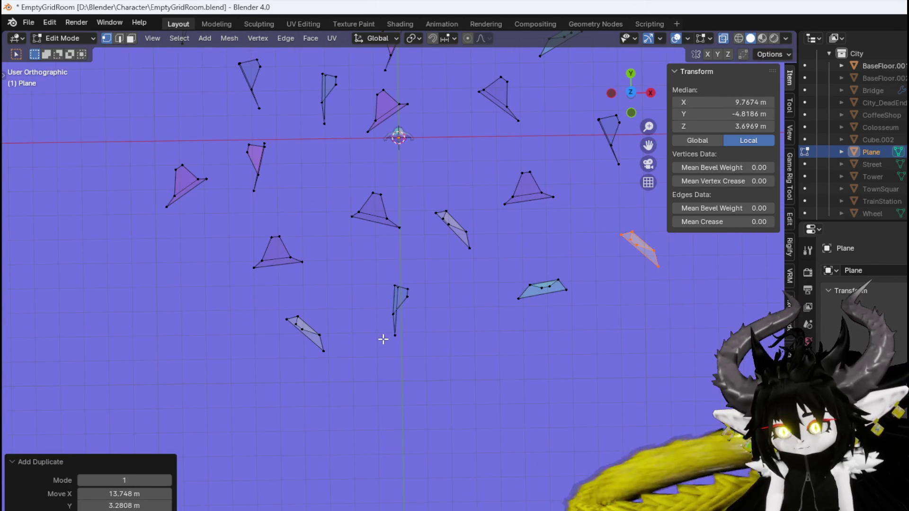
From top view, copy all fragments to the right, then add a second, rotated copy
{"action": "scroll", "coordinate": [383, 339], "scroll_direction": "down", "scroll_amount": 3}
{"action": "key", "text": "a"}
{"action": "key", "text": "KP_7"}
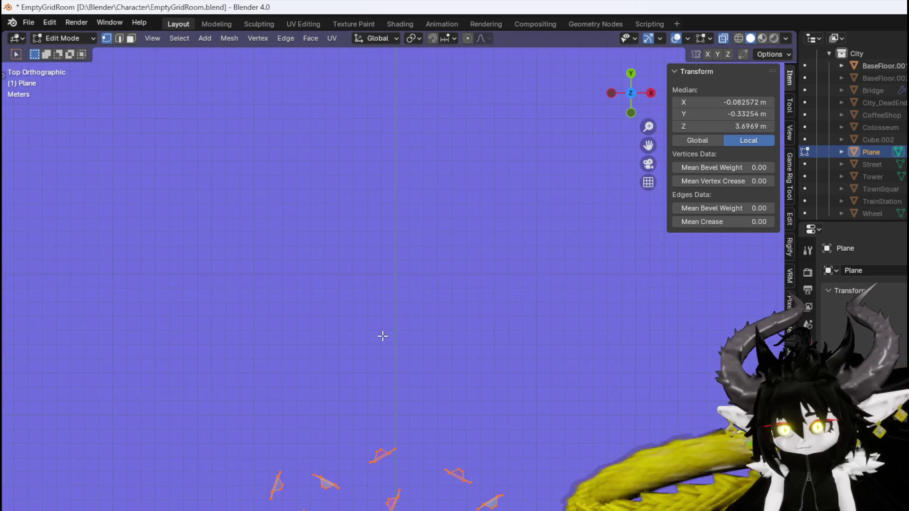
{"action": "key", "text": "g"}
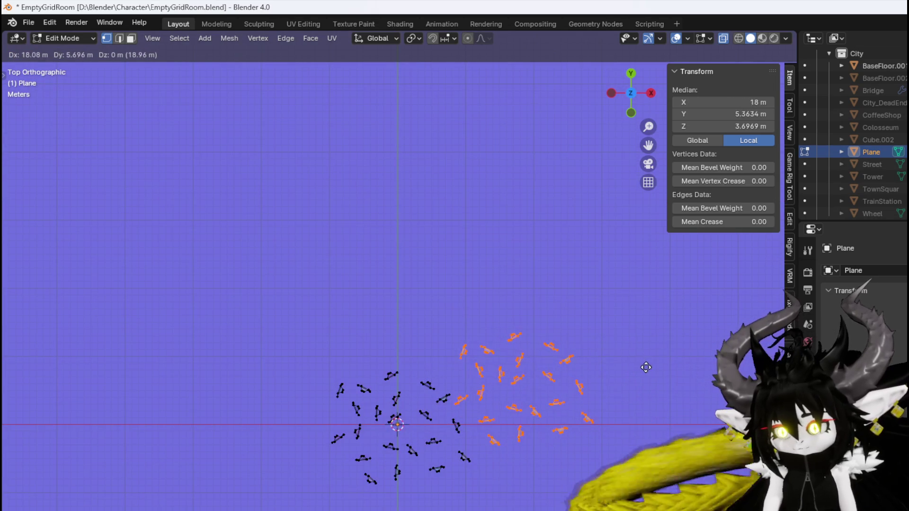
{"action": "left_click", "coordinate": [643, 374]}
{"action": "key", "text": "shift+d"}
{"action": "left_click", "coordinate": [488, 292]}
{"action": "key", "text": "r"}
{"action": "left_click", "coordinate": [514, 345]}
Add two more fragment copies, rotating and repositioning the newest one
{"action": "scroll", "coordinate": [430, 376], "scroll_direction": "down", "scroll_amount": 2}
{"action": "key", "text": "shift+d"}
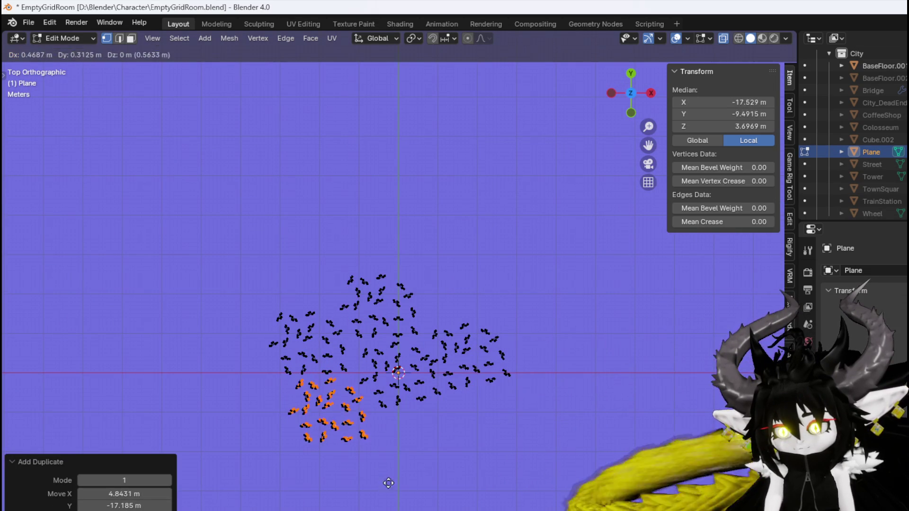
{"action": "key", "text": "Return"}
{"action": "key", "text": "shift+d"}
{"action": "key", "text": "Return"}
{"action": "key", "text": "r"}
{"action": "key", "text": "Return"}
{"action": "key", "text": "g"}
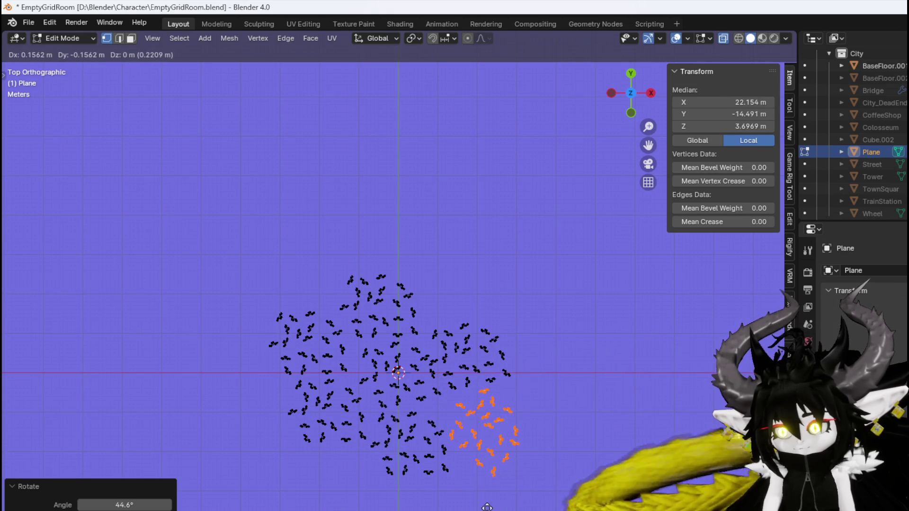
{"action": "key", "text": "Return"}
{"action": "scroll", "coordinate": [300, 480], "scroll_direction": "down", "scroll_amount": 3}
Duplicate the whole fragment cluster to the left and below, cancelling an extra copy
{"action": "key", "text": "a"}
{"action": "key", "text": "shift+d"}
{"action": "key", "text": "Return"}
{"action": "key", "text": "shift+d"}
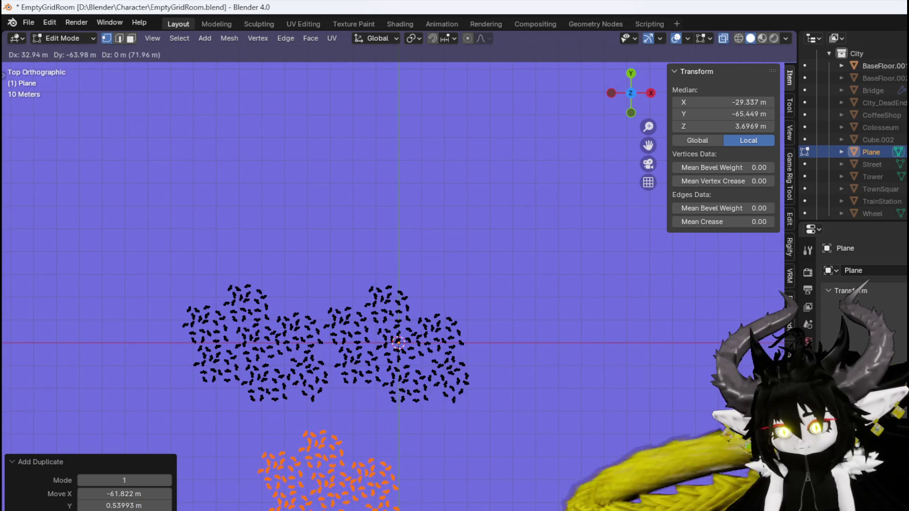
{"action": "key", "text": "Return"}
{"action": "key", "text": "shift+d"}
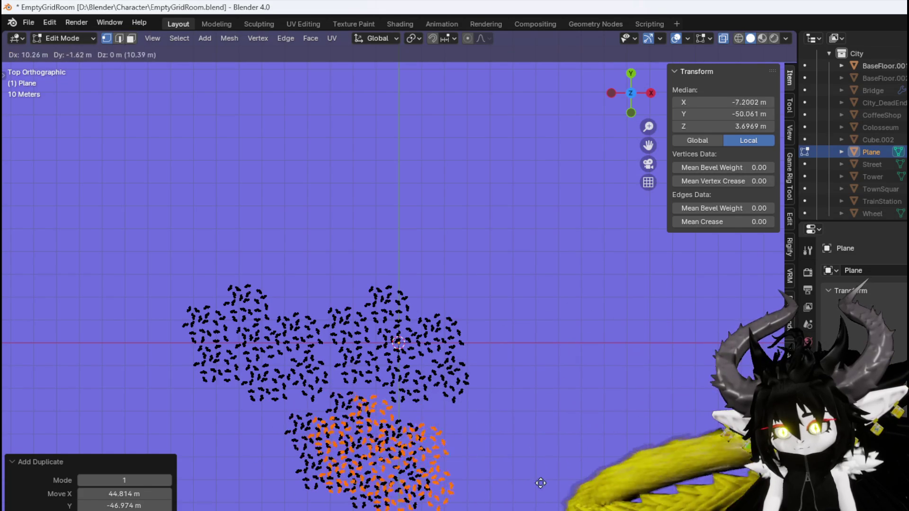
{"action": "scroll", "coordinate": [615, 449], "scroll_direction": "down", "scroll_amount": 5}
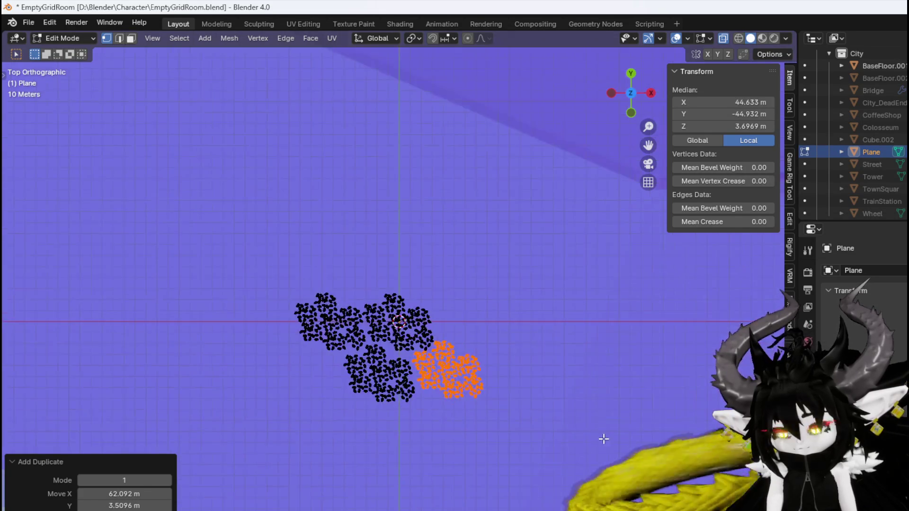
{"action": "key", "text": "Escape"}
{"action": "key", "text": "ctrl+z"}
Move the fragment field, then place a duplicate of it up and to the right
{"action": "key", "text": "g"}
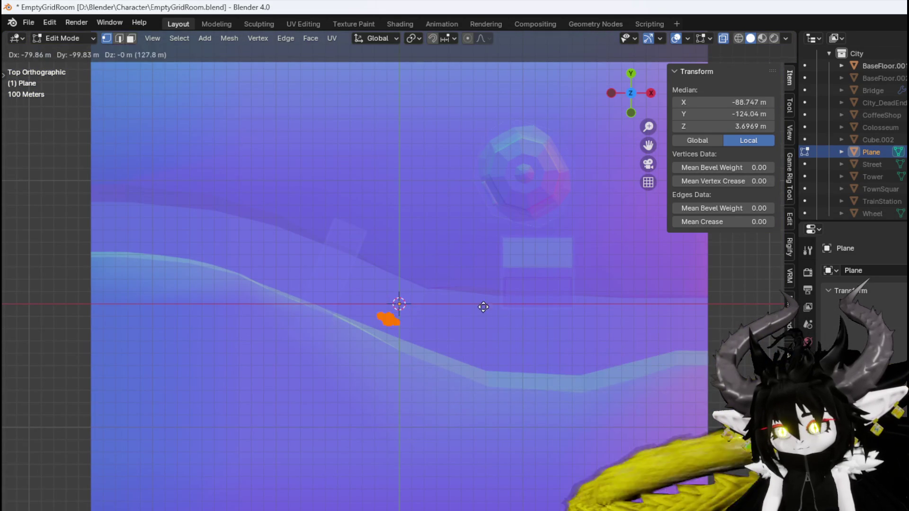
{"action": "left_click", "coordinate": [456, 331]}
{"action": "scroll", "coordinate": [390, 342], "scroll_direction": "up", "scroll_amount": 5}
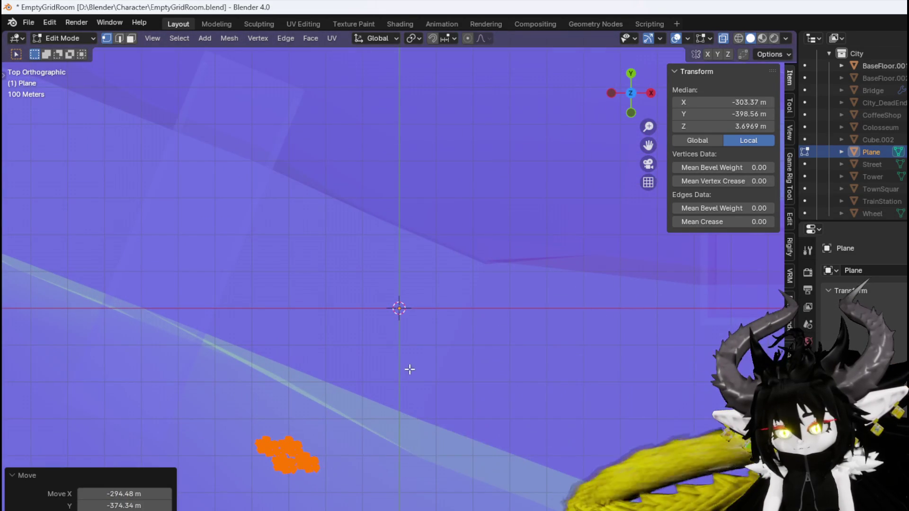
{"action": "left_click_drag", "start_coordinate": [409, 365], "coordinate": [558, 96]}
{"action": "key", "text": "shift+d"}
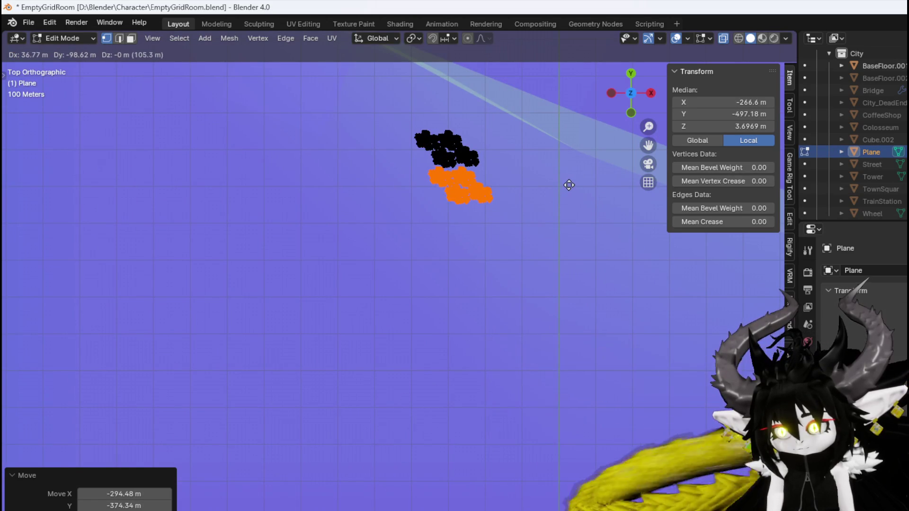
{"action": "left_click", "coordinate": [568, 185]}
{"action": "scroll", "coordinate": [434, 213], "scroll_direction": "up", "scroll_amount": 6}
{"action": "scroll", "coordinate": [402, 210], "scroll_direction": "up", "scroll_amount": 2}
{"action": "scroll", "coordinate": [403, 211], "scroll_direction": "down", "scroll_amount": 6}
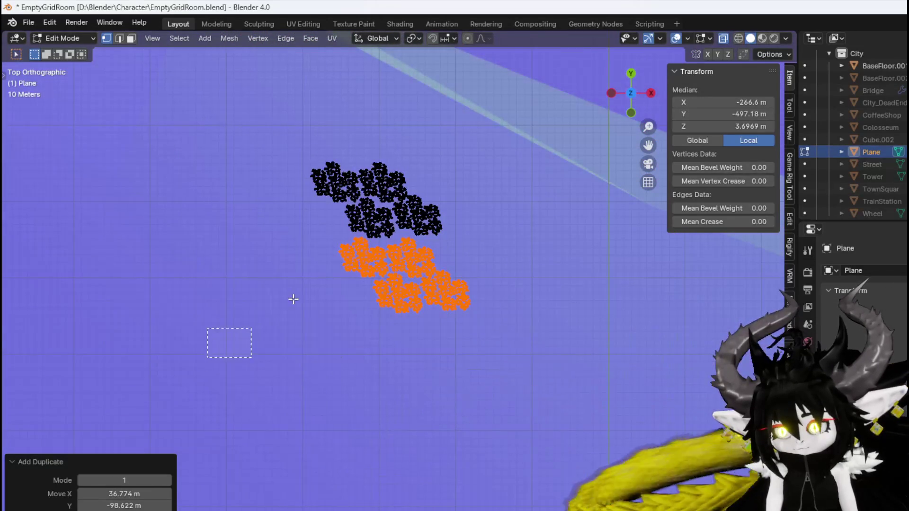
Shift the cluster left, add another copy further up-left, then nudge the whole field
{"action": "key", "text": "g"}
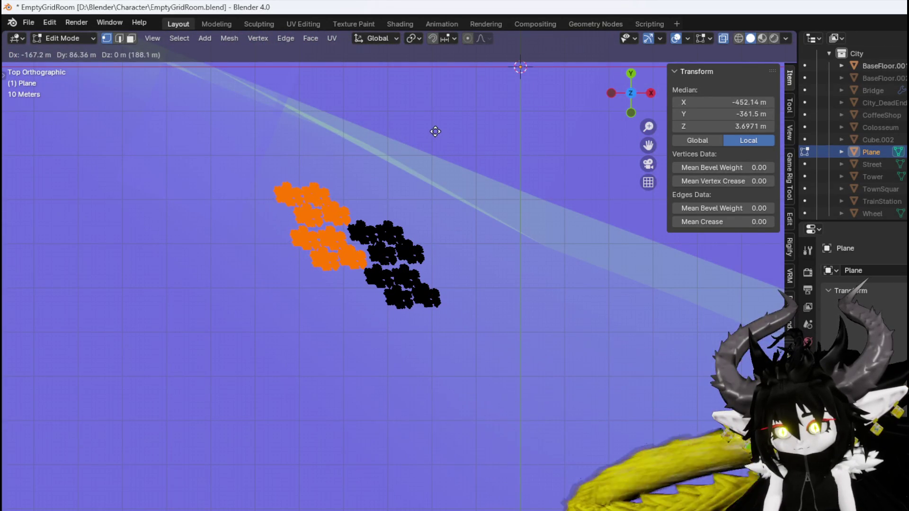
{"action": "left_click", "coordinate": [434, 131]}
{"action": "key", "text": "shift+d"}
{"action": "left_click", "coordinate": [360, 95]}
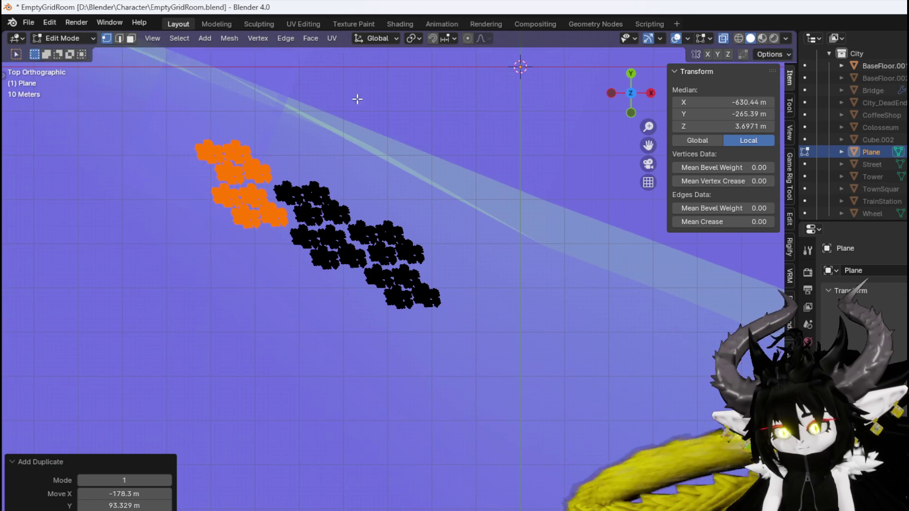
{"action": "scroll", "coordinate": [386, 205], "scroll_direction": "down", "scroll_amount": 4}
{"action": "scroll", "coordinate": [290, 292], "scroll_direction": "down", "scroll_amount": 2}
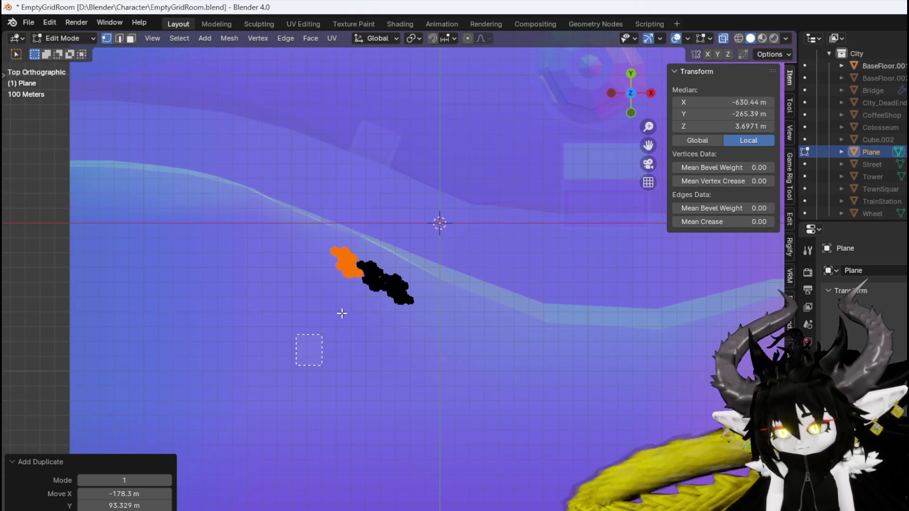
{"action": "key", "text": "a"}
{"action": "key", "text": "g"}
{"action": "left_click", "coordinate": [511, 234]}
Place two rotated copies of the field below, adjusting the last one's position
{"action": "key", "text": "shift+d"}
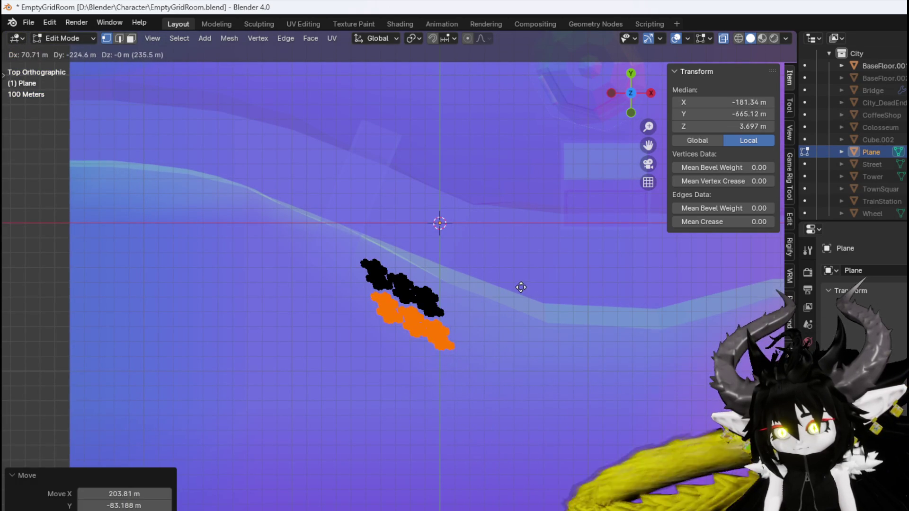
{"action": "left_click", "coordinate": [521, 287]}
{"action": "key", "text": "r"}
{"action": "left_click", "coordinate": [518, 294]}
{"action": "key", "text": "shift+d"}
{"action": "left_click", "coordinate": [515, 327]}
{"action": "key", "text": "r"}
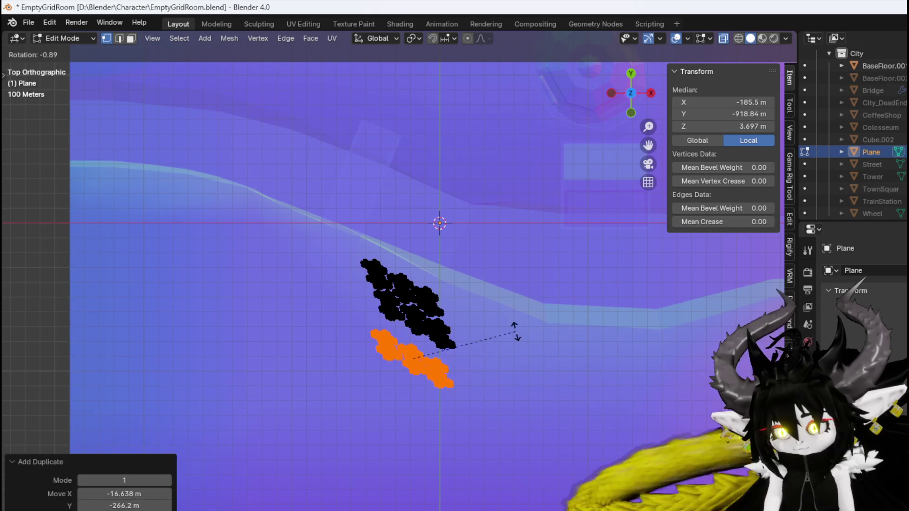
{"action": "left_click", "coordinate": [515, 324]}
{"action": "key", "text": "g"}
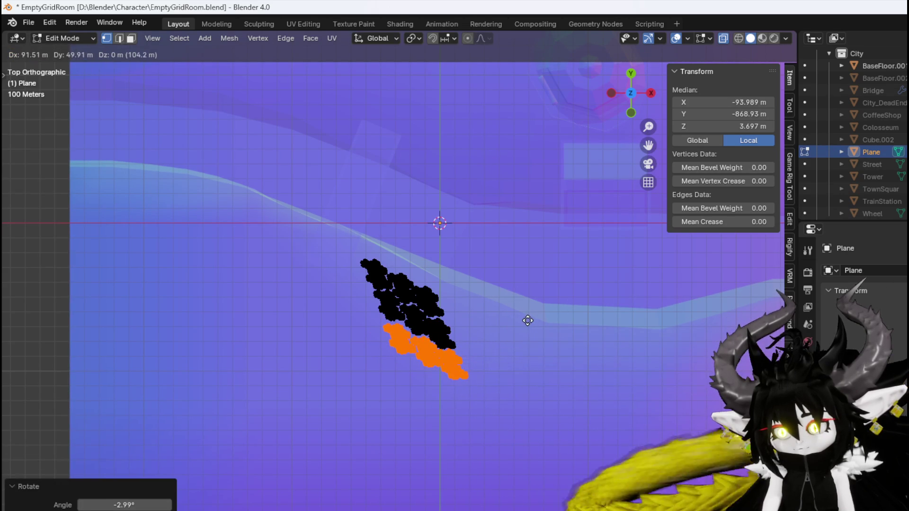
{"action": "left_click", "coordinate": [527, 320]}
Duplicate the whole mesh twice, placing the copies along the diagonal to the right
{"action": "key", "text": "a"}
{"action": "key", "text": "shift+d"}
{"action": "left_click", "coordinate": [408, 246]}
{"action": "key", "text": "shift+d"}
{"action": "left_click", "coordinate": [489, 283]}
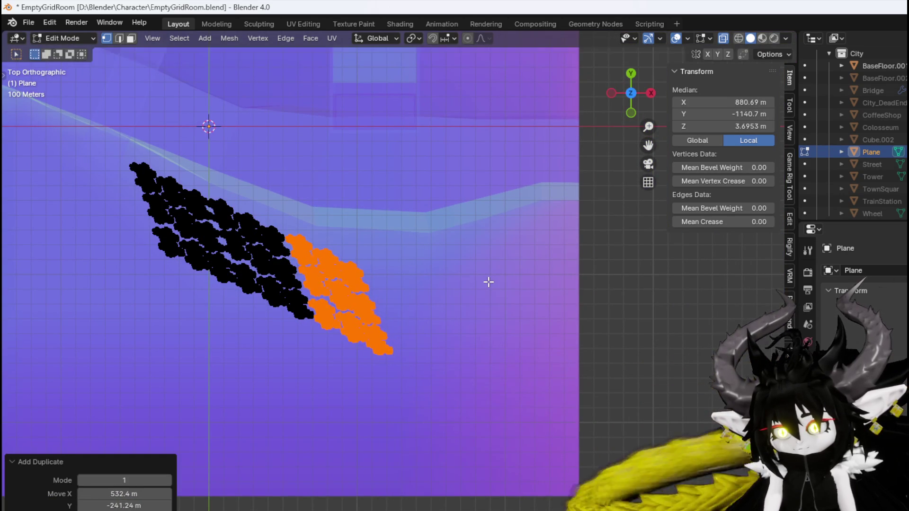
Add slightly rotated copies to the right and below the fragment band
{"action": "key", "text": "shift+d"}
{"action": "left_click", "coordinate": [562, 291]}
{"action": "key", "text": "r"}
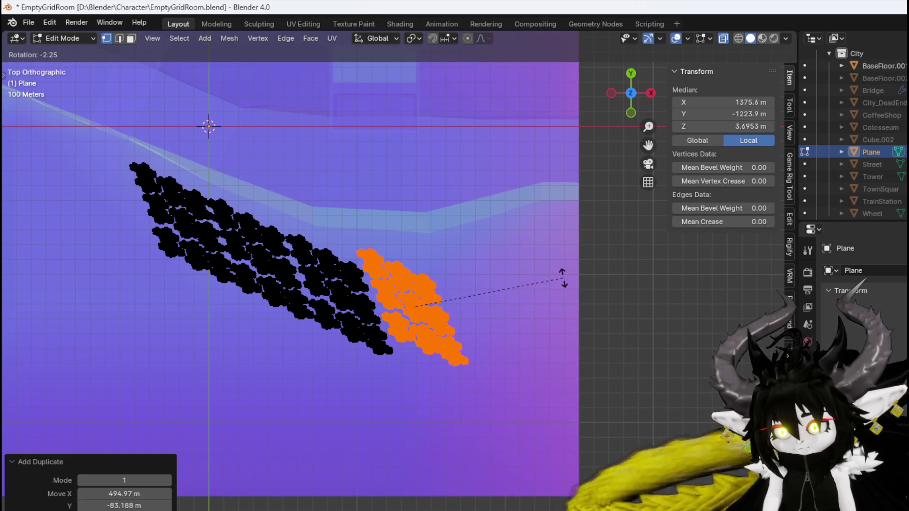
{"action": "left_click", "coordinate": [563, 288]}
{"action": "key", "text": "shift+d"}
{"action": "left_click", "coordinate": [646, 270]}
{"action": "key", "text": "shift+d"}
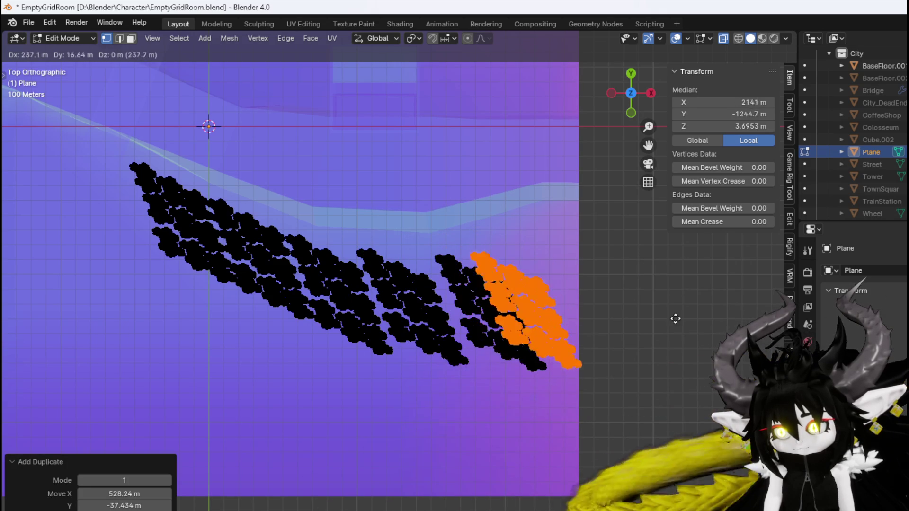
{"action": "left_click", "coordinate": [664, 393]}
{"action": "key", "text": "r"}
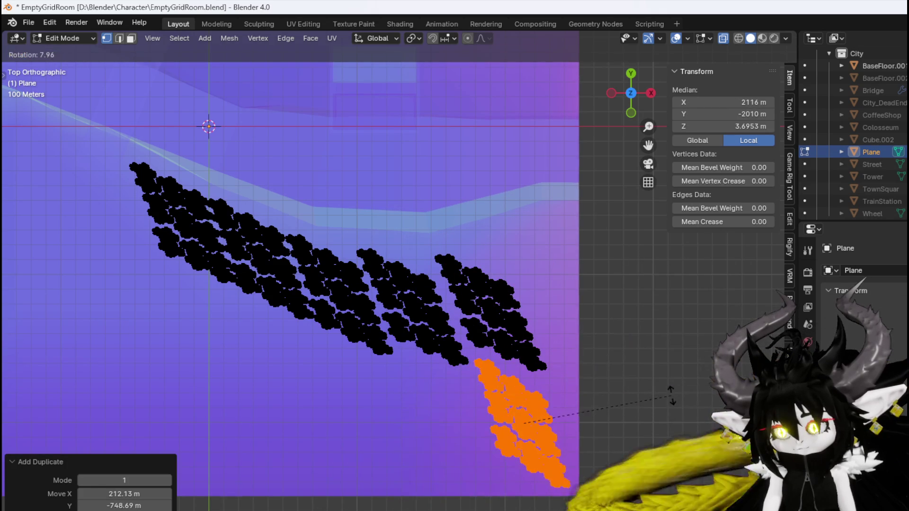
{"action": "left_click", "coordinate": [665, 390]}
{"action": "key", "text": "g"}
{"action": "left_click", "coordinate": [667, 386]}
Place a rotated cluster copy on the left and reposition it several times
{"action": "key", "text": "shift+d"}
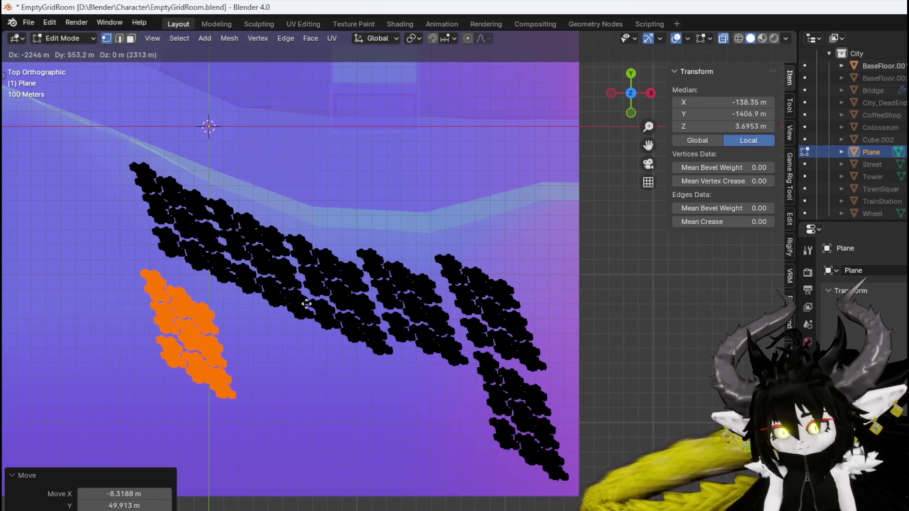
{"action": "left_click", "coordinate": [328, 303]}
{"action": "key", "text": "r"}
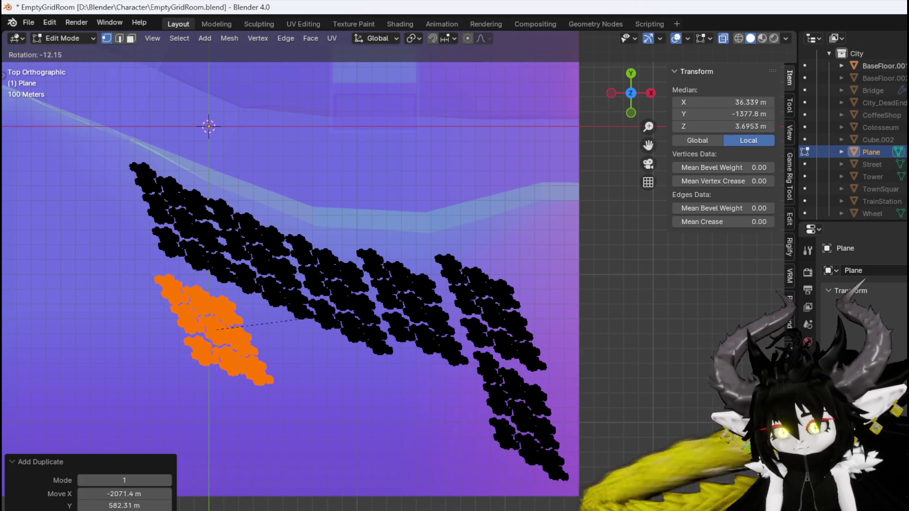
{"action": "left_click", "coordinate": [286, 310]}
{"action": "key", "text": "g"}
{"action": "left_click", "coordinate": [284, 307]}
{"action": "key", "text": "g"}
{"action": "left_click", "coordinate": [481, 379]}
{"action": "key", "text": "g"}
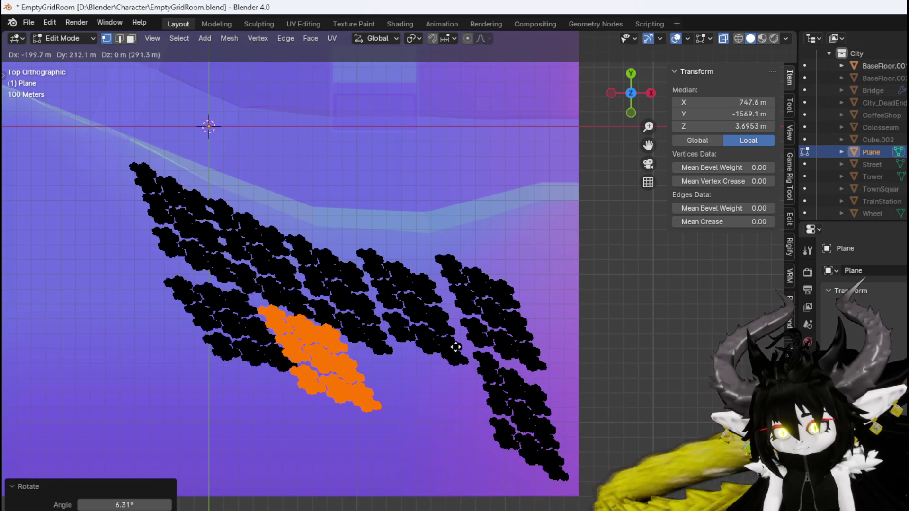
{"action": "left_click", "coordinate": [463, 355]}
{"action": "key", "text": "g"}
{"action": "left_click", "coordinate": [556, 408]}
Fill gaps with copies on the left, right and top right, rotating some steeper
{"action": "key", "text": "shift+d"}
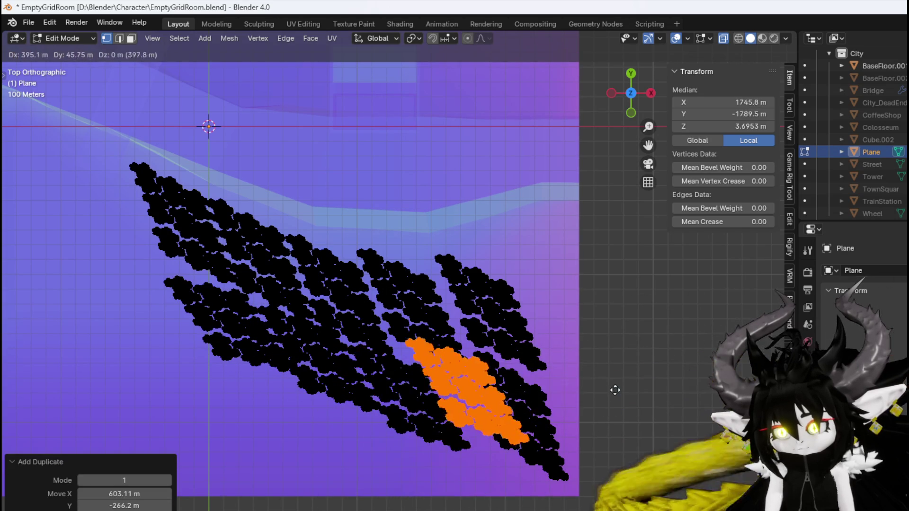
{"action": "left_click", "coordinate": [433, 407]}
{"action": "key", "text": "r"}
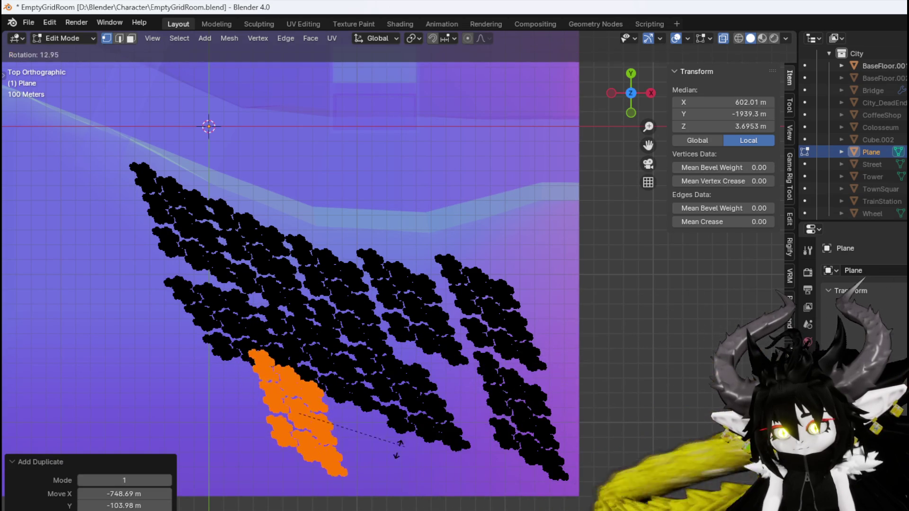
{"action": "left_click", "coordinate": [387, 453]}
{"action": "key", "text": "shift+d"}
{"action": "left_click", "coordinate": [440, 444]}
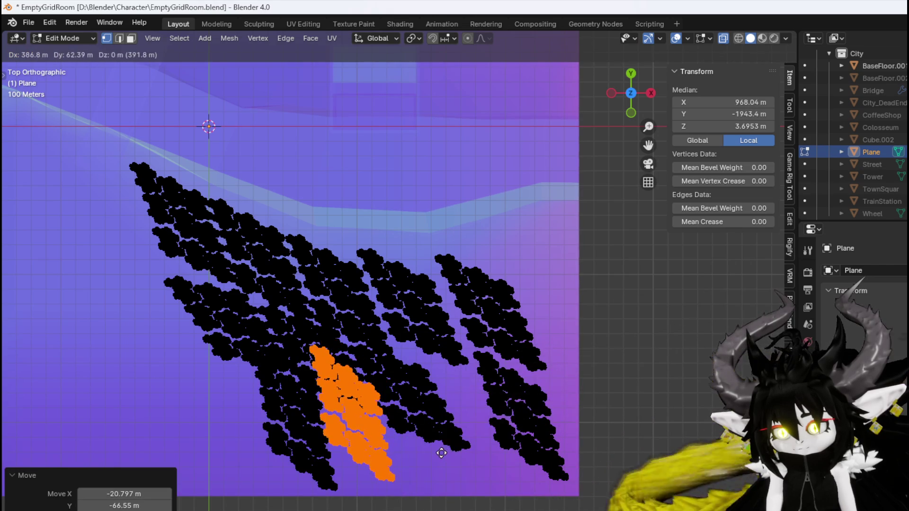
{"action": "key", "text": "shift+d"}
{"action": "left_click", "coordinate": [639, 353]}
{"action": "key", "text": "shift+d"}
{"action": "left_click", "coordinate": [626, 340]}
{"action": "key", "text": "r"}
{"action": "left_click", "coordinate": [494, 306]}
Add more cluster copies, rotating one flatter to fill the patch
{"action": "key", "text": "shift+d"}
{"action": "left_click", "coordinate": [494, 306]}
{"action": "key", "text": "r"}
{"action": "left_click", "coordinate": [512, 349]}
{"action": "key", "text": "shift+d"}
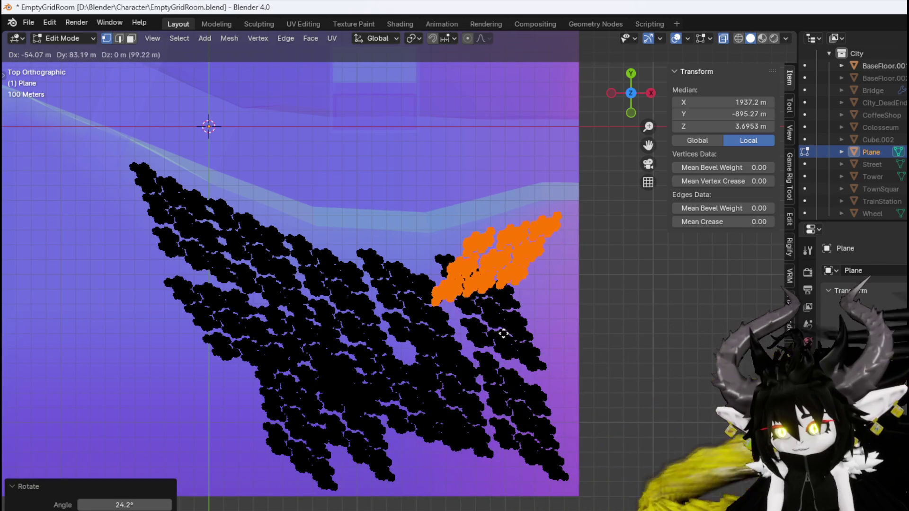
{"action": "left_click", "coordinate": [506, 355]}
Place a final rotated, moved copy, then box-select the left part of the field
{"action": "key", "text": "shift+d"}
{"action": "left_click", "coordinate": [516, 335]}
{"action": "key", "text": "r"}
{"action": "left_click", "coordinate": [571, 353]}
{"action": "key", "text": "g"}
{"action": "left_click", "coordinate": [601, 349]}
{"action": "scroll", "coordinate": [347, 336], "scroll_direction": "down", "scroll_amount": 3}
{"action": "mouse_move", "coordinate": [233, 462]}
{"action": "left_mouse_down"}
{"action": "mouse_move", "coordinate": [462, 229]}
{"action": "mouse_move", "coordinate": [359, 203]}
{"action": "mouse_move", "coordinate": [377, 199]}
{"action": "left_mouse_up"}
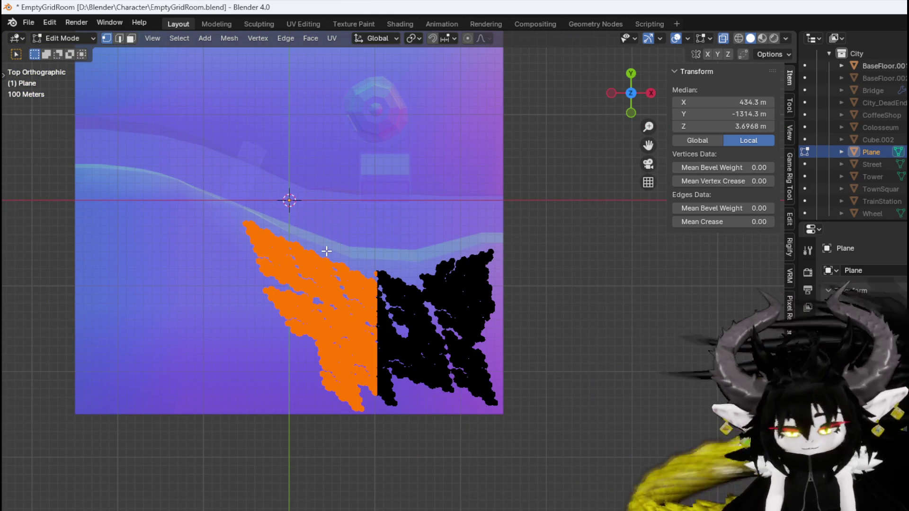
Select a linked fragment piece, move it left, rotate it and reposition it
{"action": "key", "text": "ctrl+l"}
{"action": "scroll", "coordinate": [355, 258], "scroll_direction": "left", "scroll_amount": 2}
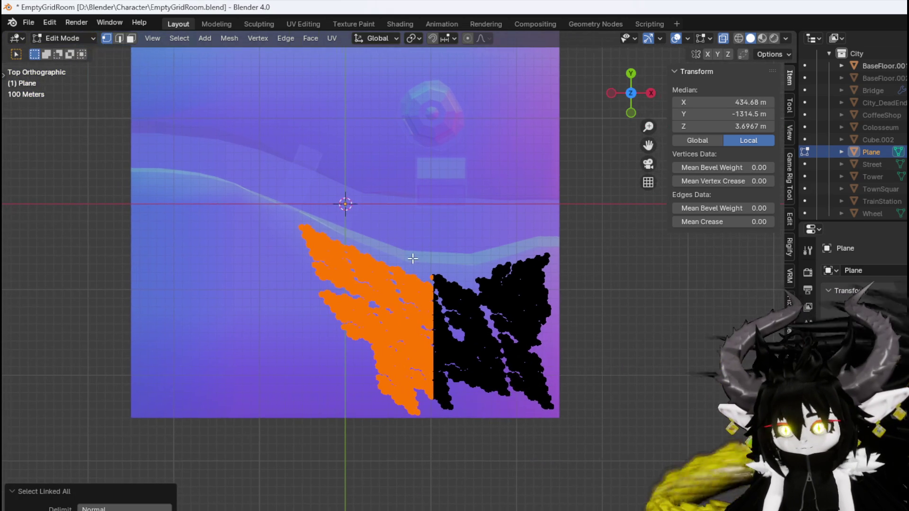
{"action": "key", "text": "g"}
{"action": "left_click", "coordinate": [260, 264]}
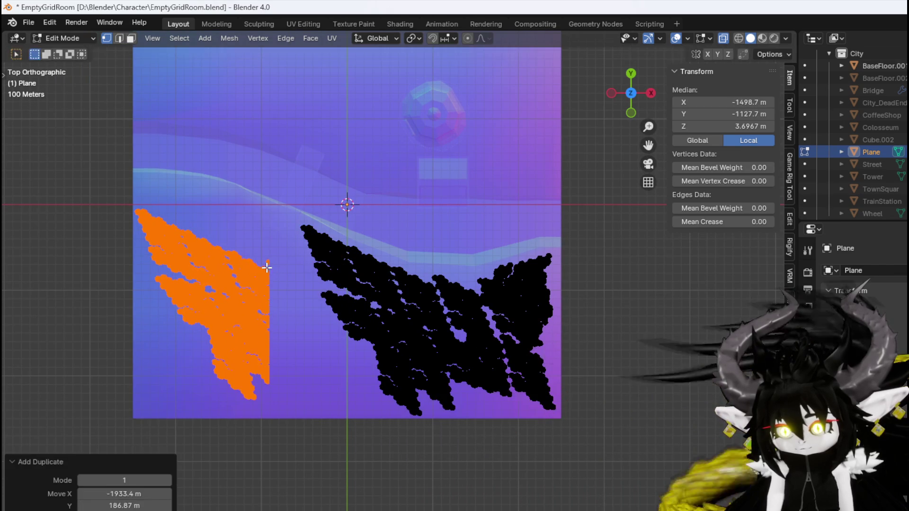
{"action": "key", "text": "r"}
{"action": "left_click", "coordinate": [338, 329]}
{"action": "key", "text": "g"}
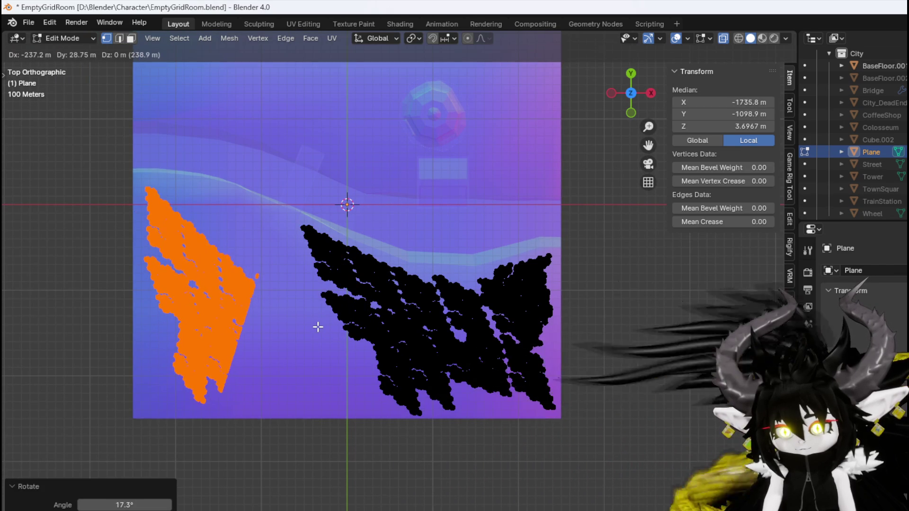
{"action": "left_click", "coordinate": [317, 327]}
Box-select a small fragment piece and duplicate it twice into a small, rotated cluster
{"action": "scroll", "coordinate": [223, 310], "scroll_direction": "up", "scroll_amount": 3}
{"action": "scroll", "coordinate": [323, 319], "scroll_direction": "left", "scroll_amount": 2}
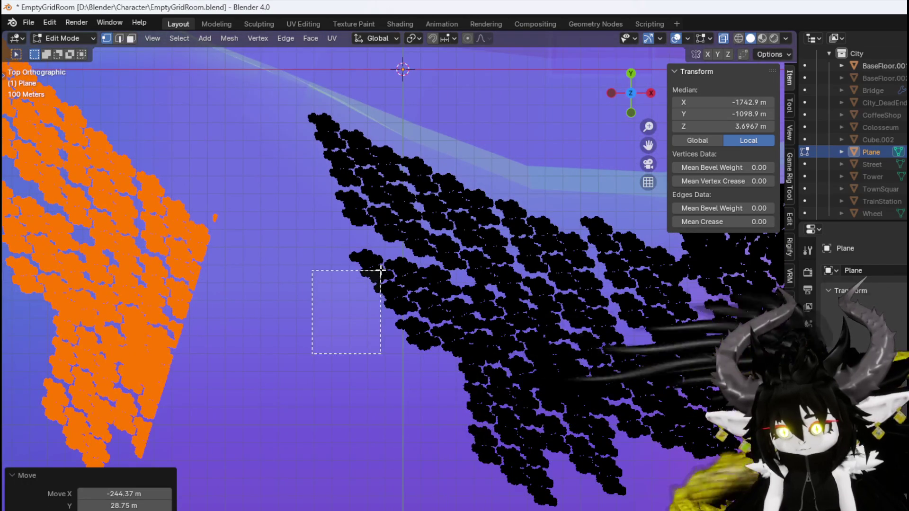
{"action": "left_click_drag", "start_coordinate": [384, 247], "coordinate": [383, 248]}
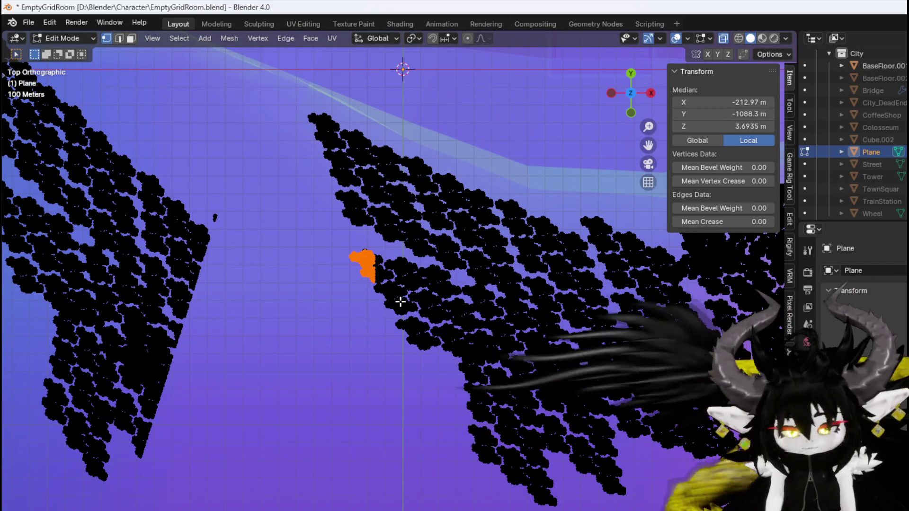
{"action": "key", "text": "shift+d"}
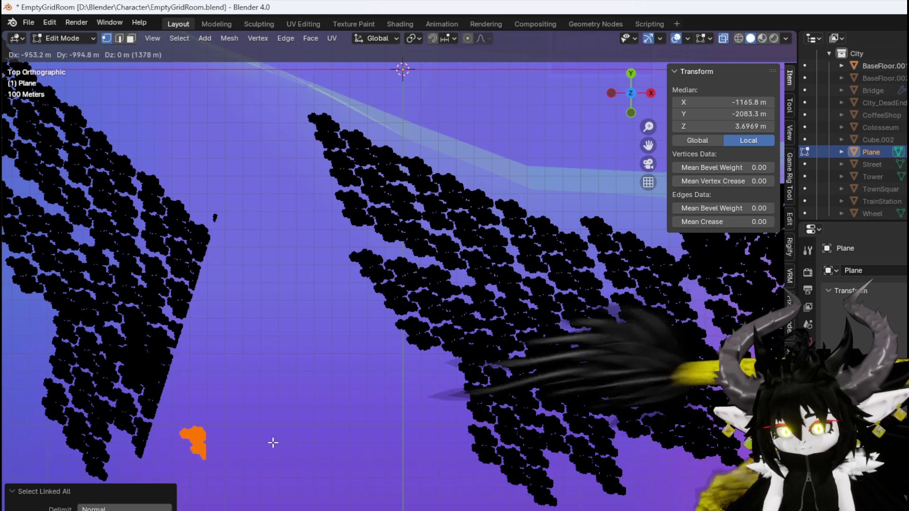
{"action": "left_click", "coordinate": [273, 441]}
{"action": "key", "text": "r"}
{"action": "key", "text": "g"}
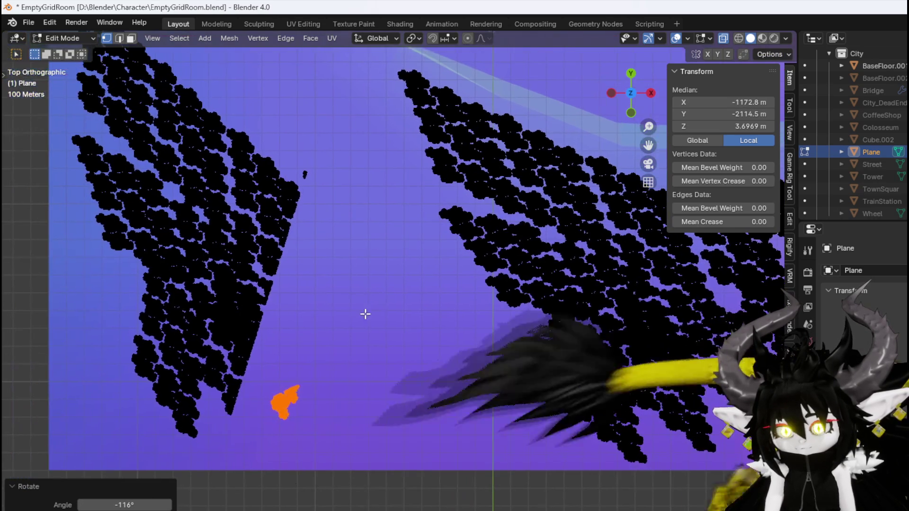
{"action": "left_click", "coordinate": [329, 338]}
{"action": "key", "text": "shift+d"}
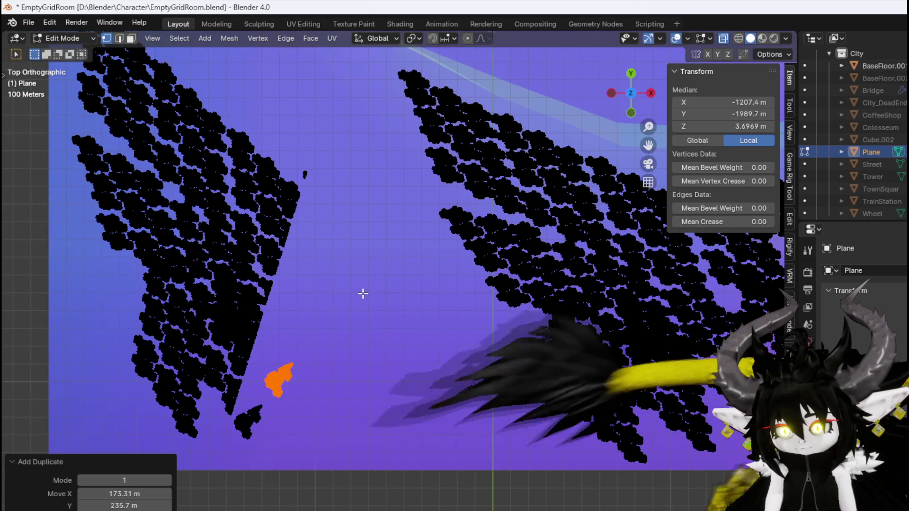
{"action": "left_click", "coordinate": [352, 271]}
{"action": "scroll", "coordinate": [226, 400], "scroll_direction": "up", "scroll_amount": 5}
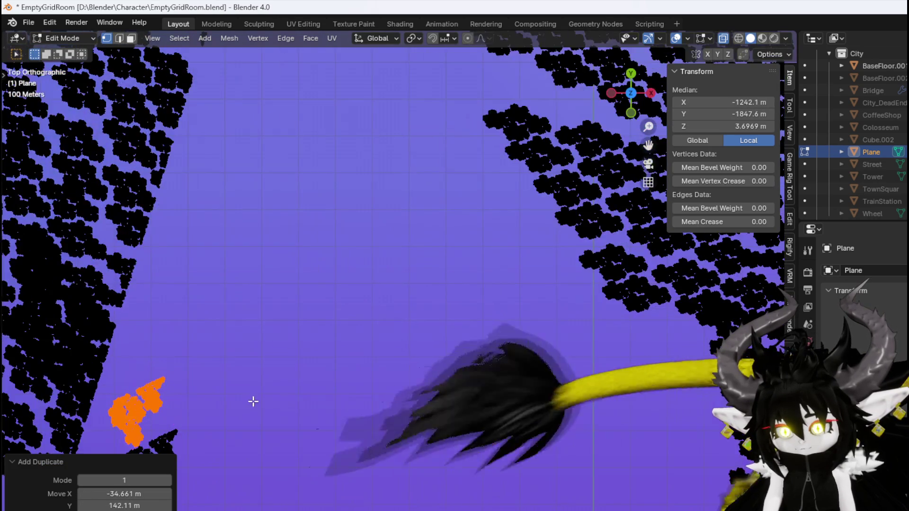
{"action": "scroll", "coordinate": [257, 253], "scroll_direction": "up", "scroll_amount": 5}
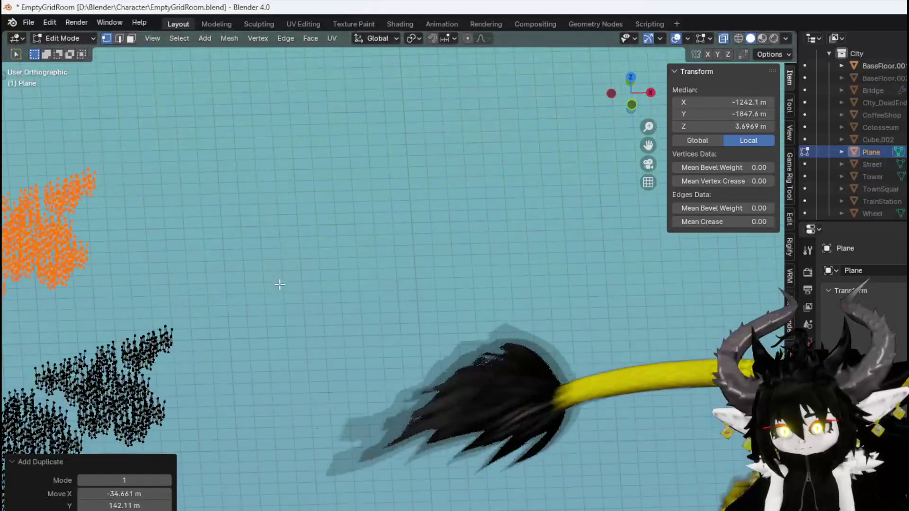
{"action": "scroll", "coordinate": [211, 295], "scroll_direction": "down", "scroll_amount": 5}
In top view, select a small fragment with its linked geometry and shift it slightly
{"action": "key", "text": "KP_7"}
{"action": "scroll", "coordinate": [331, 307], "scroll_direction": "down", "scroll_amount": 2}
{"action": "scroll", "coordinate": [259, 300], "scroll_direction": "up", "scroll_amount": 6}
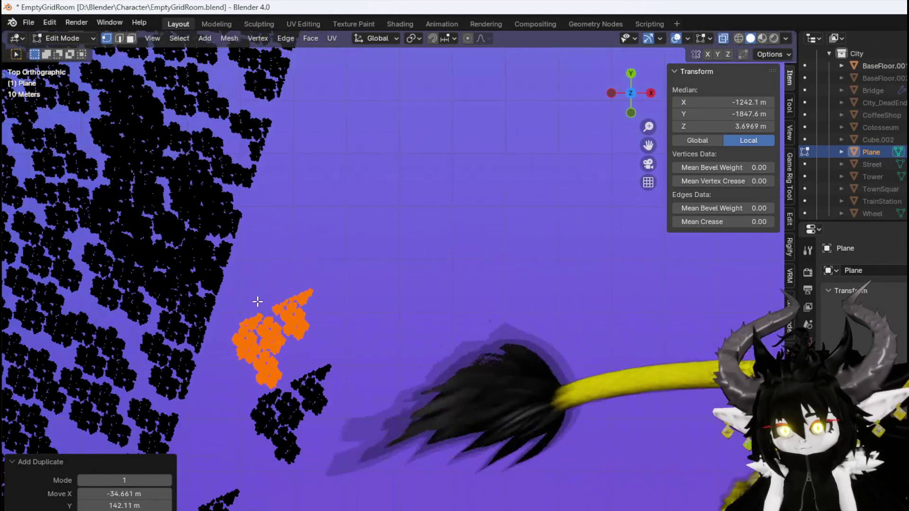
{"action": "scroll", "coordinate": [323, 322], "scroll_direction": "up", "scroll_amount": 2}
{"action": "left_click_drag", "start_coordinate": [250, 373], "coordinate": [217, 325]}
{"action": "left_click_drag", "start_coordinate": [214, 279], "coordinate": [212, 272]}
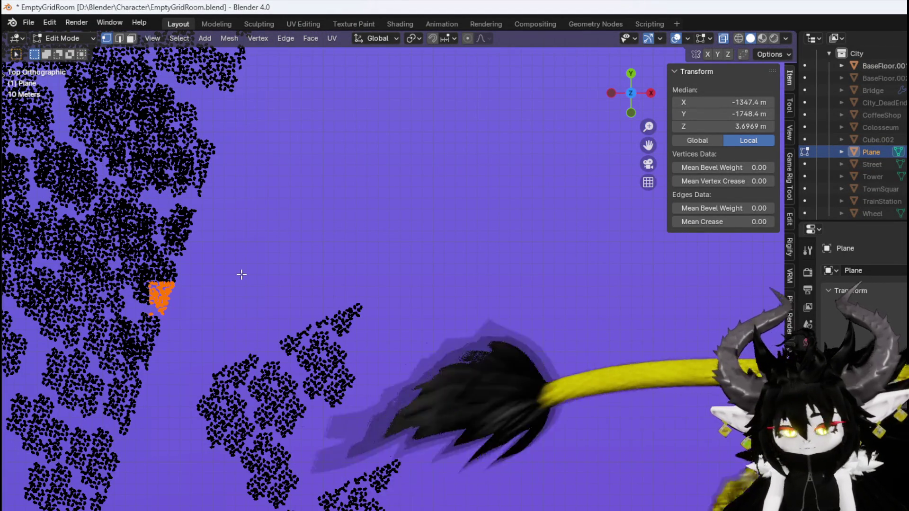
{"action": "key", "text": "ctrl+l"}
{"action": "key", "text": "g"}
{"action": "left_click", "coordinate": [266, 282]}
Nudge another linked fragment and a thin fragment strip to the right
{"action": "left_click_drag", "start_coordinate": [238, 220], "coordinate": [168, 258]}
{"action": "key", "text": "ctrl+l"}
{"action": "key", "text": "g"}
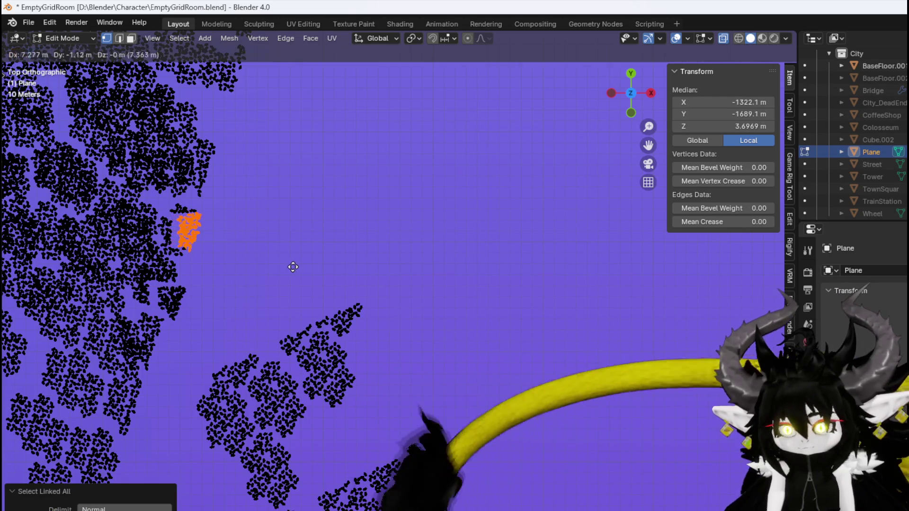
{"action": "left_click", "coordinate": [294, 265]}
{"action": "left_click_drag", "start_coordinate": [232, 324], "coordinate": [247, 271]}
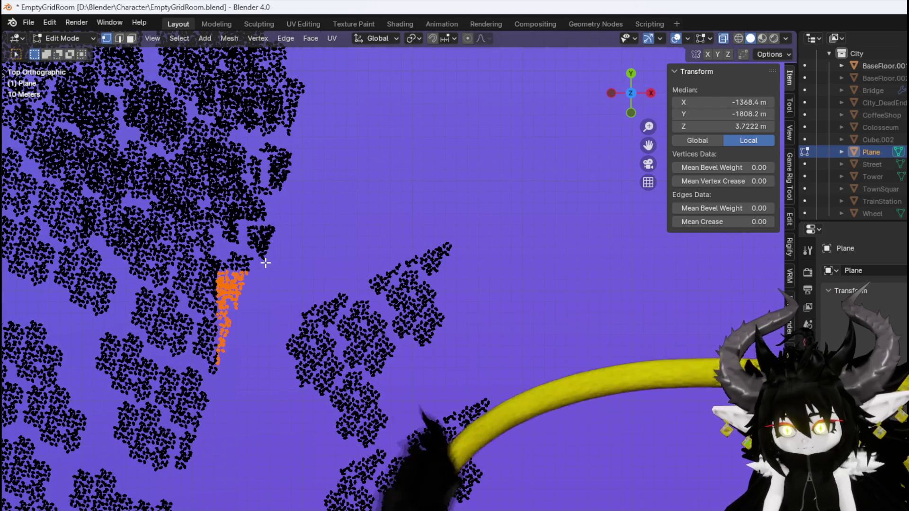
{"action": "key", "text": "g"}
{"action": "left_click", "coordinate": [312, 281]}
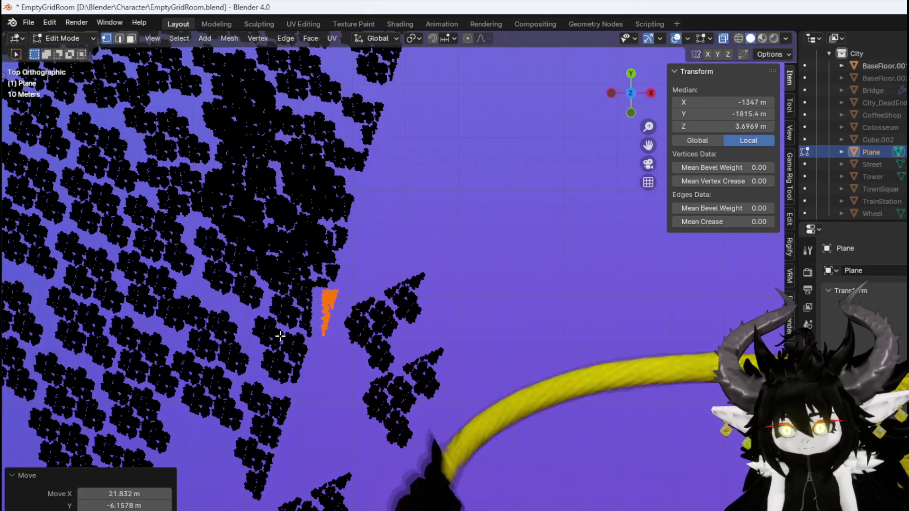
Select a small linked cluster and place two duplicates, one up-left and one down-right
{"action": "left_click_drag", "start_coordinate": [392, 385], "coordinate": [392, 380]}
{"action": "key", "text": "ctrl+l"}
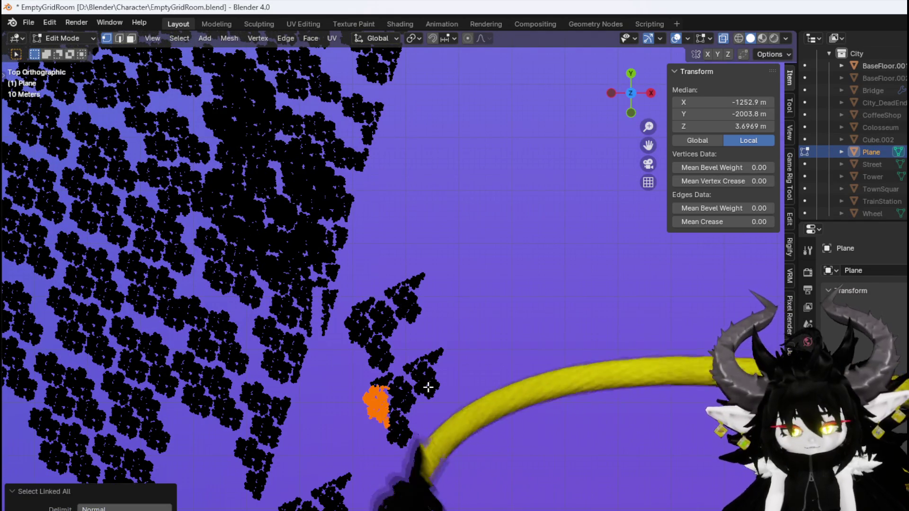
{"action": "key", "text": "shift+d"}
{"action": "left_click", "coordinate": [346, 338]}
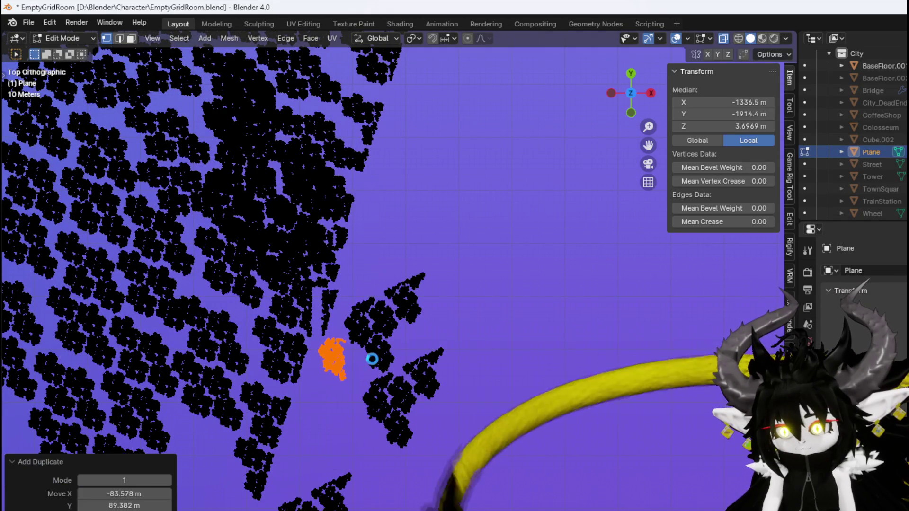
{"action": "key", "text": "shift+d"}
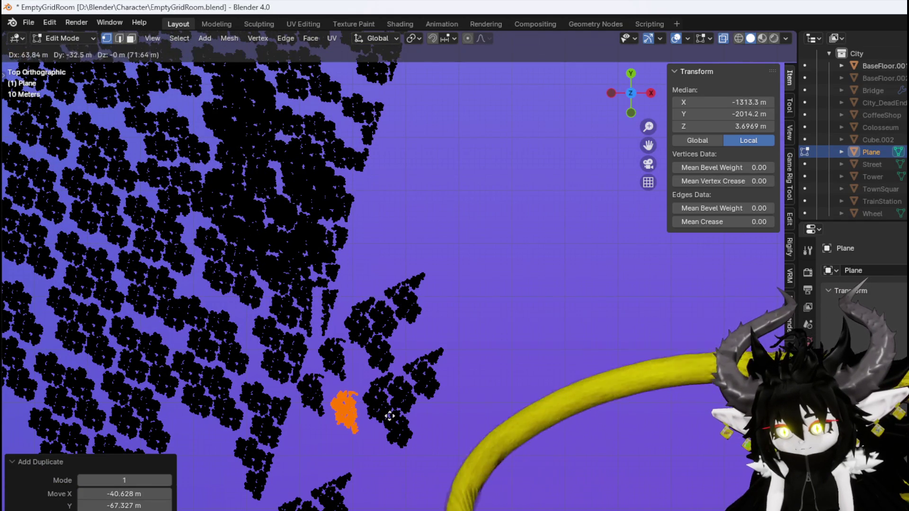
{"action": "left_click", "coordinate": [381, 400]}
Rotate the second copy and fine-tune its position in the gap between clusters
{"action": "key", "text": "r"}
{"action": "left_click", "coordinate": [355, 374]}
{"action": "key", "text": "g"}
{"action": "left_click", "coordinate": [382, 350]}
{"action": "key", "text": "g"}
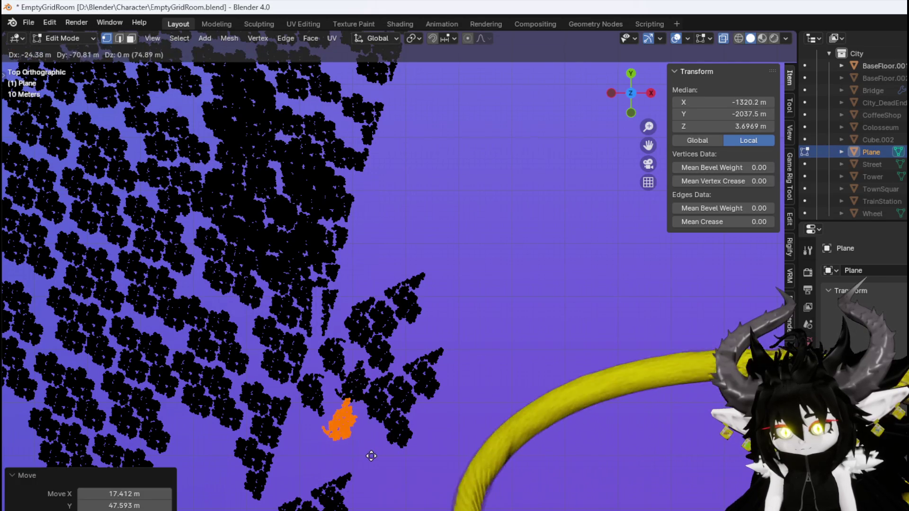
{"action": "left_click", "coordinate": [371, 456]}
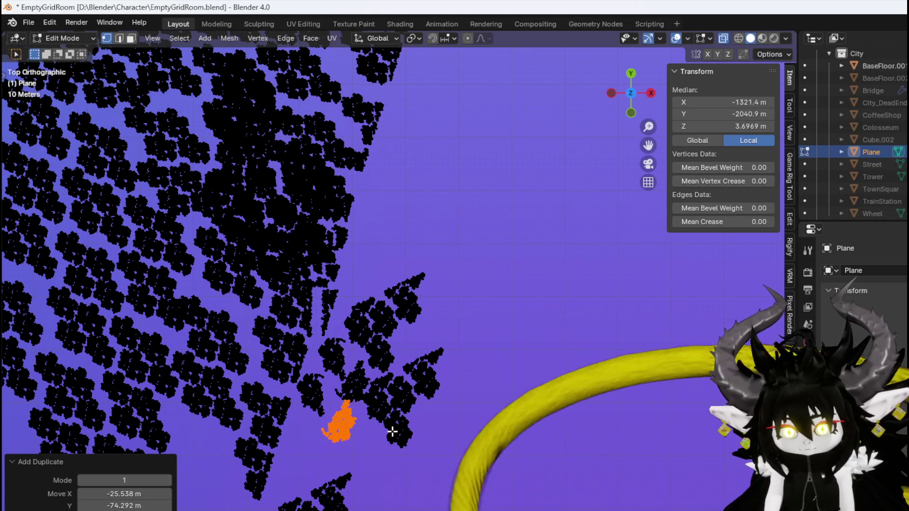
{"action": "key", "text": "g"}
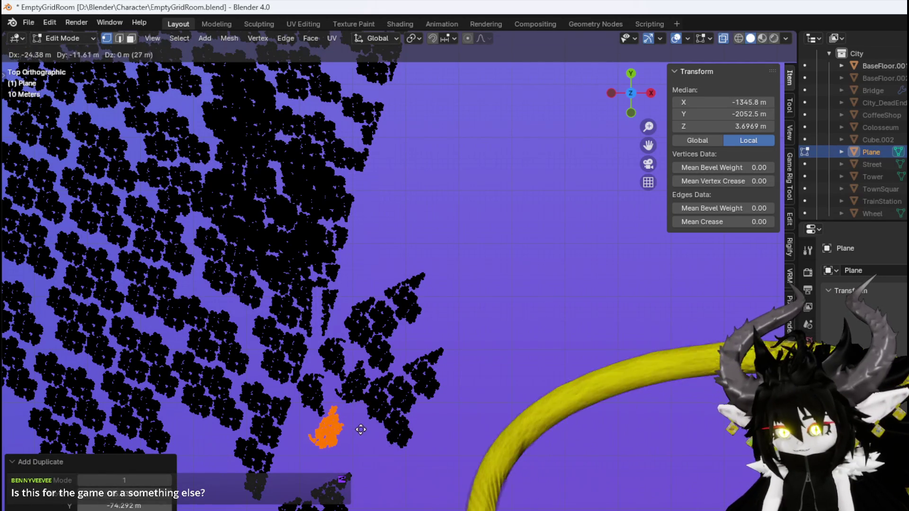
{"action": "left_click", "coordinate": [361, 429]}
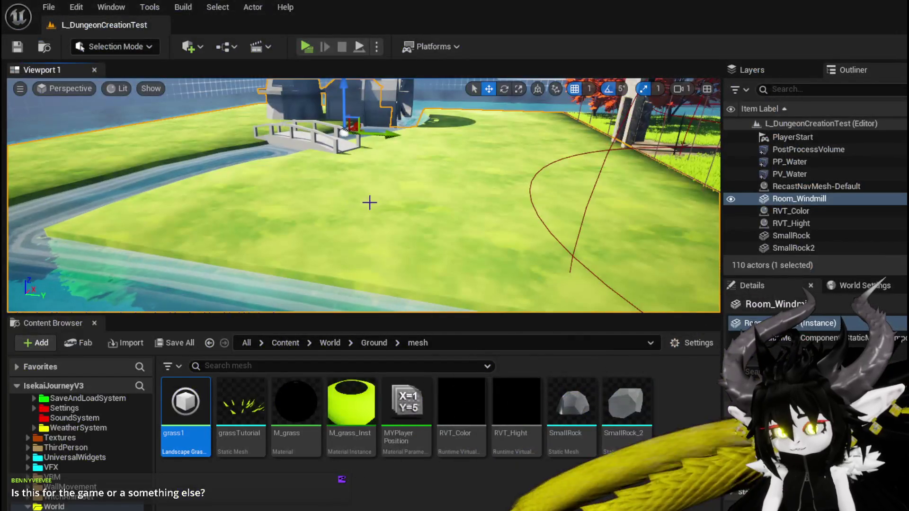
Dismiss the Room_Windmill actor menu and adjust the level view
{"action": "right_click", "coordinate": [341, 195]}
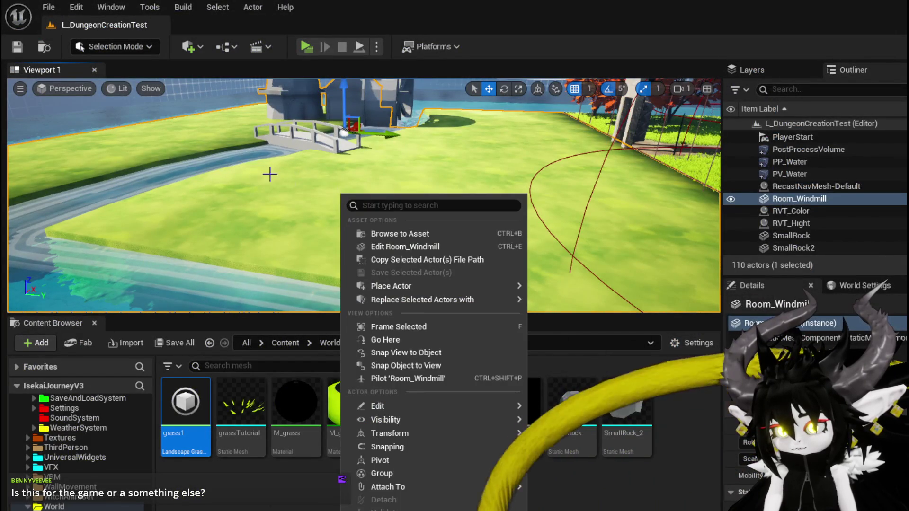
{"action": "left_click", "coordinate": [297, 178]}
{"action": "scroll", "coordinate": [405, 198], "scroll_direction": "up", "scroll_amount": 2}
{"action": "scroll", "coordinate": [454, 171], "scroll_direction": "up", "scroll_amount": 1}
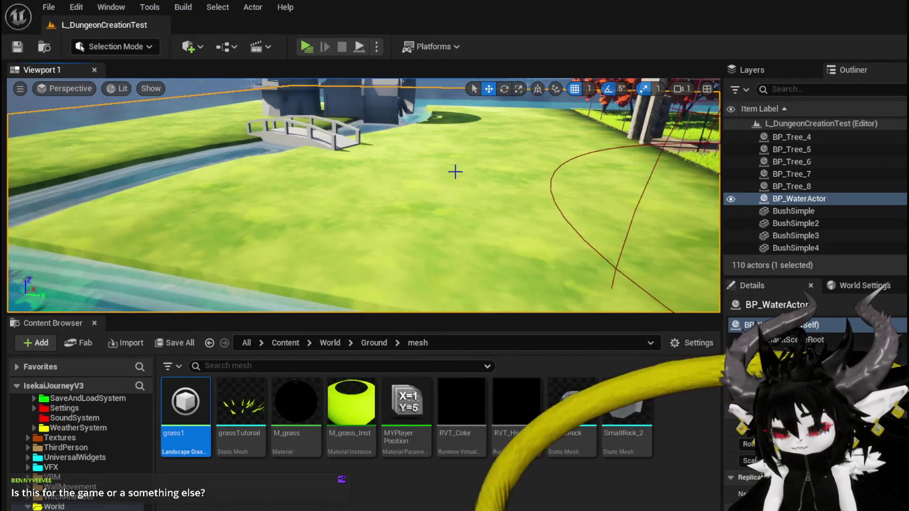
{"action": "key", "text": "Right"}
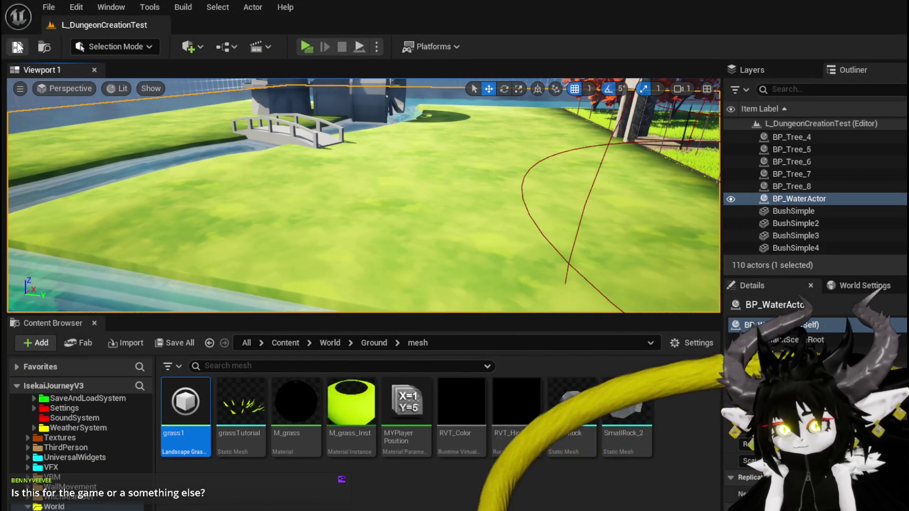
{"action": "key", "text": "Down"}
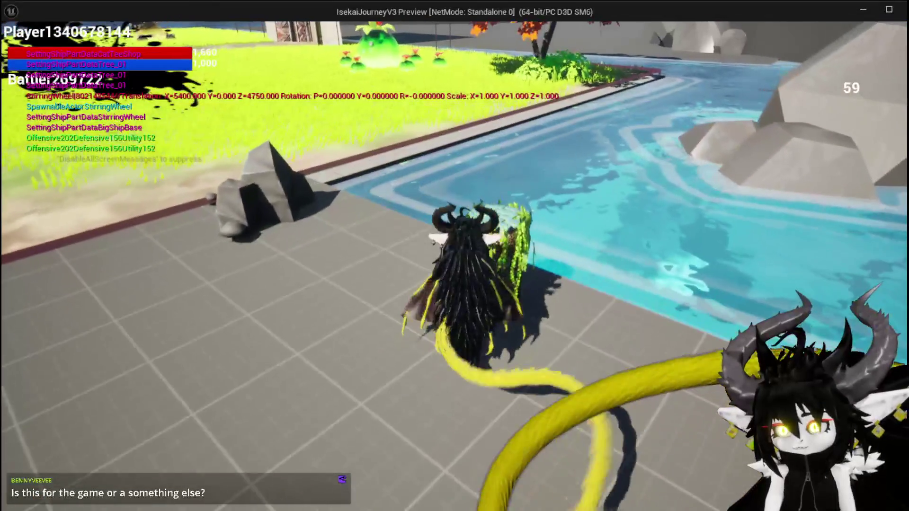
Play-test the level, travelling to the MarketPlace and jumping toward the bridge, then stop
{"action": "key", "text": "space"}
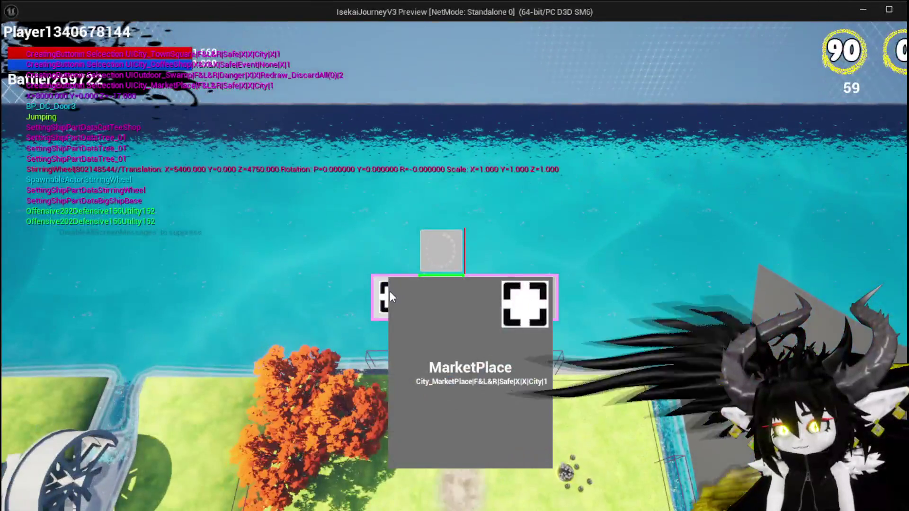
{"action": "left_click", "coordinate": [390, 291]}
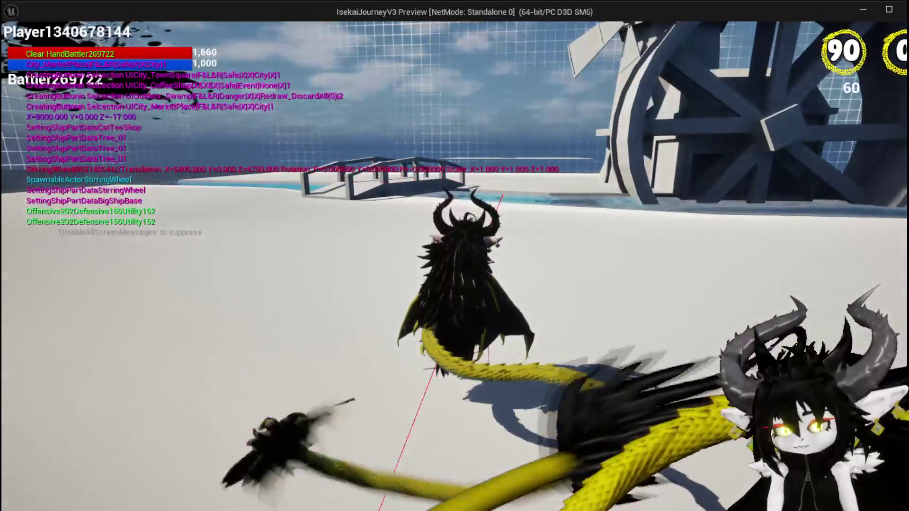
{"action": "key", "text": "space"}
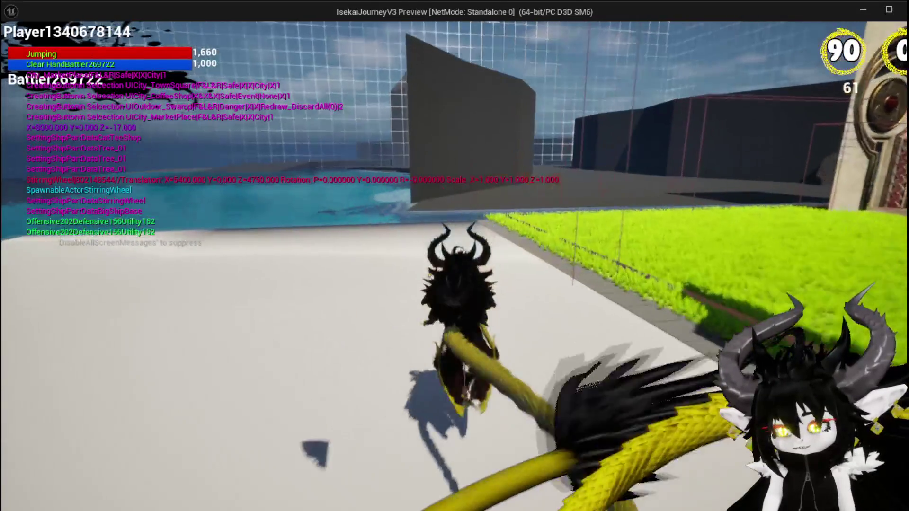
{"action": "key", "text": "space"}
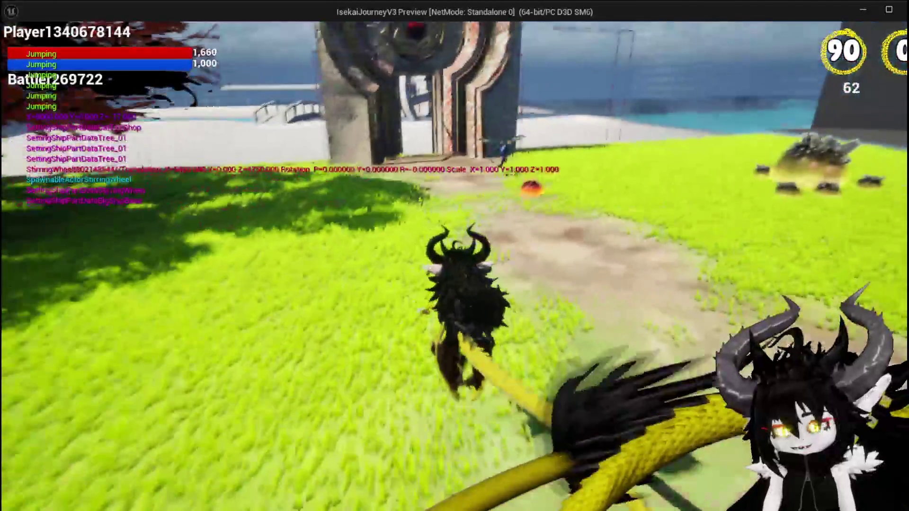
{"action": "key", "text": "Escape"}
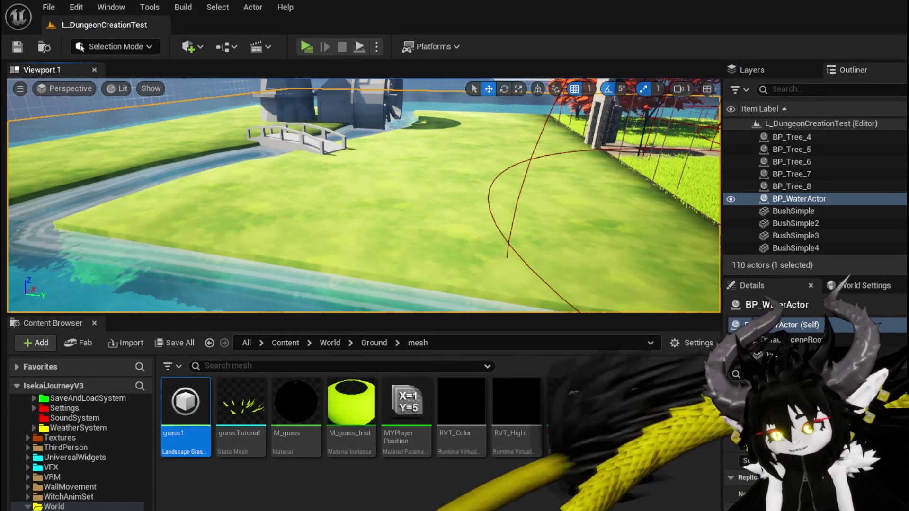
Glance at the M_GrassTile material editor, then return to Blender's view of the plane
{"action": "key", "text": "alt+Tab"}
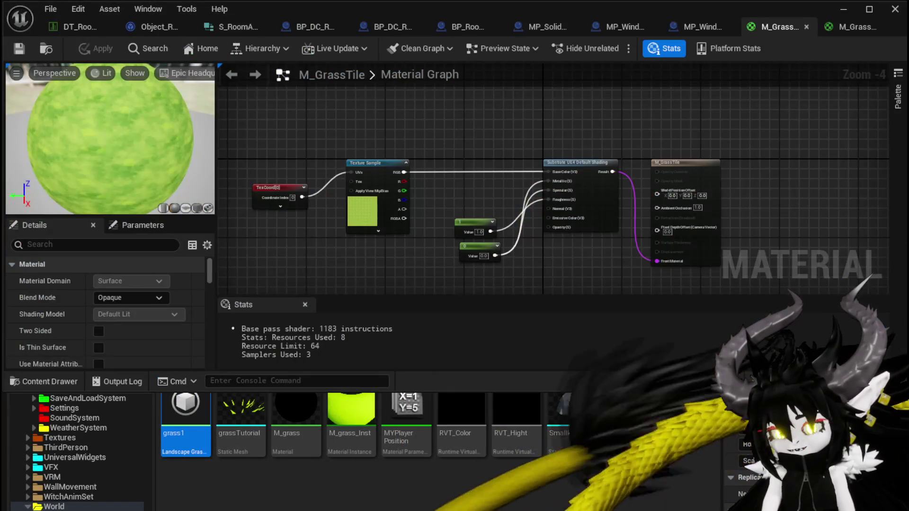
{"action": "key", "text": "alt+Tab"}
{"action": "scroll", "coordinate": [394, 308], "scroll_direction": "down", "scroll_amount": 4}
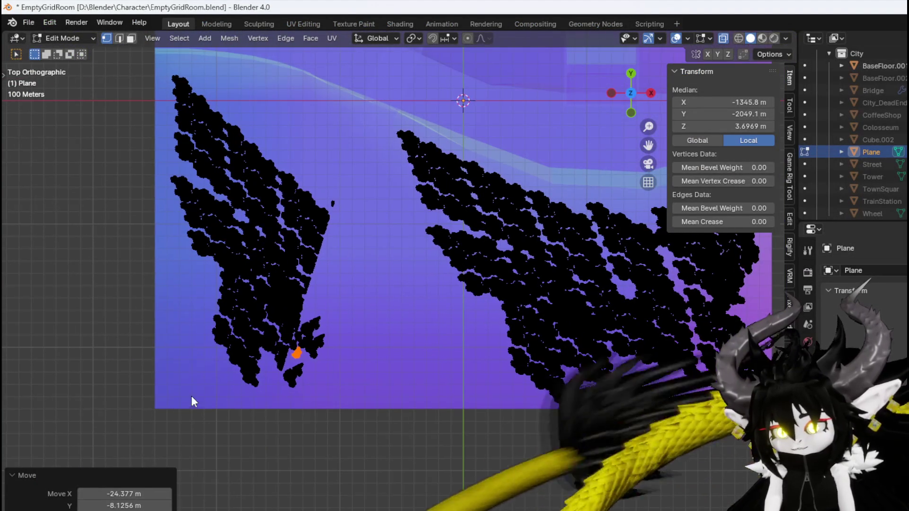
Duplicate the bottom piece of the left cluster with its linked geometry and rotate the copy
{"action": "left_click_drag", "start_coordinate": [191, 397], "coordinate": [369, 308]}
{"action": "key", "text": "ctrl+l"}
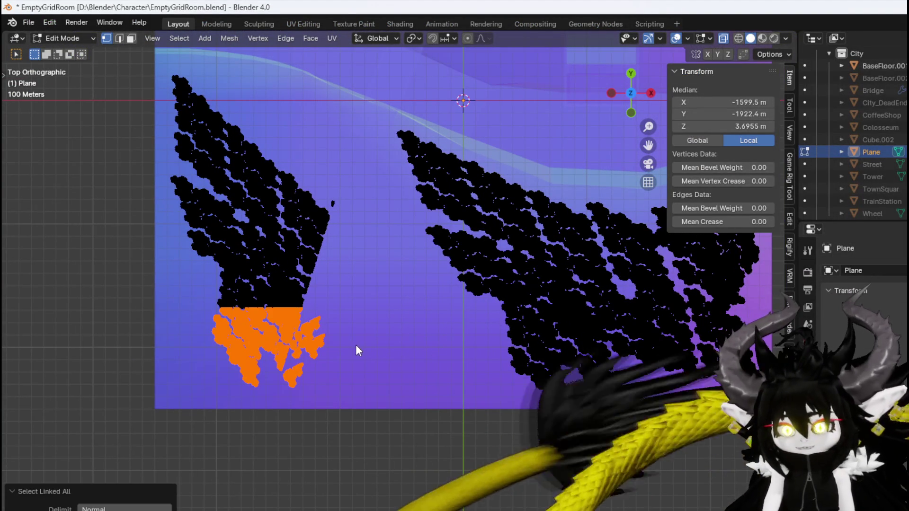
{"action": "key", "text": "shift+d"}
{"action": "left_click", "coordinate": [421, 310]}
{"action": "key", "text": "r"}
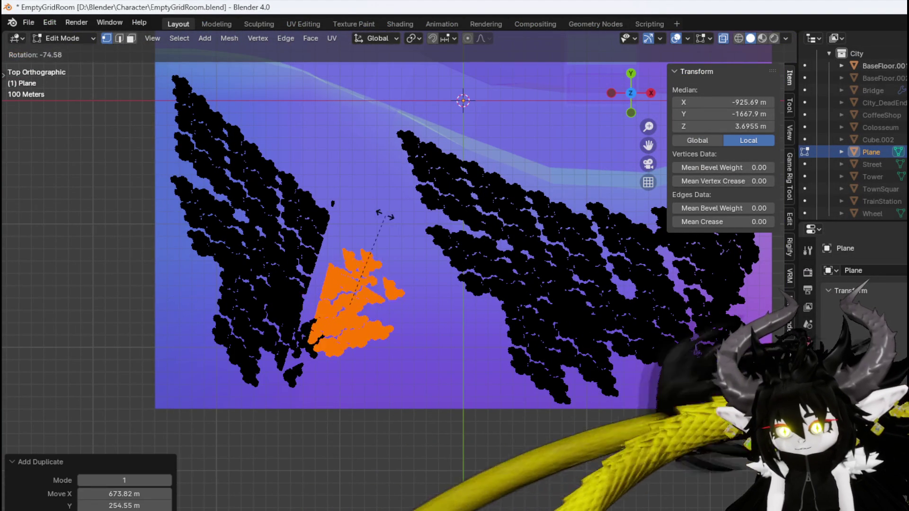
{"action": "left_click", "coordinate": [368, 214]}
{"action": "key", "text": "g"}
{"action": "left_click", "coordinate": [376, 244]}
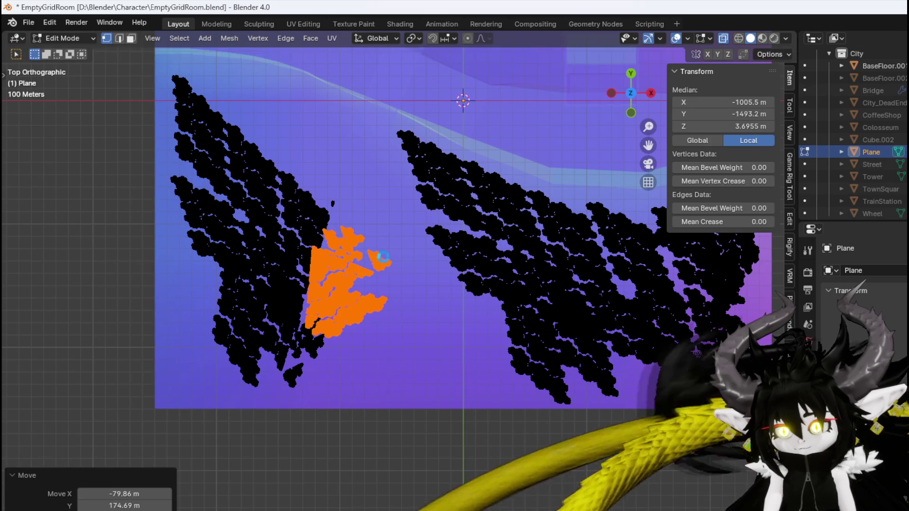
Move, rotate and tuck the copy up against the left cluster
{"action": "key", "text": "g"}
{"action": "left_click", "coordinate": [404, 300]}
{"action": "key", "text": "r"}
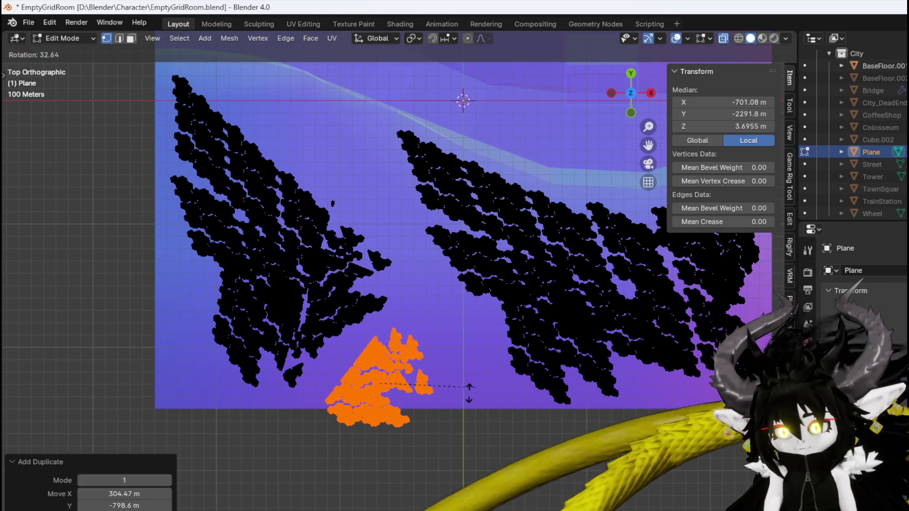
{"action": "left_click", "coordinate": [463, 397]}
{"action": "key", "text": "g"}
{"action": "left_click", "coordinate": [447, 368]}
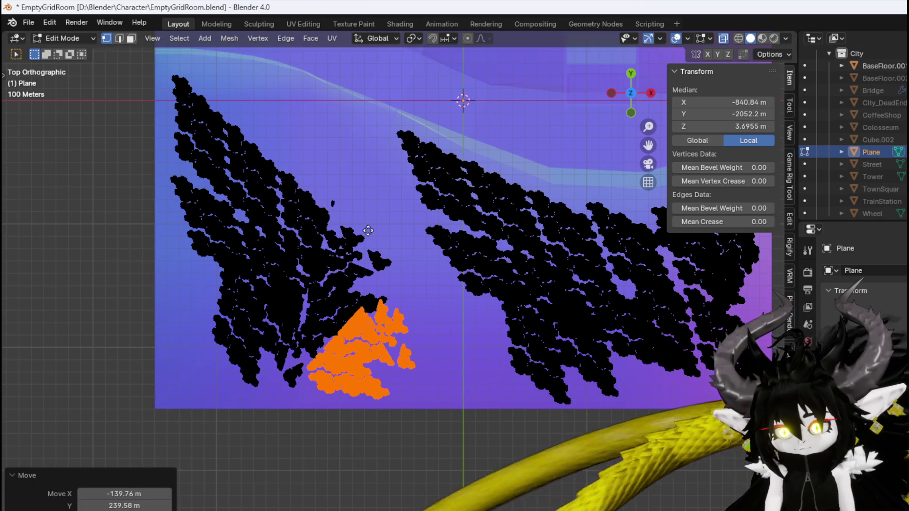
Add another rotated copy at the upper tip of the left cluster
{"action": "key", "text": "shift+d"}
{"action": "left_click", "coordinate": [353, 162]}
{"action": "key", "text": "r"}
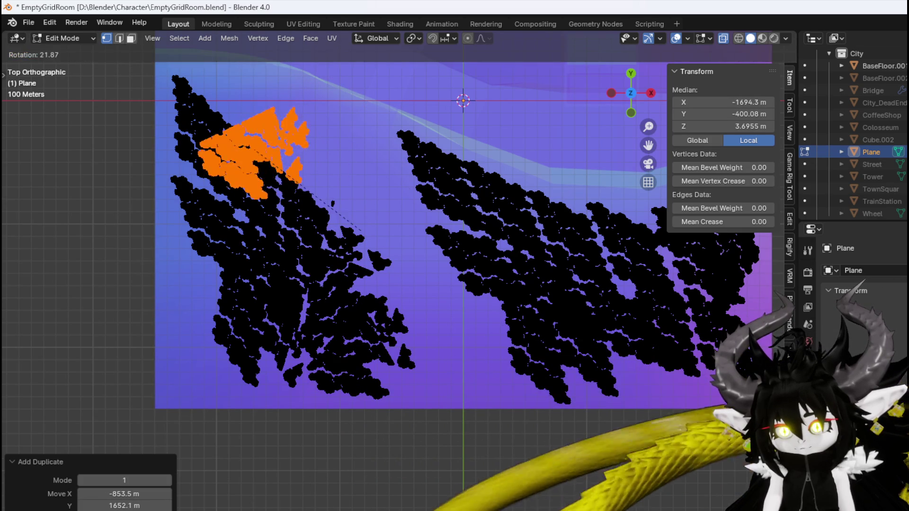
{"action": "left_click", "coordinate": [215, 244]}
{"action": "key", "text": "g"}
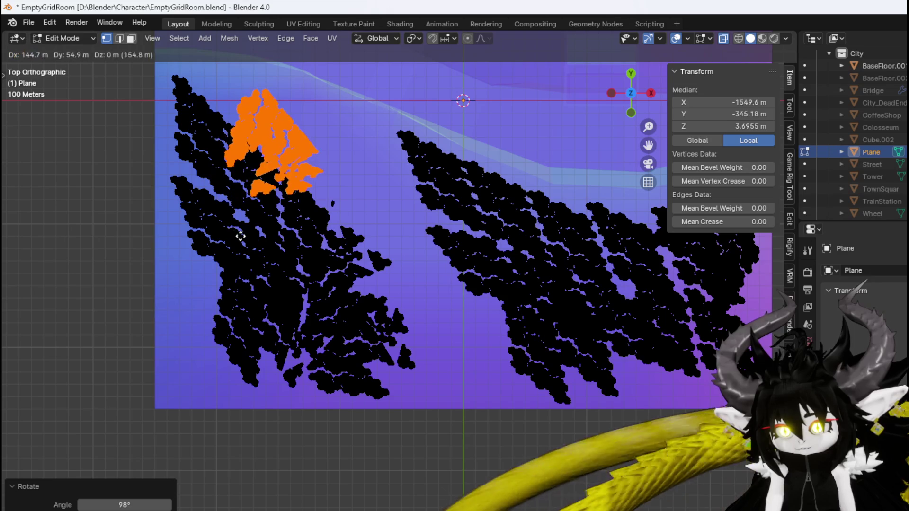
{"action": "left_click", "coordinate": [264, 244]}
{"action": "key", "text": "r"}
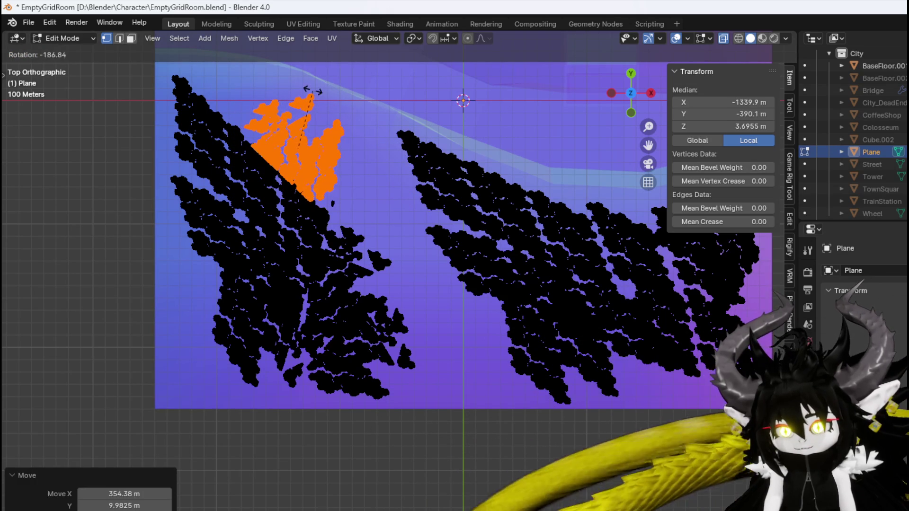
{"action": "left_click", "coordinate": [313, 92]}
{"action": "key", "text": "g"}
{"action": "left_click", "coordinate": [366, 141]}
{"action": "left_click_drag", "start_coordinate": [366, 140], "coordinate": [328, 386]}
Select the left fragment cluster and place a rotated copy in the plane's upper left
{"action": "scroll", "coordinate": [303, 328], "scroll_direction": "down", "scroll_amount": 3}
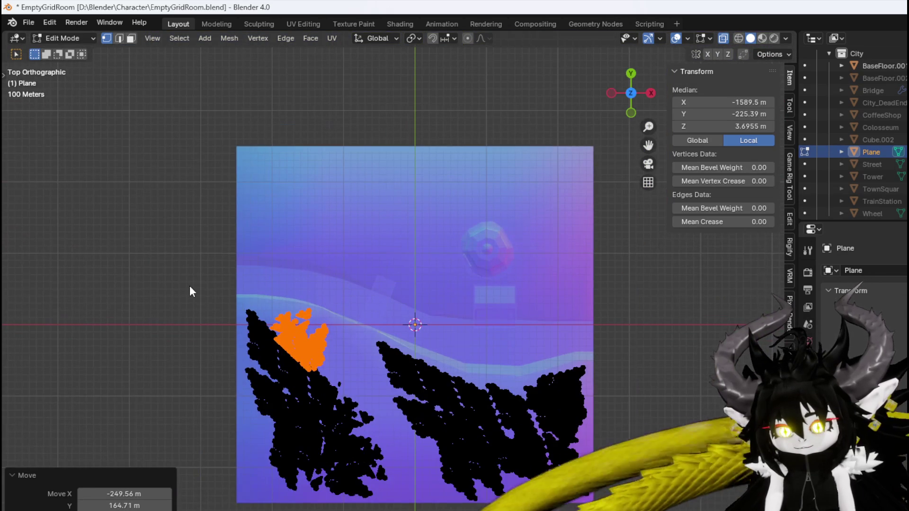
{"action": "mouse_move", "coordinate": [219, 304]}
{"action": "left_mouse_down"}
{"action": "mouse_move", "coordinate": [376, 493]}
{"action": "mouse_move", "coordinate": [367, 507]}
{"action": "left_mouse_up"}
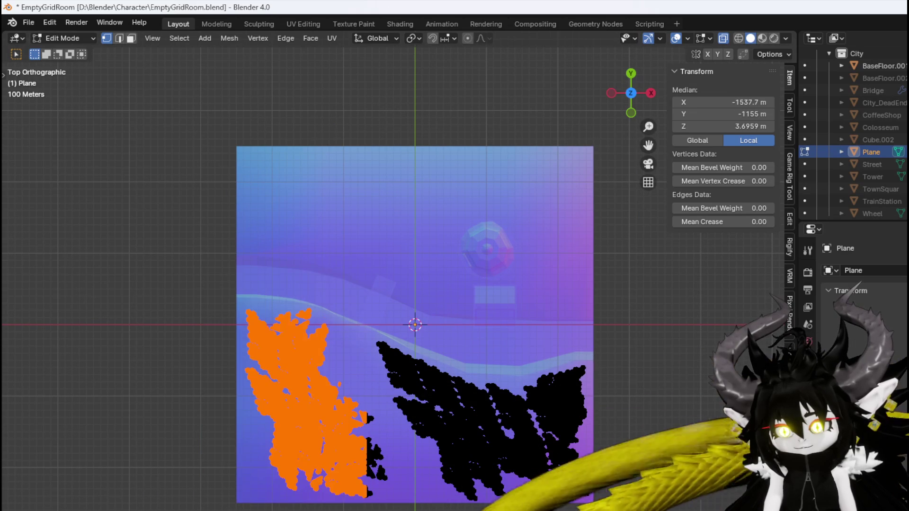
{"action": "left_click_drag", "start_coordinate": [377, 425], "coordinate": [384, 405]}
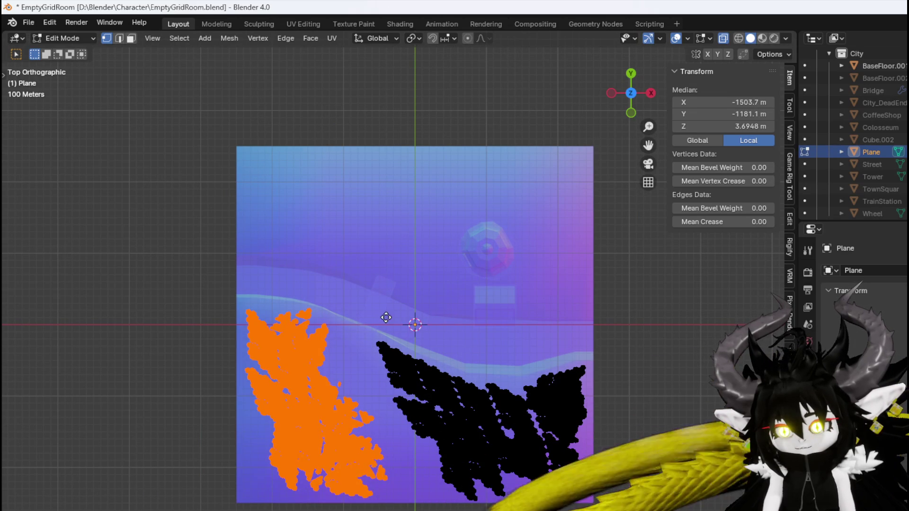
{"action": "key", "text": "g"}
{"action": "left_click", "coordinate": [415, 320]}
{"action": "key", "text": "r"}
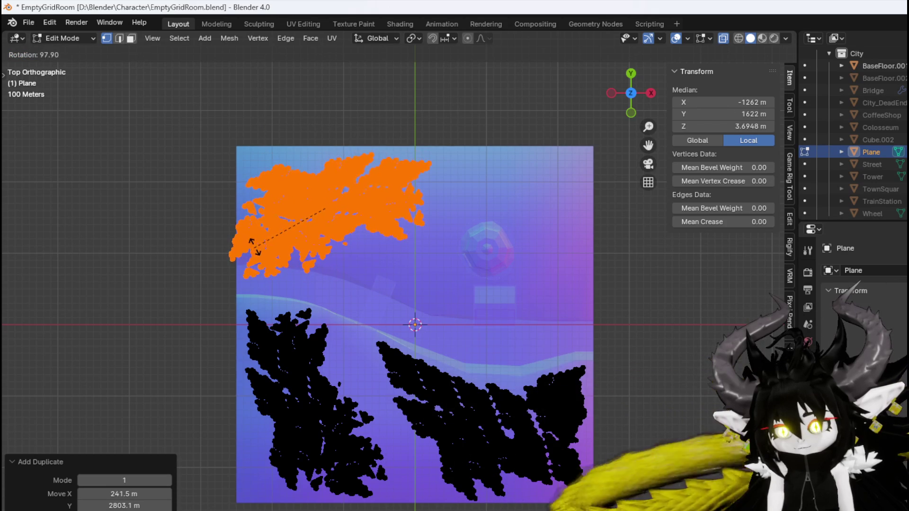
{"action": "left_click", "coordinate": [265, 235]}
{"action": "key", "text": "g"}
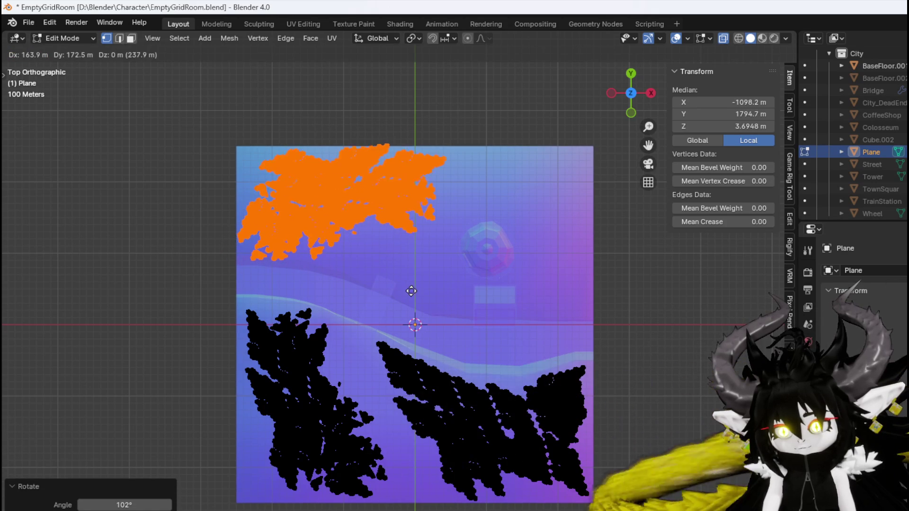
{"action": "left_click", "coordinate": [415, 290]}
{"action": "key", "text": "r"}
{"action": "left_click", "coordinate": [400, 296]}
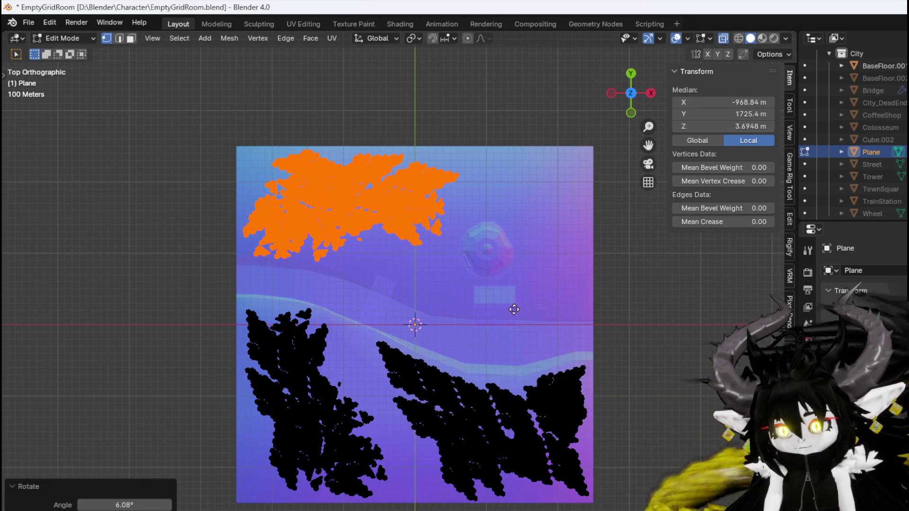
Place another rotated copy in the plane's upper right beside it
{"action": "key", "text": "g"}
{"action": "left_click", "coordinate": [615, 325]}
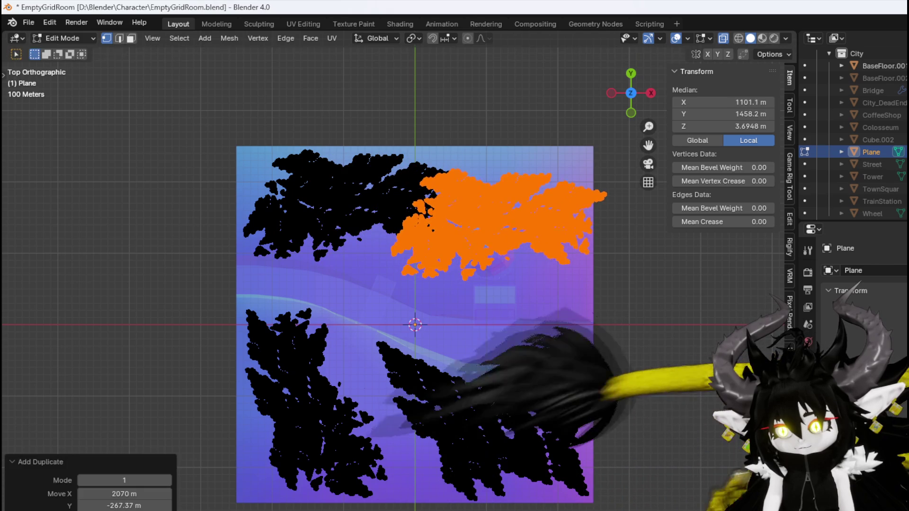
{"action": "key", "text": "r"}
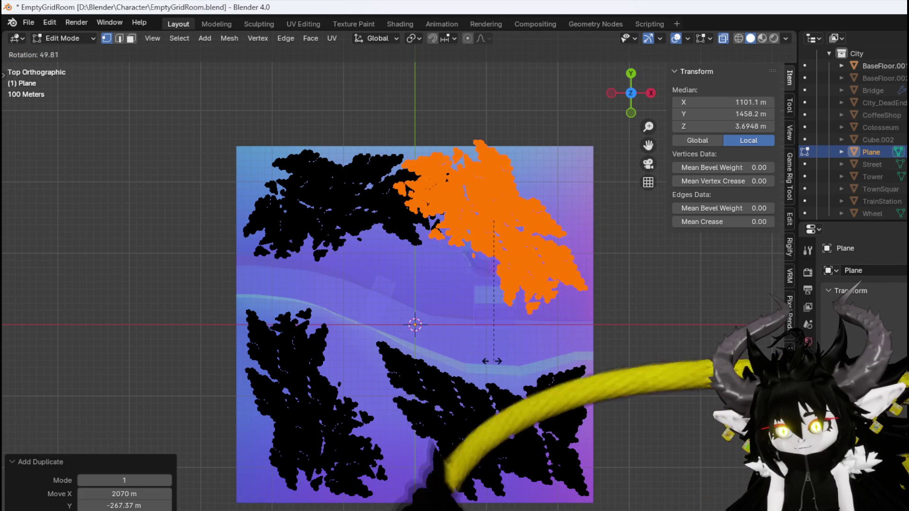
{"action": "left_click", "coordinate": [514, 361]}
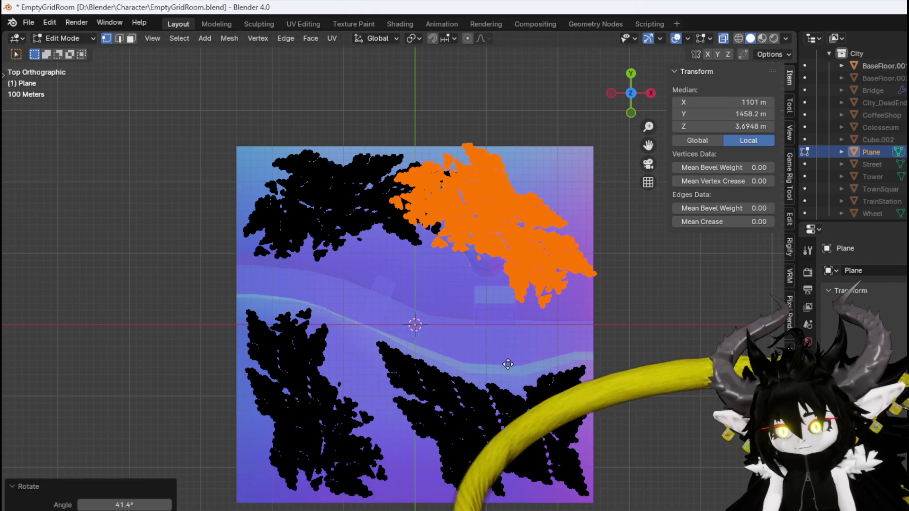
{"action": "key", "text": "g"}
{"action": "left_click", "coordinate": [503, 368]}
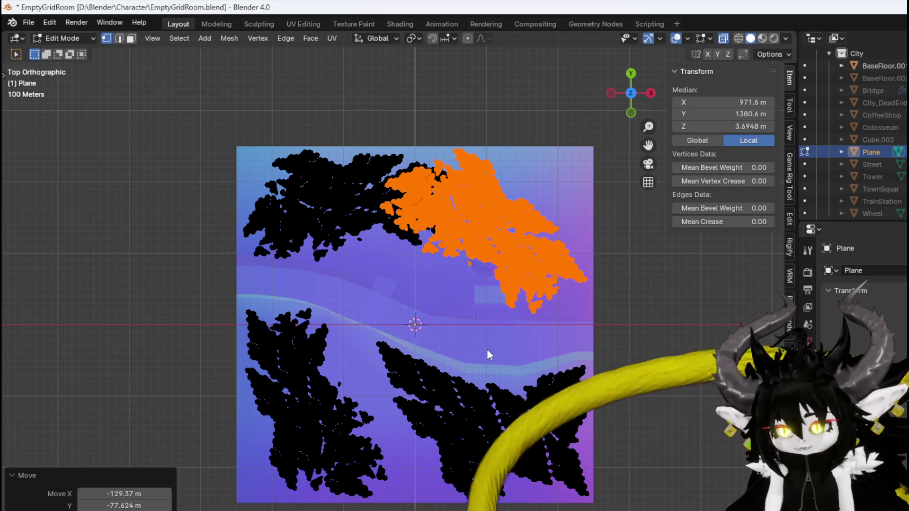
Save EmptyGridRoom.blend, then select all vertices and deselect them
{"action": "left_click", "coordinate": [27, 22]}
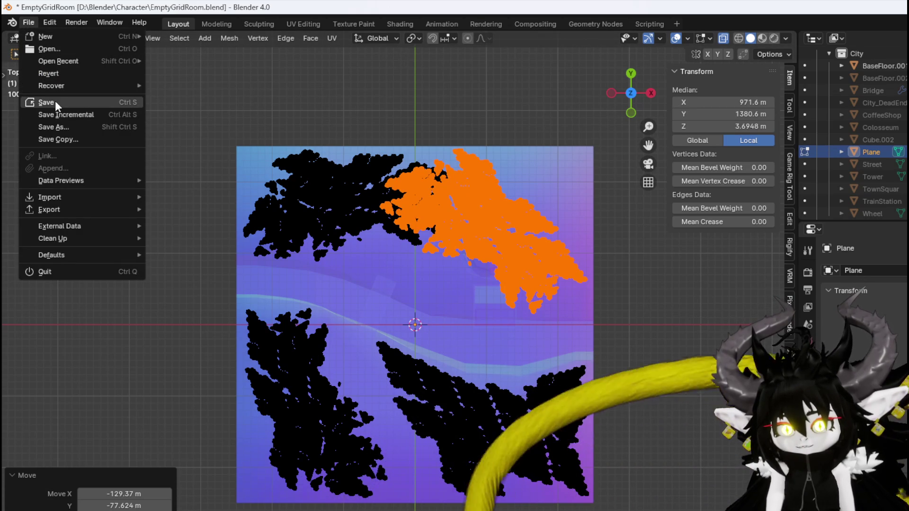
{"action": "left_click", "coordinate": [55, 102]}
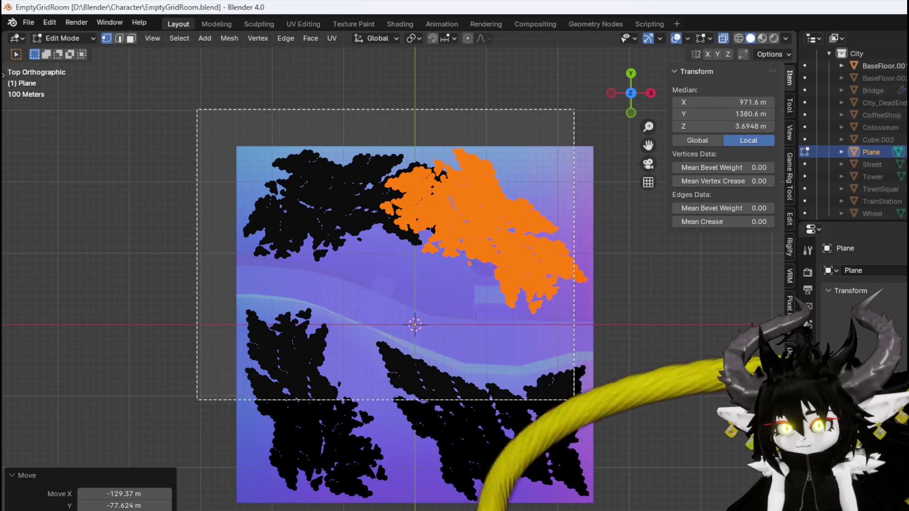
{"action": "key", "text": "a"}
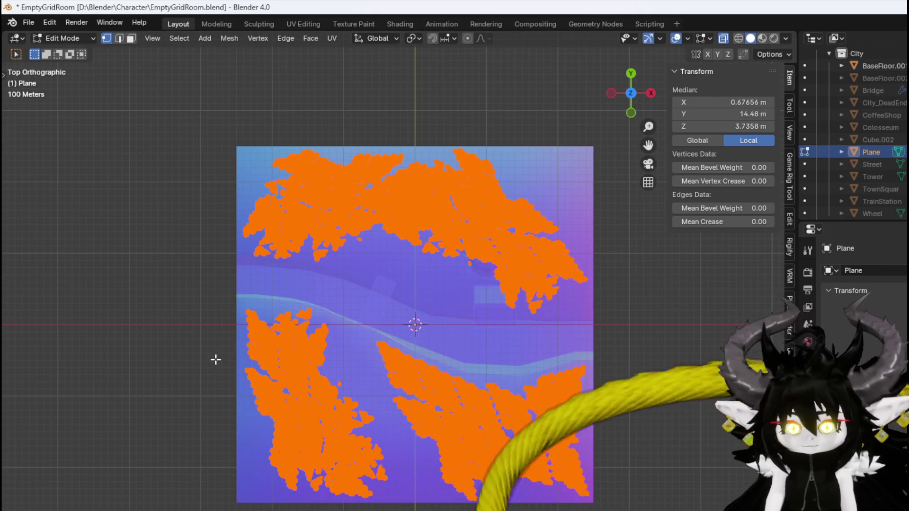
{"action": "left_click", "coordinate": [122, 328]}
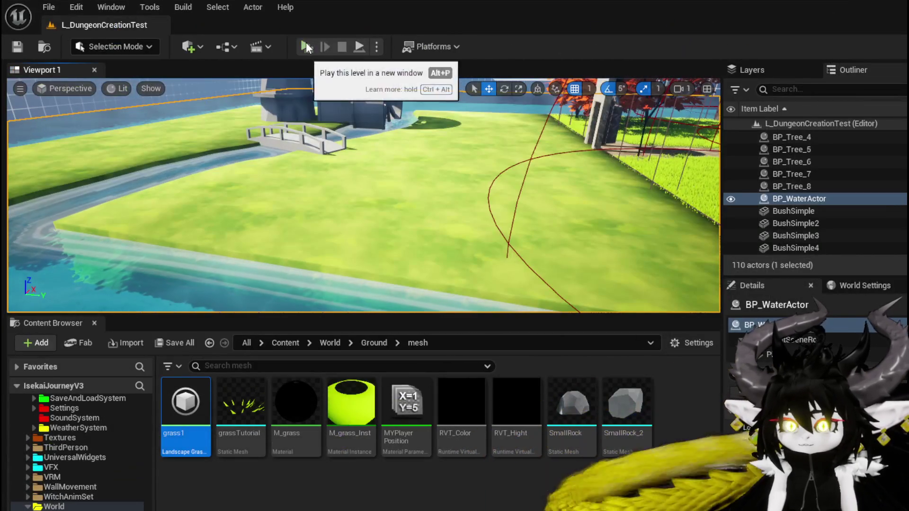
Play-test the level across the grass and through the portal, then stop and save L_DungeonCreationTest
{"action": "left_click", "coordinate": [306, 42]}
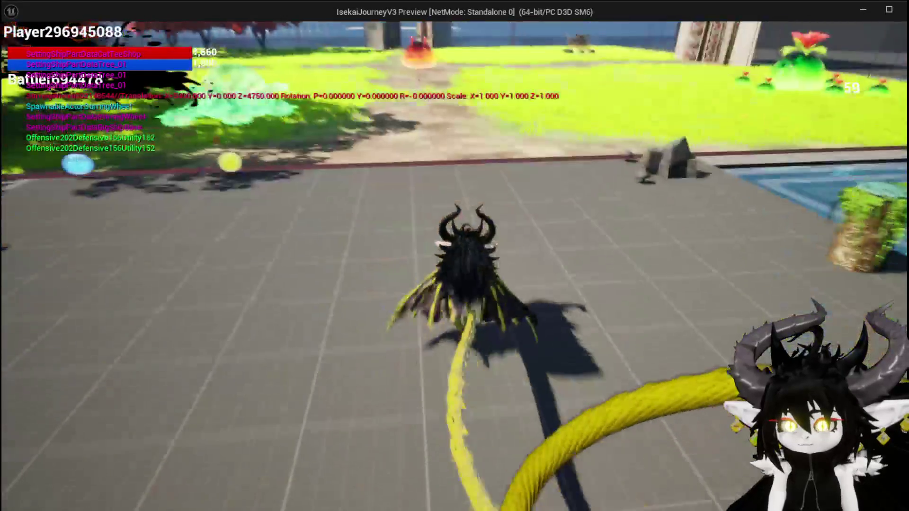
{"action": "key", "text": "w"}
{"action": "key", "text": "w"}
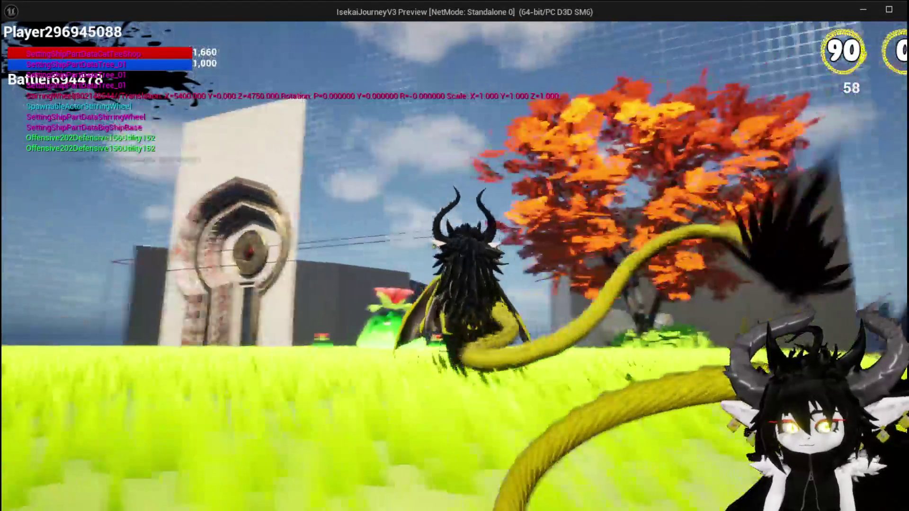
{"action": "key", "text": "w"}
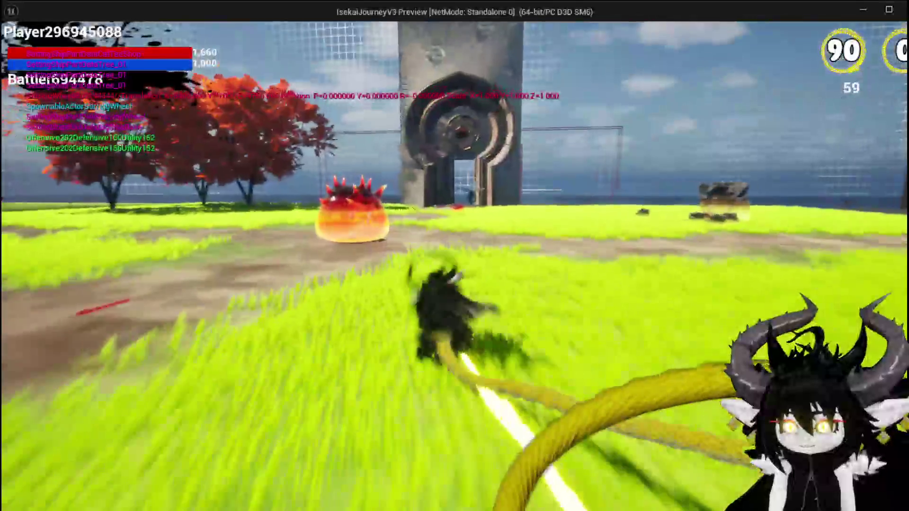
{"action": "key", "text": "w"}
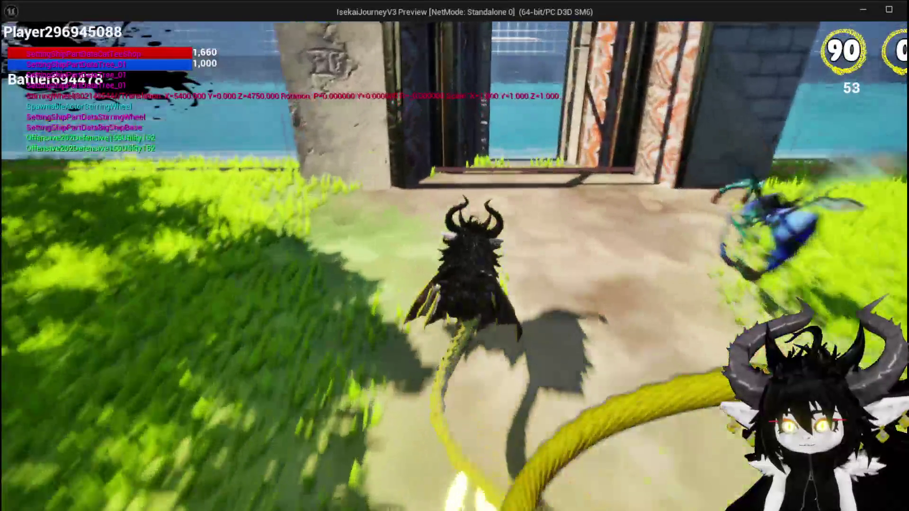
{"action": "key", "text": "w"}
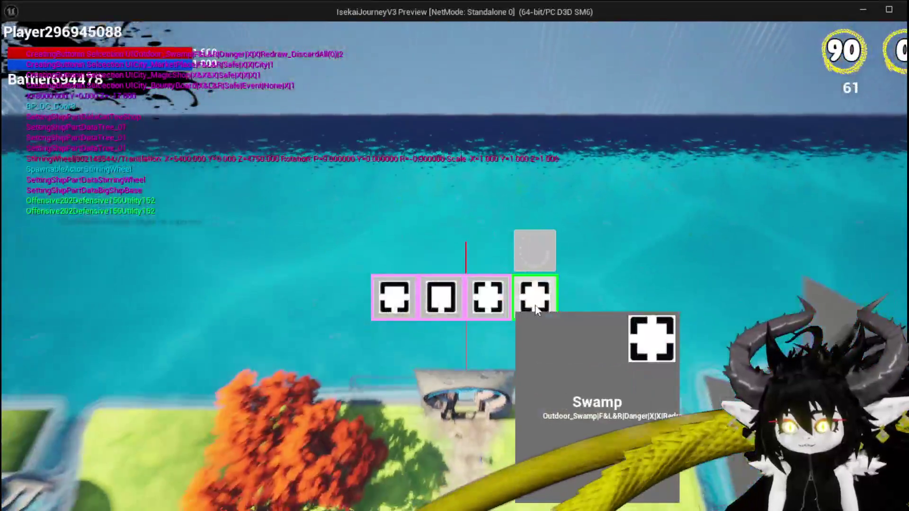
{"action": "left_click", "coordinate": [534, 298]}
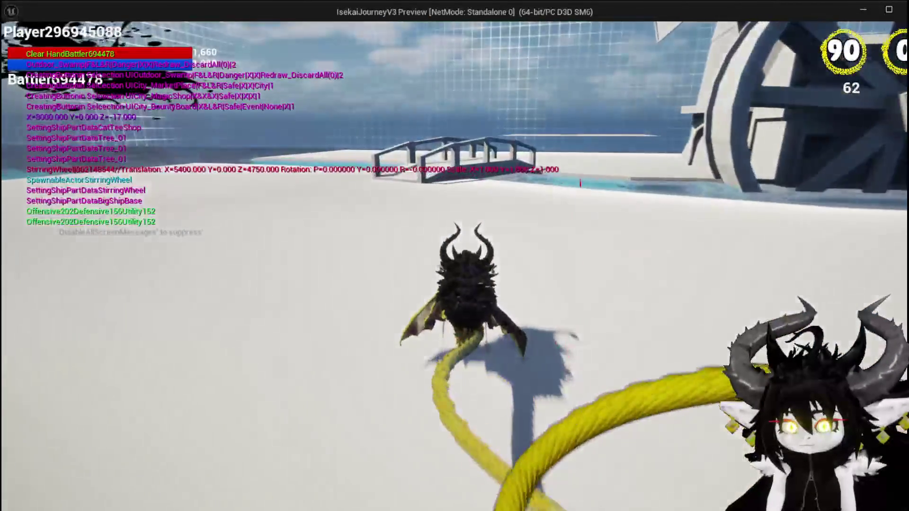
{"action": "key", "text": "space"}
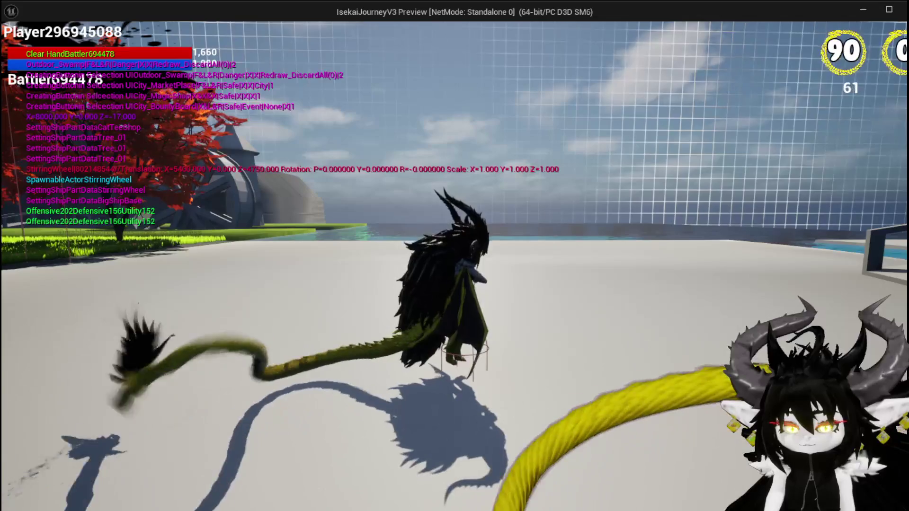
{"action": "key", "text": "w"}
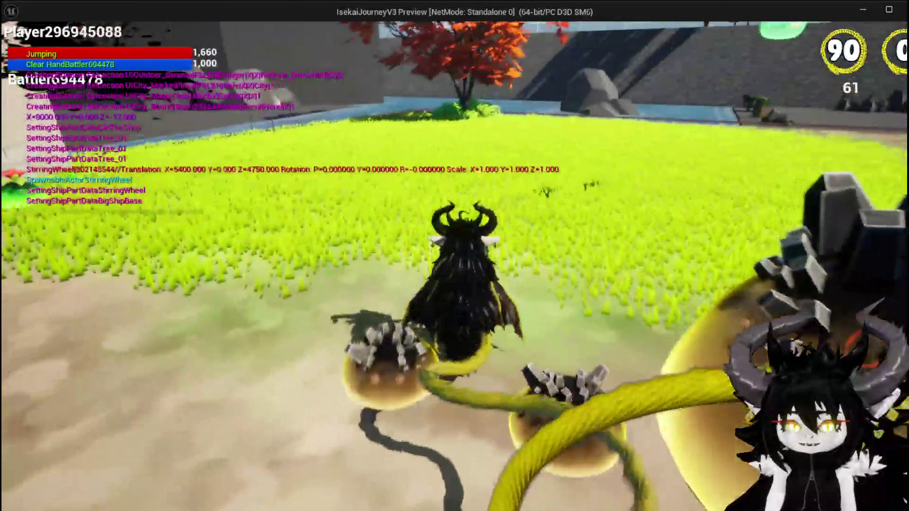
{"action": "key", "text": "Escape"}
{"action": "key", "text": "ctrl+s"}
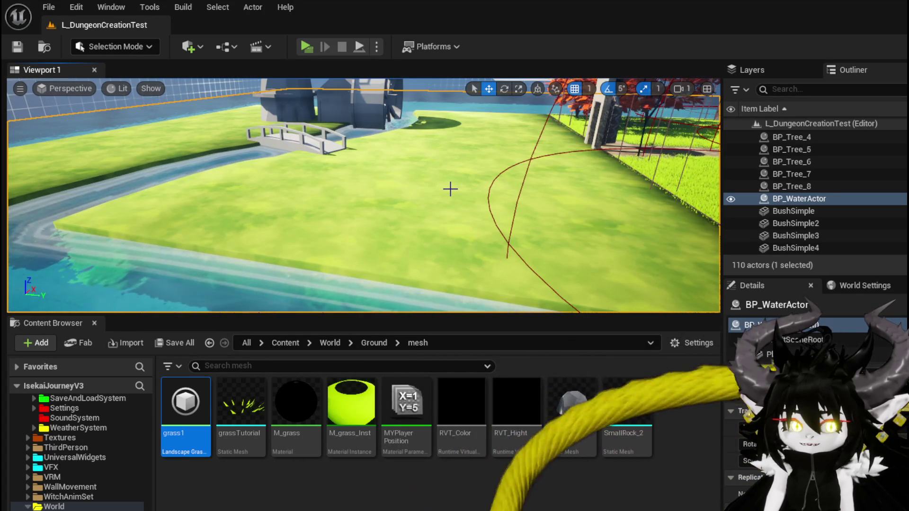
{"action": "mouse_move", "coordinate": [400, 185]}
{"action": "left_mouse_down"}
{"action": "mouse_move", "coordinate": [272, 177]}
{"action": "mouse_move", "coordinate": [271, 246]}
{"action": "mouse_move", "coordinate": [598, 232]}
{"action": "mouse_move", "coordinate": [464, 234]}
{"action": "mouse_move", "coordinate": [454, 189]}
{"action": "mouse_move", "coordinate": [466, 189]}
{"action": "left_mouse_up"}
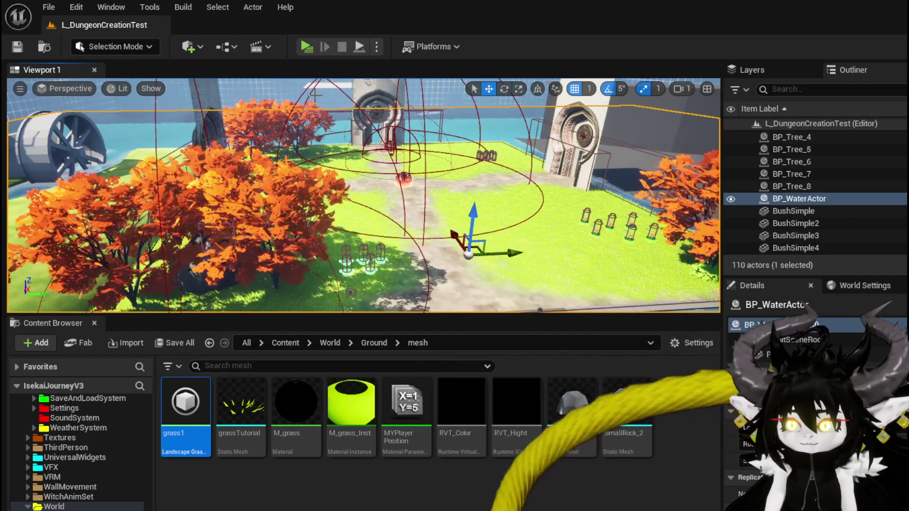
{"action": "mouse_move", "coordinate": [363, 194]}
{"action": "left_mouse_down"}
{"action": "mouse_move", "coordinate": [250, 194]}
{"action": "mouse_move", "coordinate": [306, 194]}
{"action": "mouse_move", "coordinate": [287, 194]}
{"action": "mouse_move", "coordinate": [288, 208]}
{"action": "mouse_move", "coordinate": [274, 199]}
{"action": "mouse_move", "coordinate": [316, 199]}
{"action": "mouse_move", "coordinate": [297, 213]}
{"action": "left_mouse_up"}
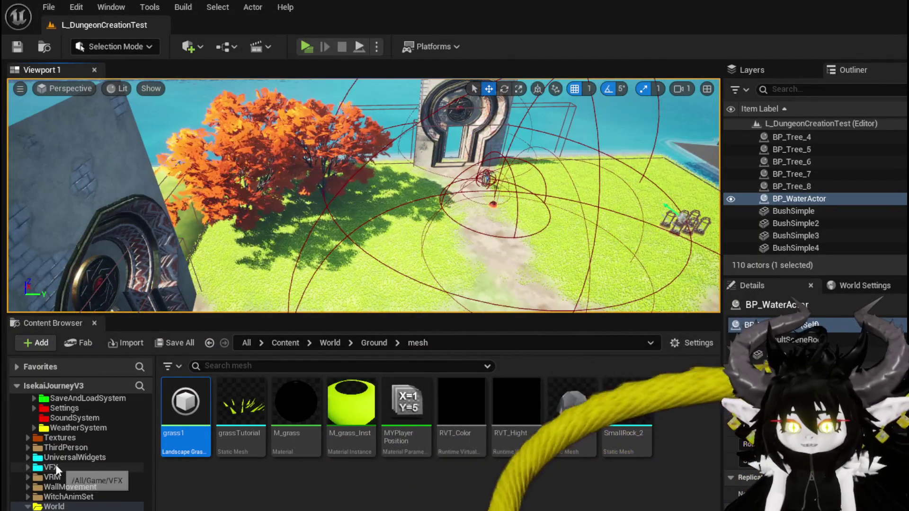
Show DungeonCreationSystem > StaticMesh in the Content Browser, Save All, and switch to Blender
{"action": "scroll", "coordinate": [71, 464], "scroll_direction": "up", "scroll_amount": 5}
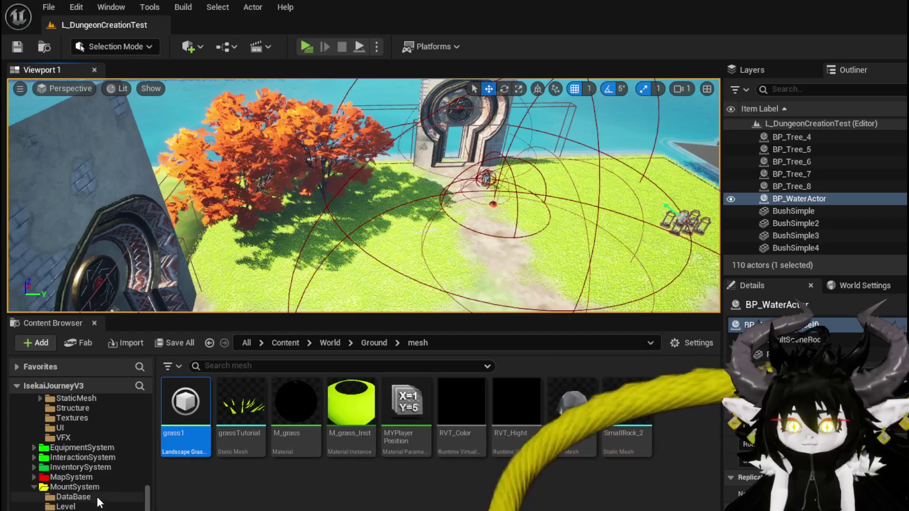
{"action": "scroll", "coordinate": [97, 496], "scroll_direction": "up", "scroll_amount": 10}
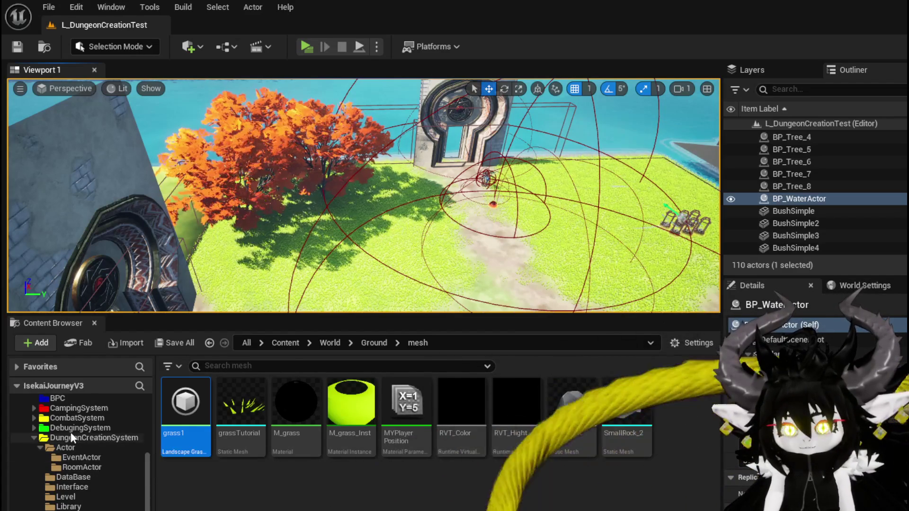
{"action": "left_click", "coordinate": [70, 437]}
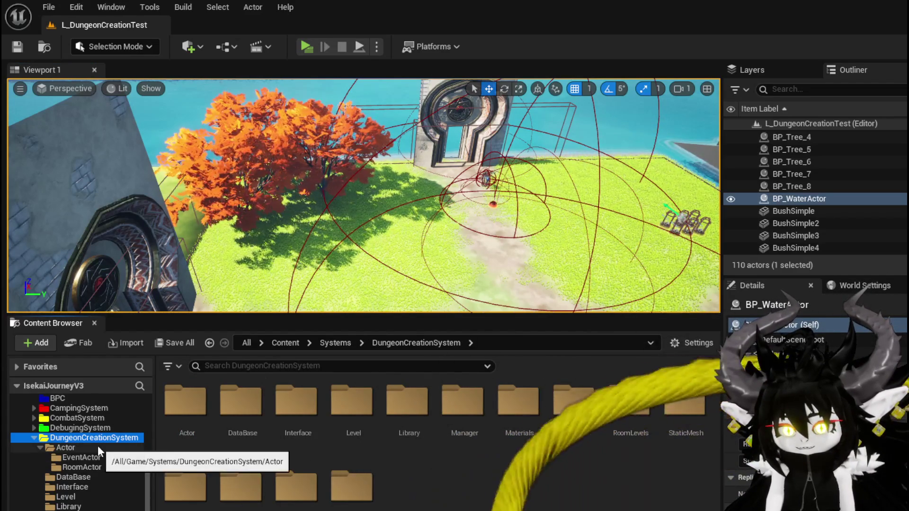
{"action": "scroll", "coordinate": [97, 445], "scroll_direction": "down", "scroll_amount": 2}
{"action": "left_click", "coordinate": [76, 509]}
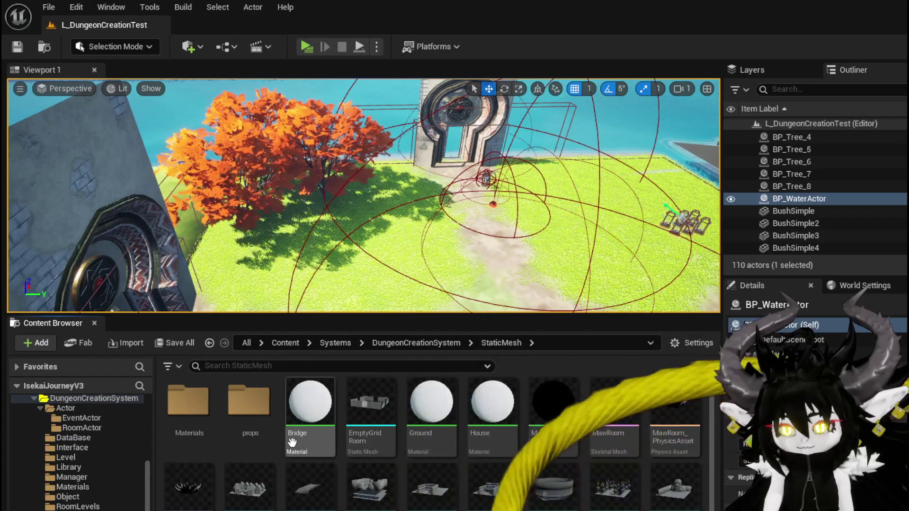
{"action": "scroll", "coordinate": [307, 440], "scroll_direction": "down", "scroll_amount": 3}
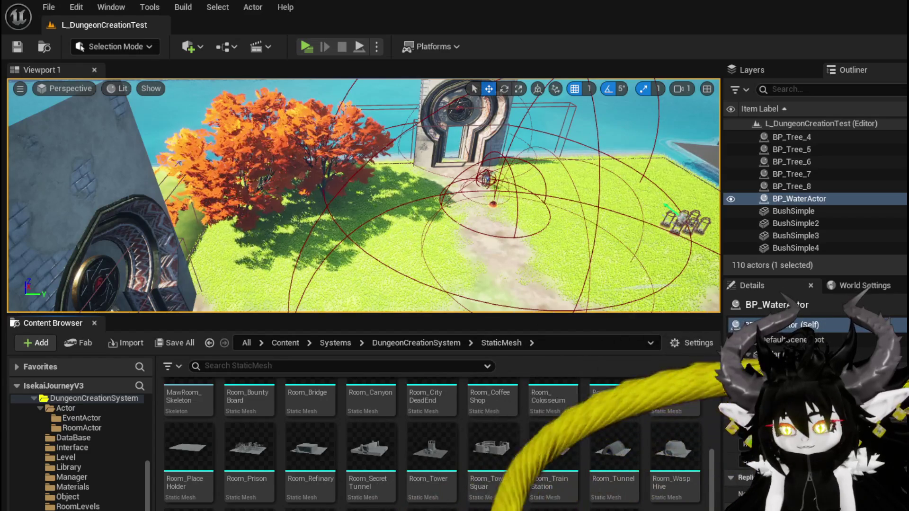
{"action": "left_click", "coordinate": [19, 47]}
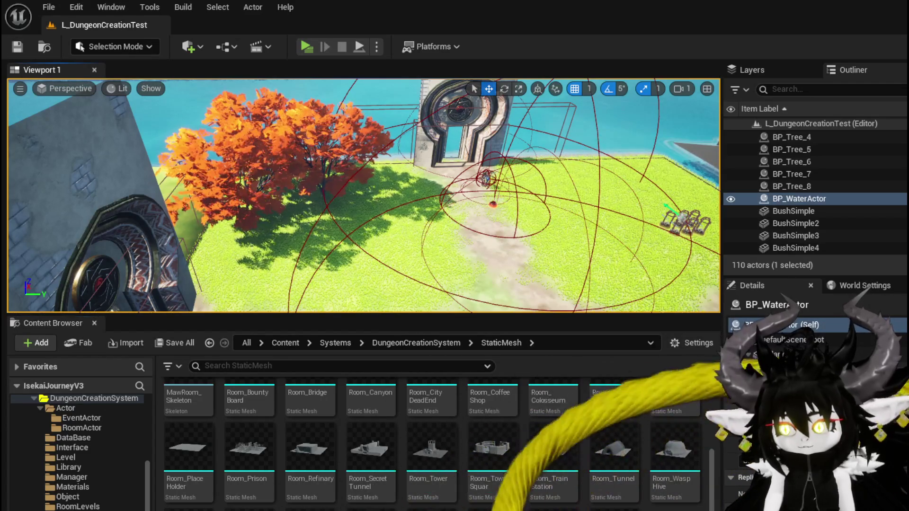
{"action": "key", "text": "alt+Tab"}
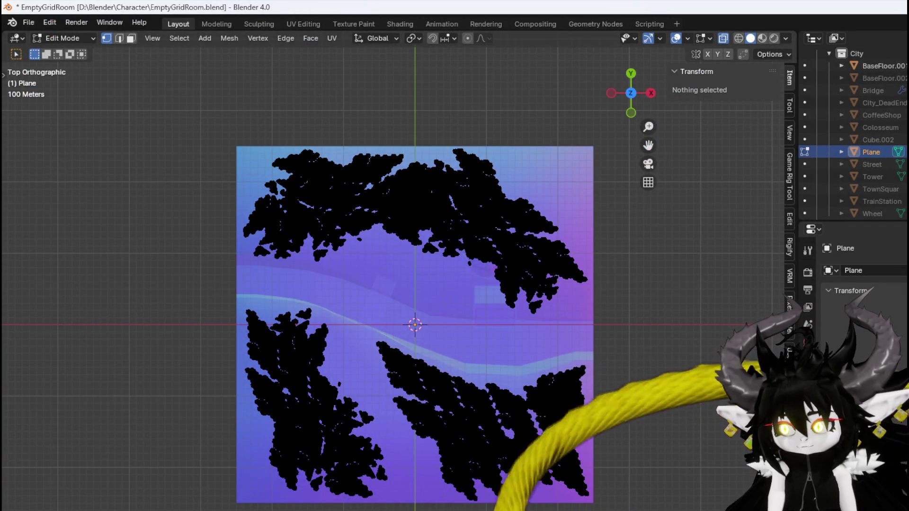
Rename the plane's material to Grass, export it as Grass.fbx, and save EmptyGridRoom.blend
{"action": "left_click", "coordinate": [807, 473]}
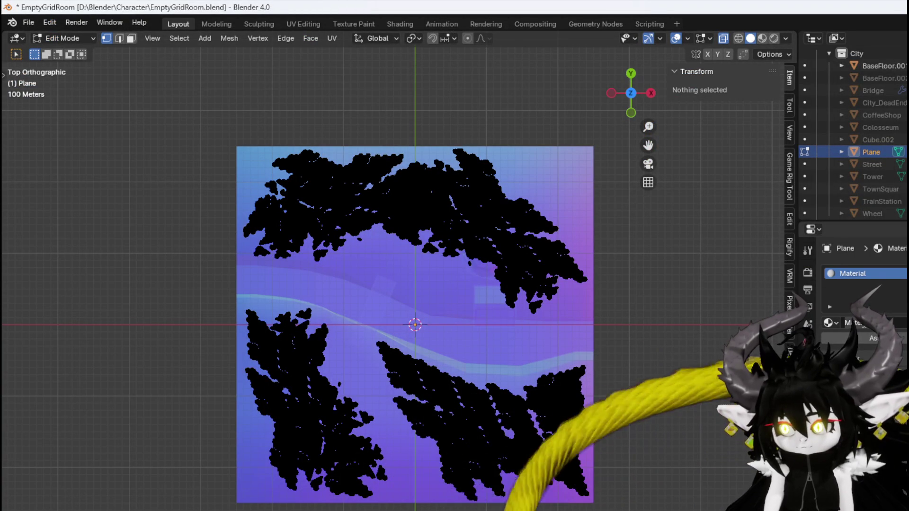
{"action": "type", "text": "Grass"}
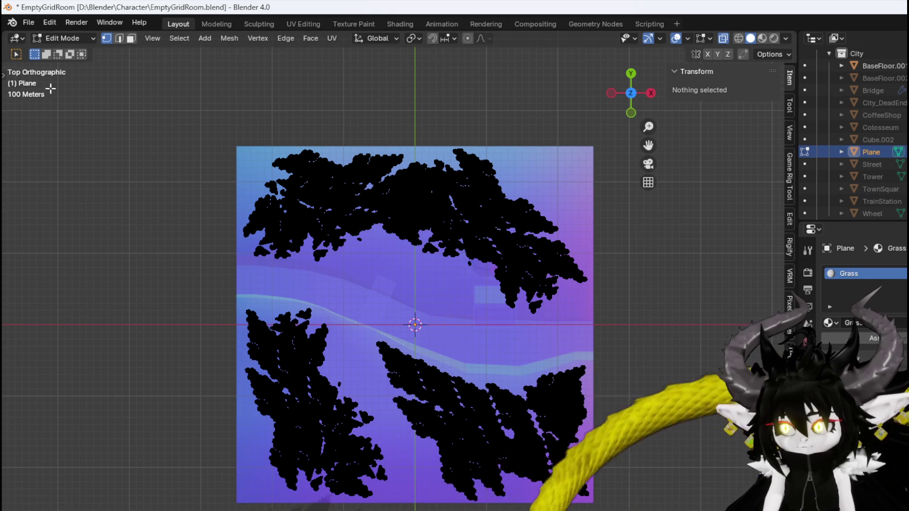
{"action": "left_click", "coordinate": [28, 23]}
{"action": "mouse_move", "coordinate": [59, 207]}
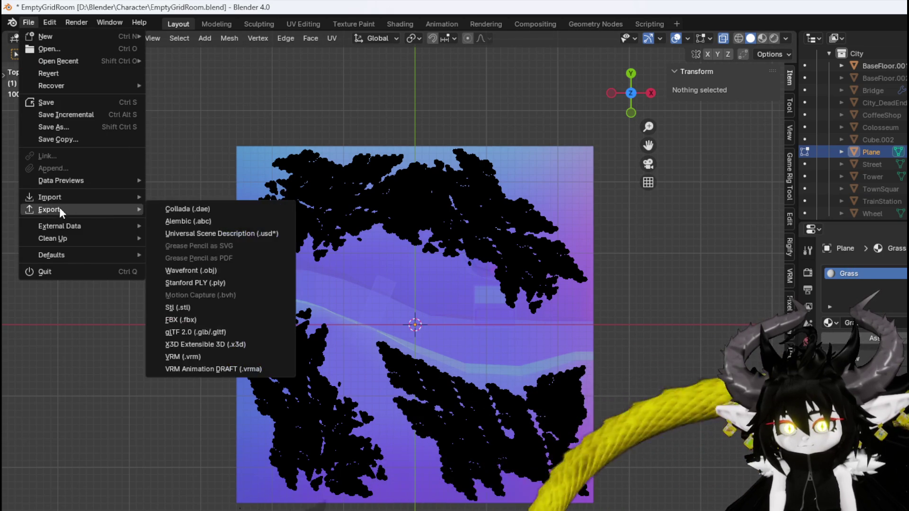
{"action": "left_click", "coordinate": [176, 316]}
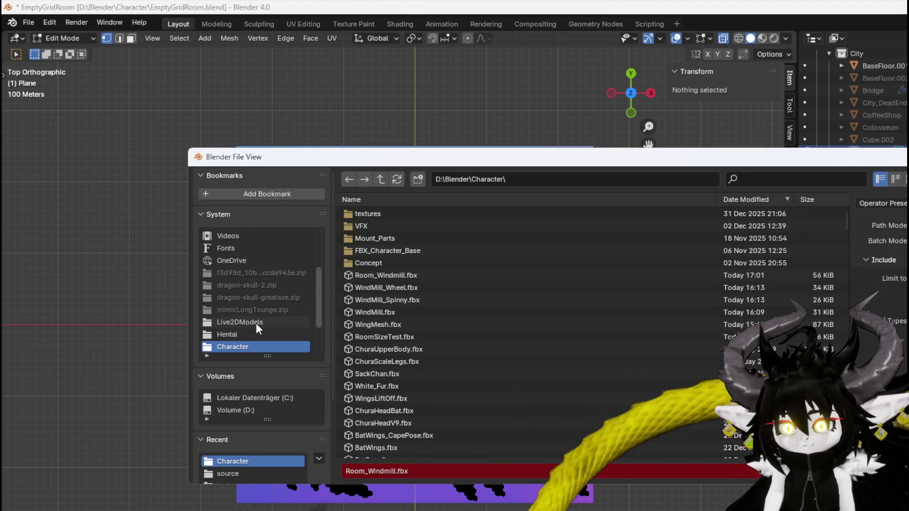
{"action": "key", "text": "Escape"}
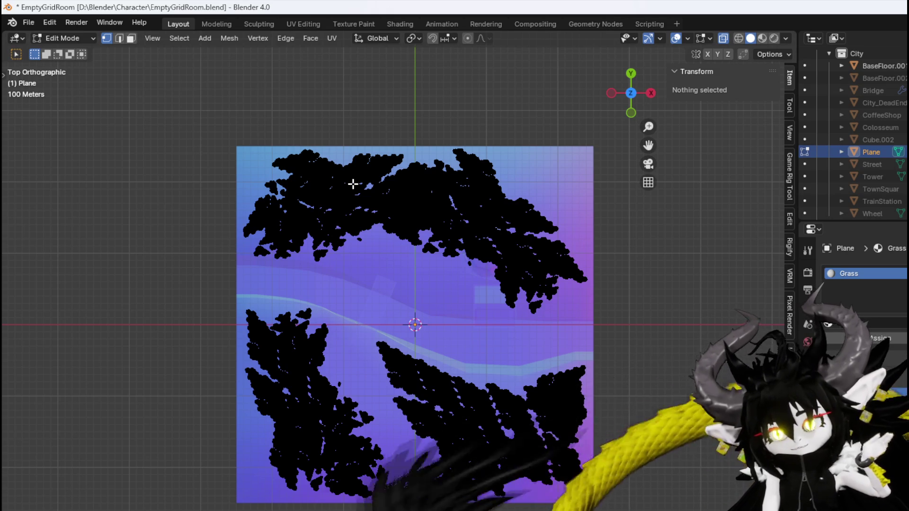
{"action": "left_click", "coordinate": [27, 24]}
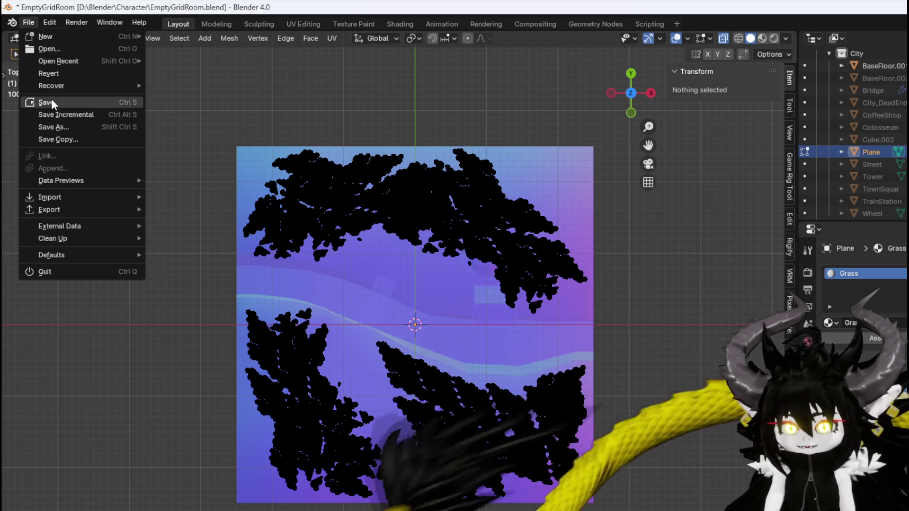
{"action": "left_click", "coordinate": [51, 99]}
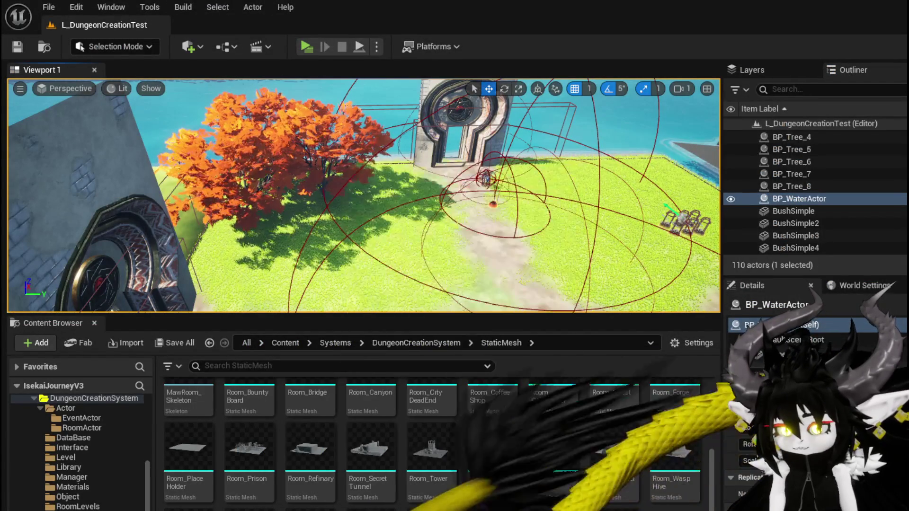
Browse to the DungeonCreationSystem StaticMesh folder and begin importing D:/Blender/Character/Grass.fbx
{"action": "scroll", "coordinate": [535, 458], "scroll_direction": "up", "scroll_amount": 3}
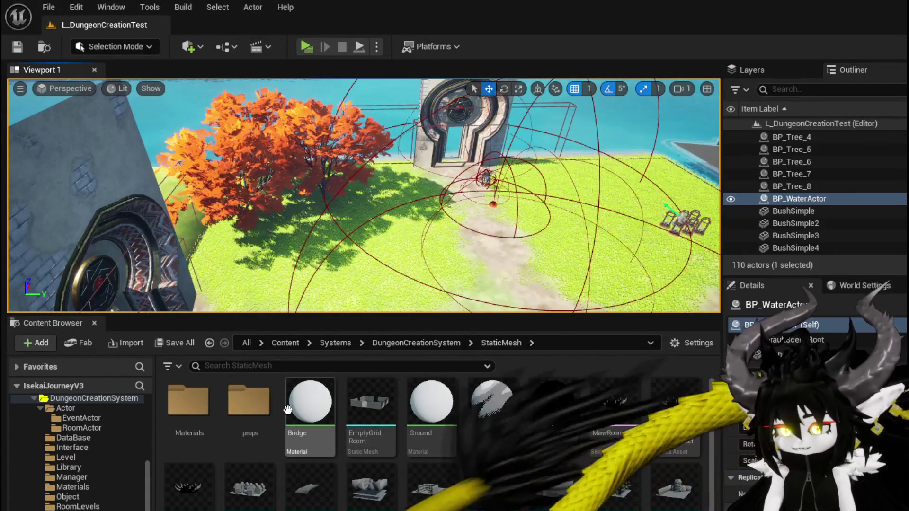
{"action": "scroll", "coordinate": [515, 413], "scroll_direction": "down", "scroll_amount": 5}
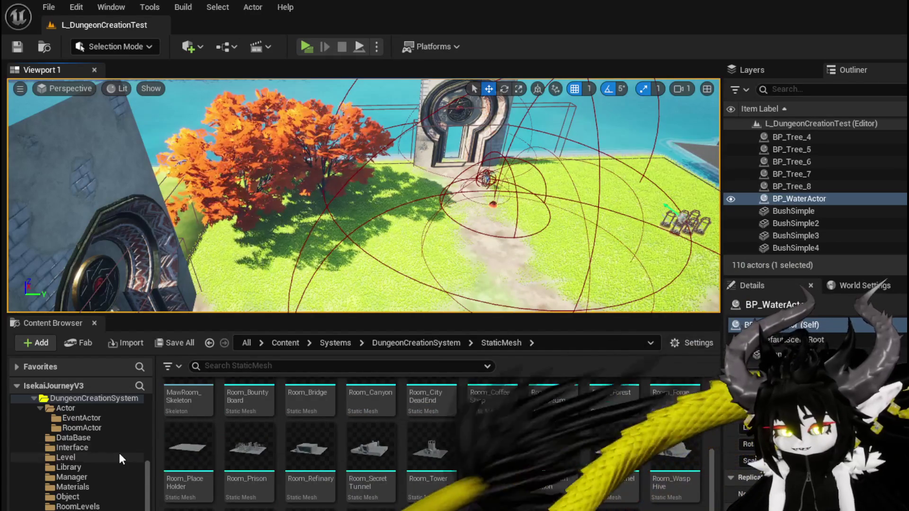
{"action": "scroll", "coordinate": [118, 450], "scroll_direction": "up", "scroll_amount": 2}
{"action": "scroll", "coordinate": [282, 443], "scroll_direction": "up", "scroll_amount": 1}
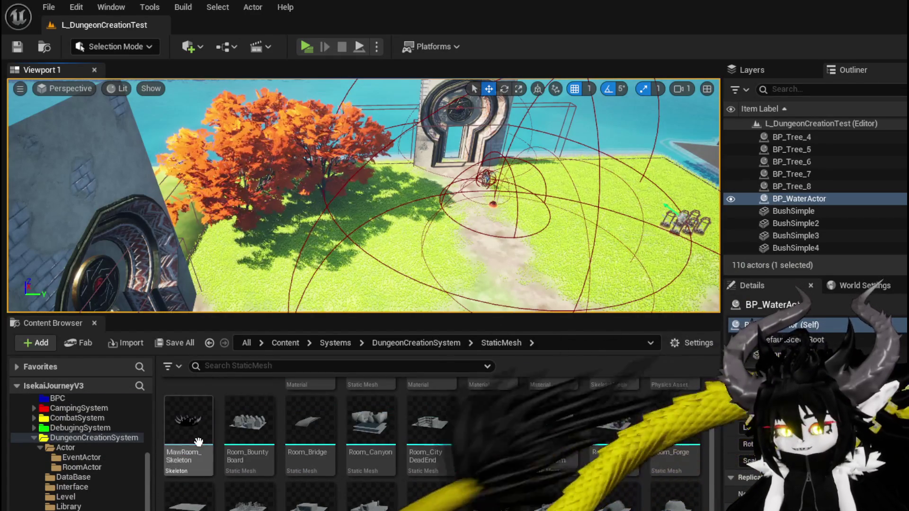
{"action": "scroll", "coordinate": [198, 442], "scroll_direction": "up", "scroll_amount": 1}
{"action": "scroll", "coordinate": [204, 445], "scroll_direction": "down", "scroll_amount": 3}
{"action": "scroll", "coordinate": [113, 492], "scroll_direction": "down", "scroll_amount": 3}
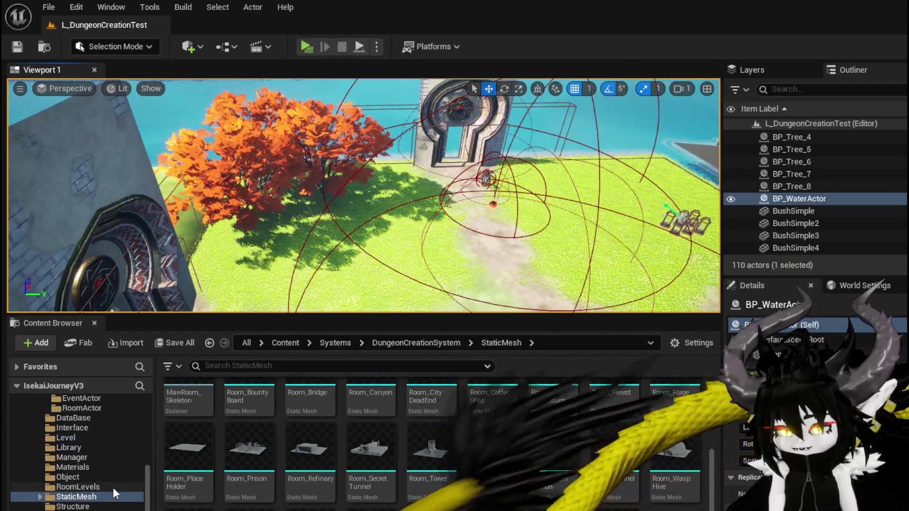
{"action": "left_click", "coordinate": [76, 466]}
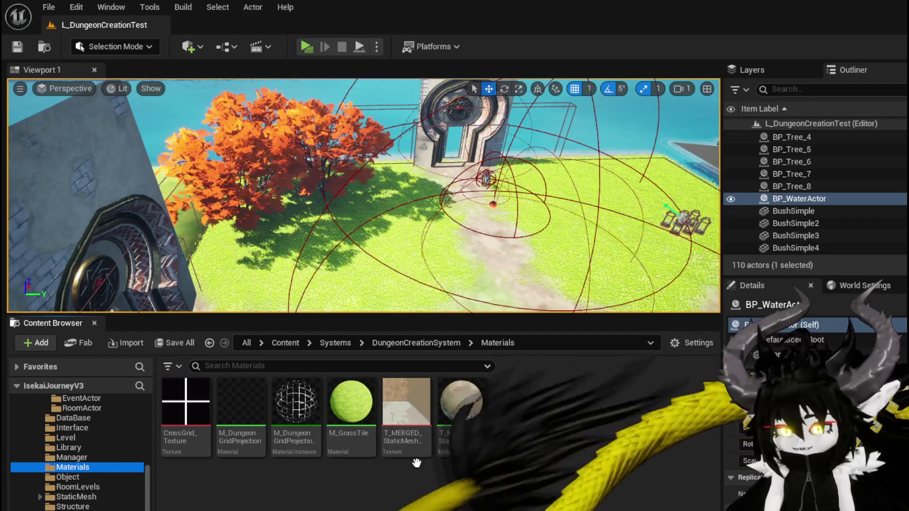
{"action": "left_click", "coordinate": [76, 497]}
{"action": "scroll", "coordinate": [551, 450], "scroll_direction": "down", "scroll_amount": 2}
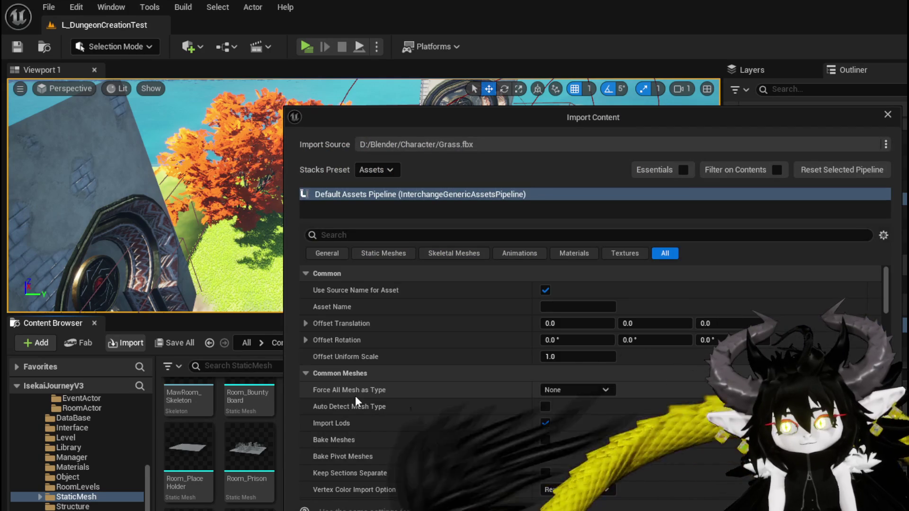
Set Force All Mesh as Type to Static Mesh and import Grass.fbx
{"action": "scroll", "coordinate": [499, 370], "scroll_direction": "down", "scroll_amount": 10}
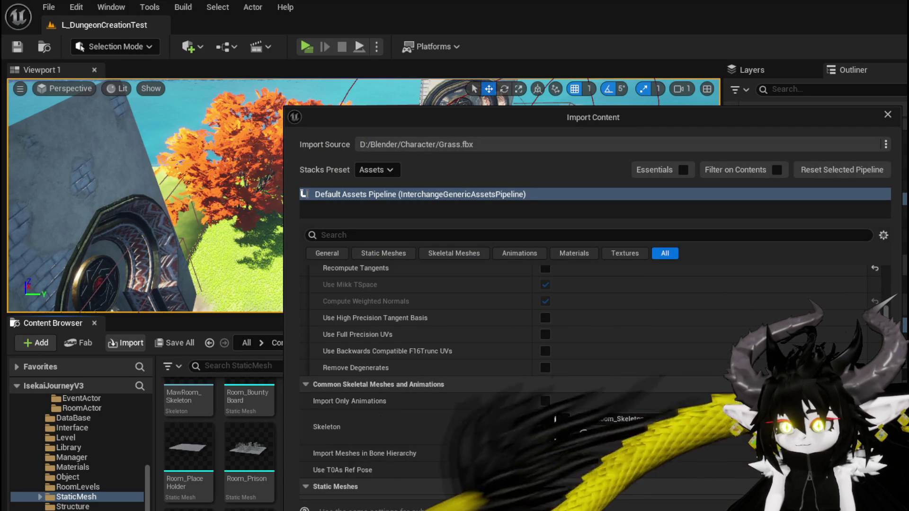
{"action": "scroll", "coordinate": [723, 416], "scroll_direction": "up", "scroll_amount": 10}
{"action": "scroll", "coordinate": [722, 416], "scroll_direction": "up", "scroll_amount": 3}
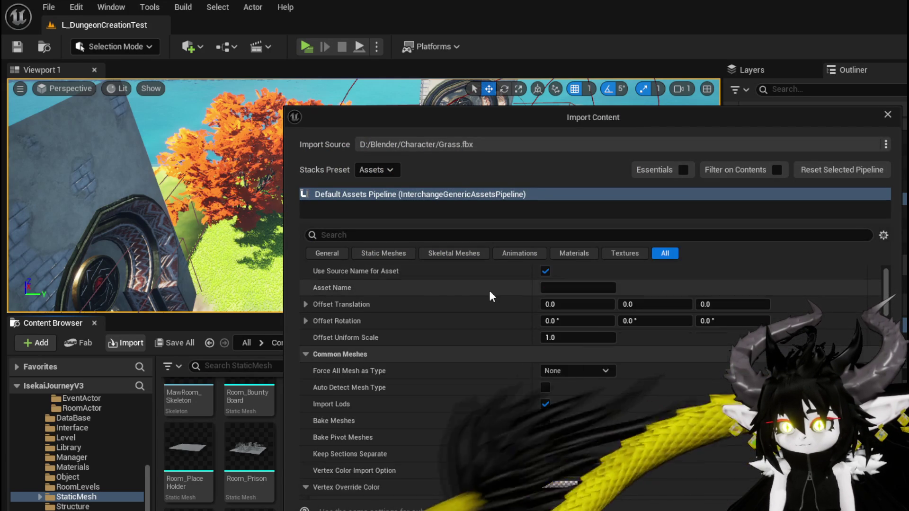
{"action": "left_click", "coordinate": [576, 390]}
{"action": "left_click", "coordinate": [559, 413]}
{"action": "key", "text": "Return"}
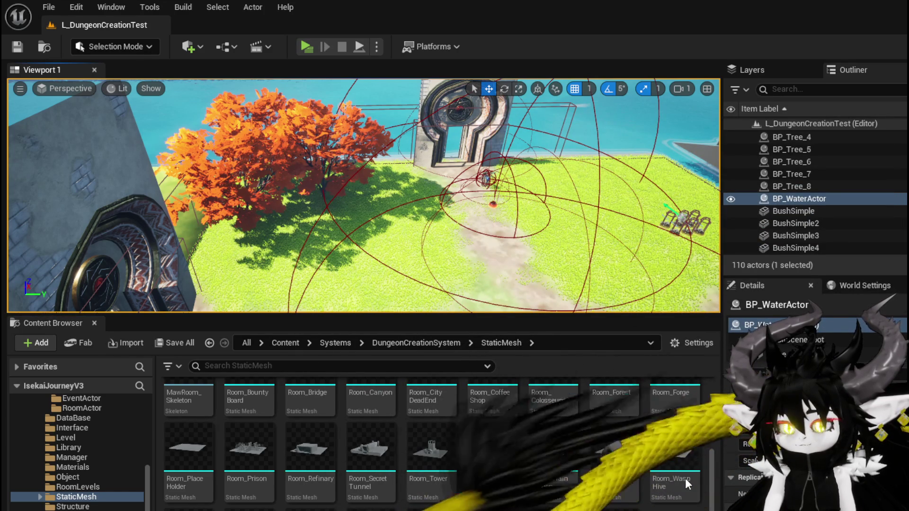
{"action": "mouse_move", "coordinate": [685, 478]}
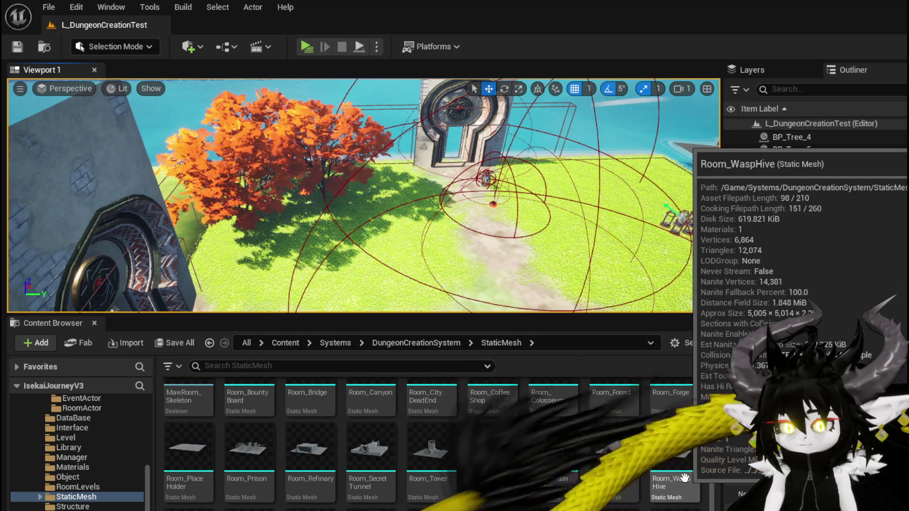
{"action": "mouse_move", "coordinate": [590, 491]}
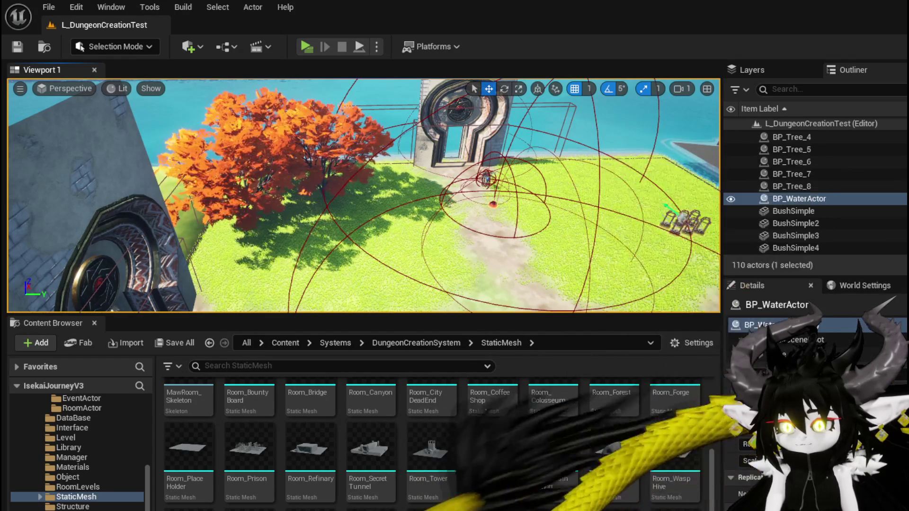
{"action": "mouse_move", "coordinate": [533, 477]}
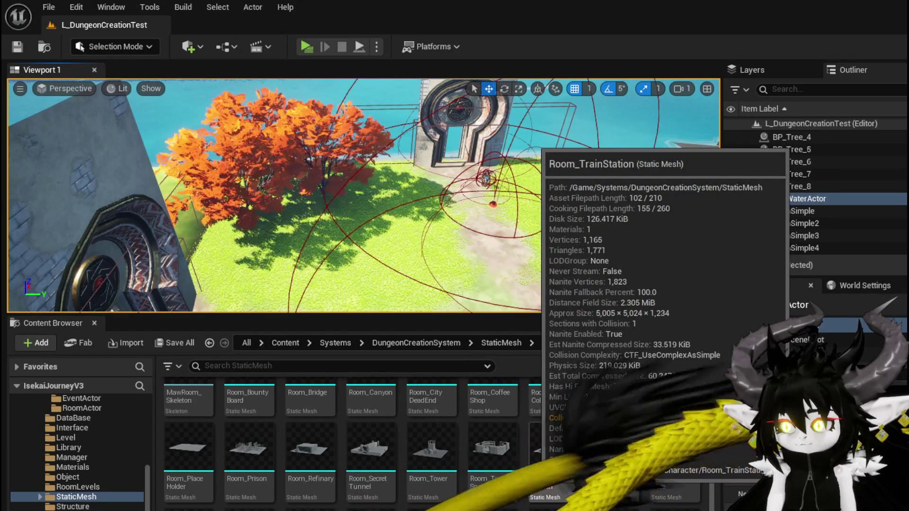